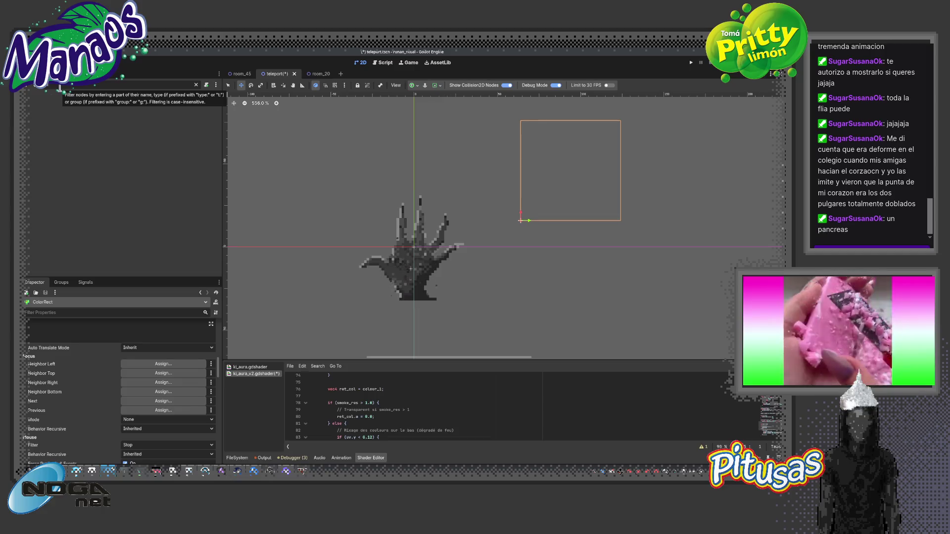
Show the full teleport scene tree, then glance at ColorRect and the room_20 scene
left_click(51, 118)
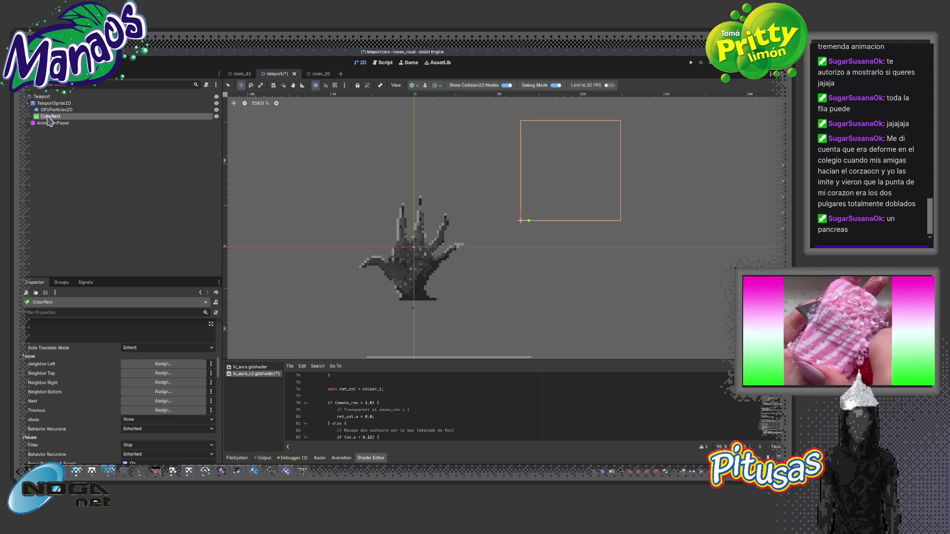
key("ctrl+f")
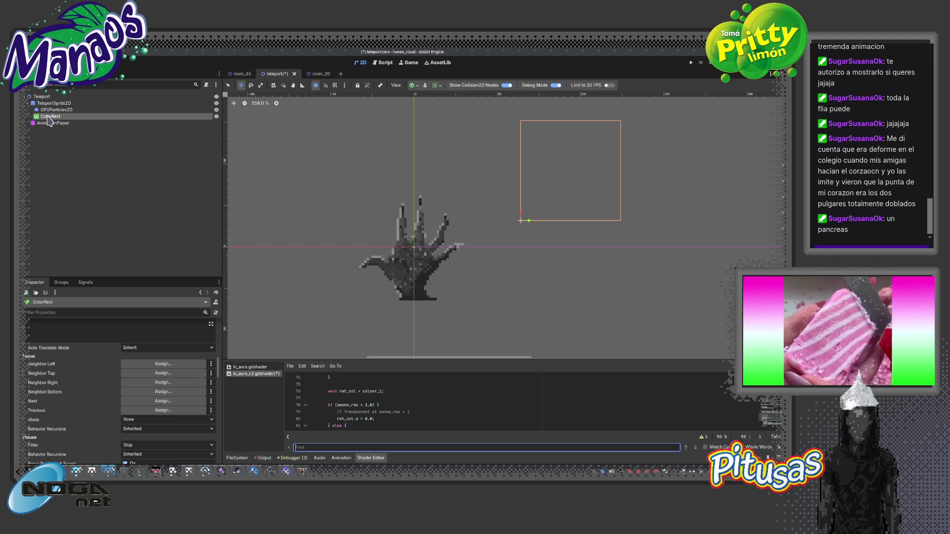
left_click(50, 121)
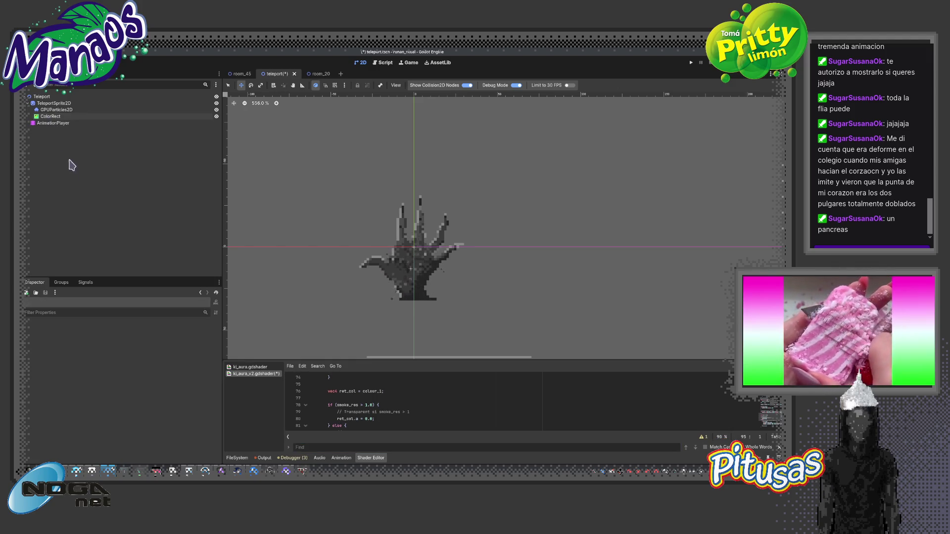
left_click(50, 119, "ctrl")
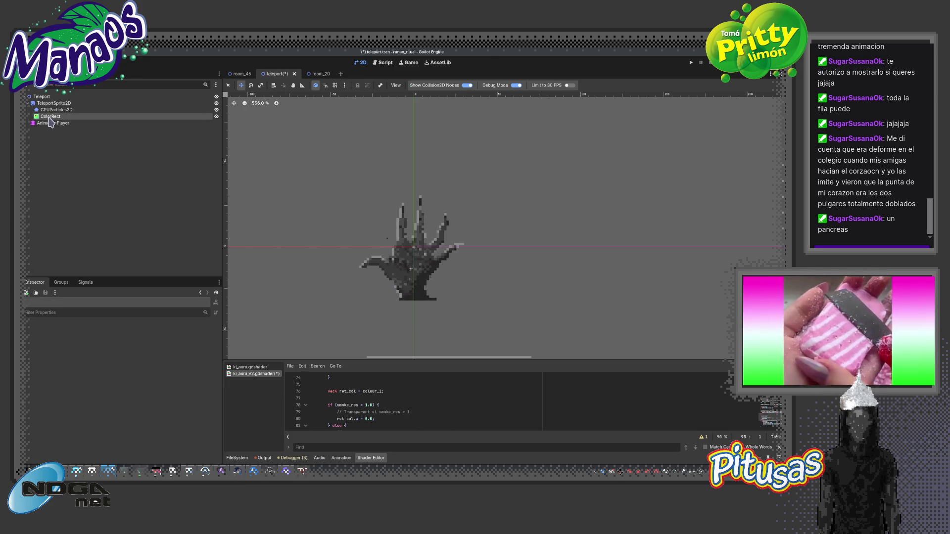
left_click(313, 73)
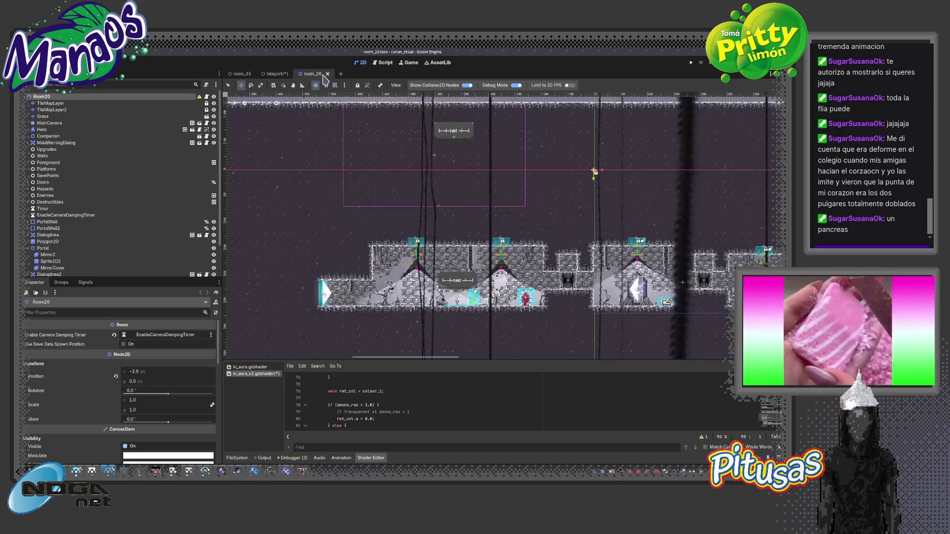
left_click(275, 74)
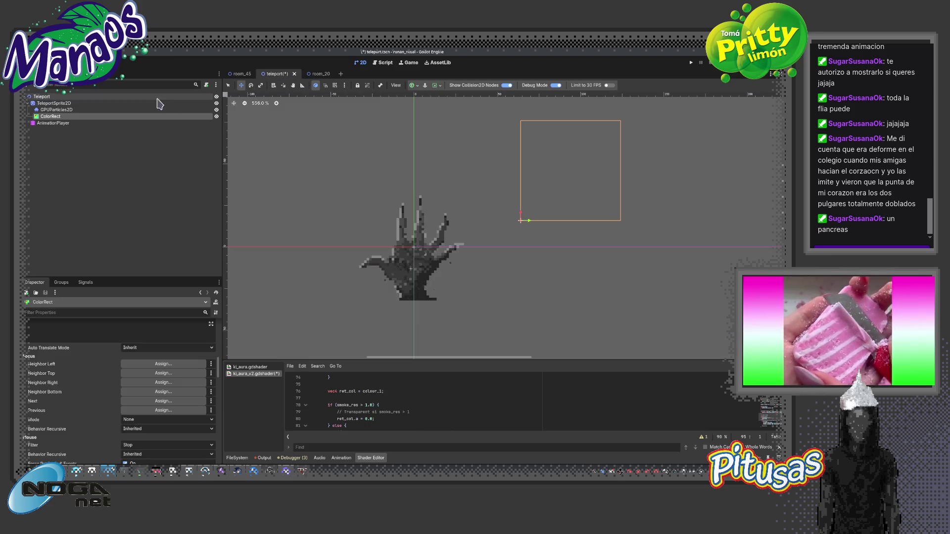
Select AnimationPlayer to display the idle animation's TeleportSprite2D and GPUParticles2D tracks
right_click(49, 116)
left_click(201, 206)
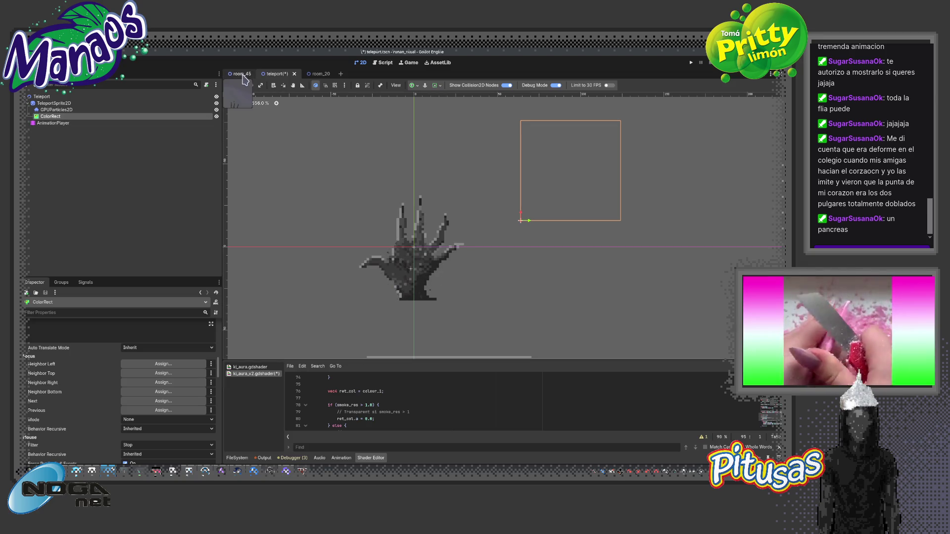
left_click(53, 123)
left_click(54, 117)
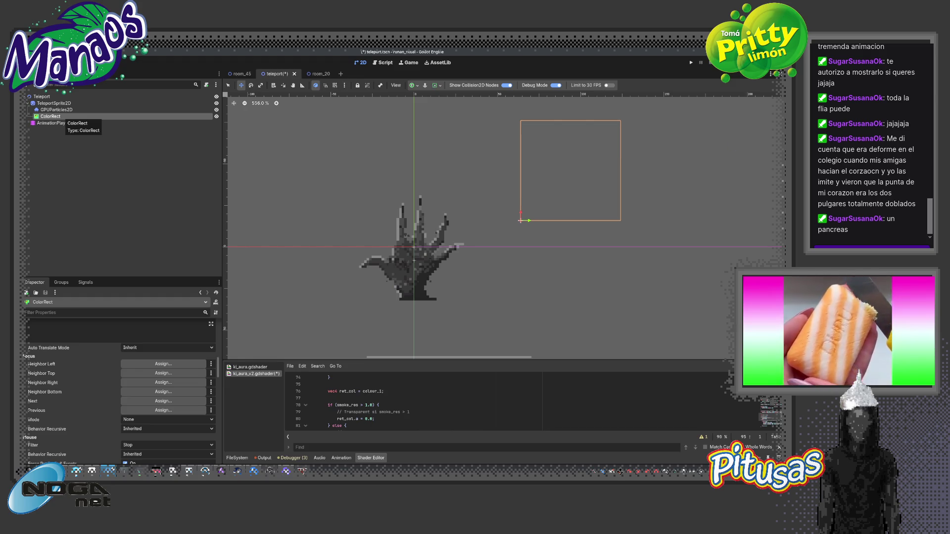
left_click(52, 122)
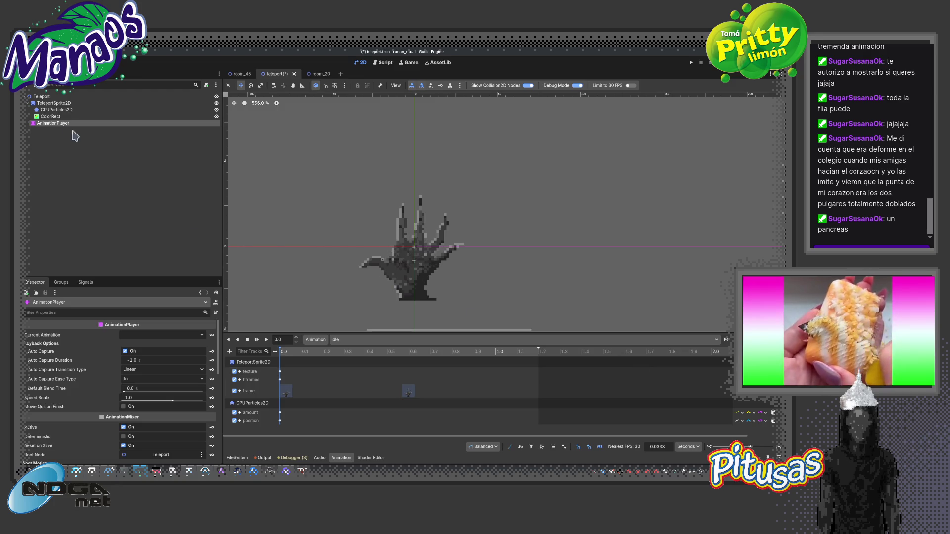
Delete the ColorRect node from the teleport scene
left_click(47, 116)
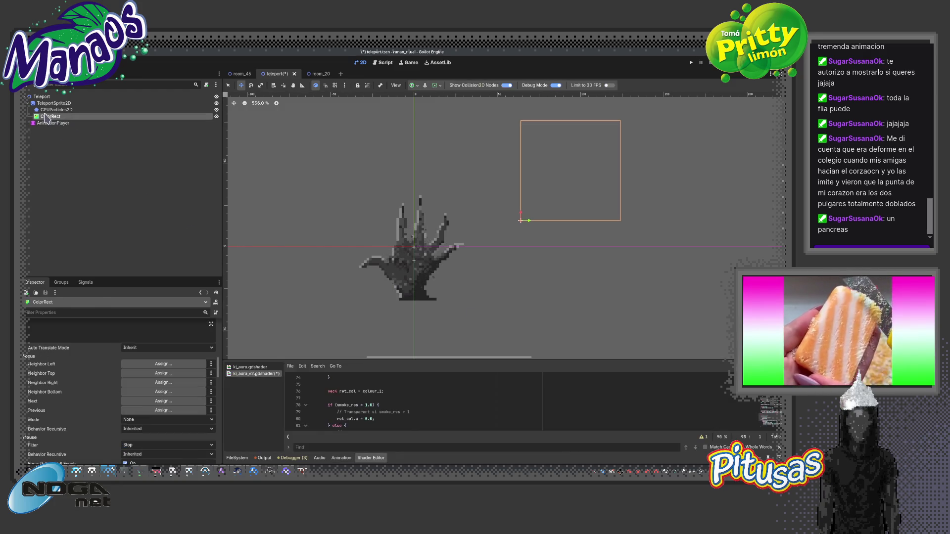
right_click(50, 119)
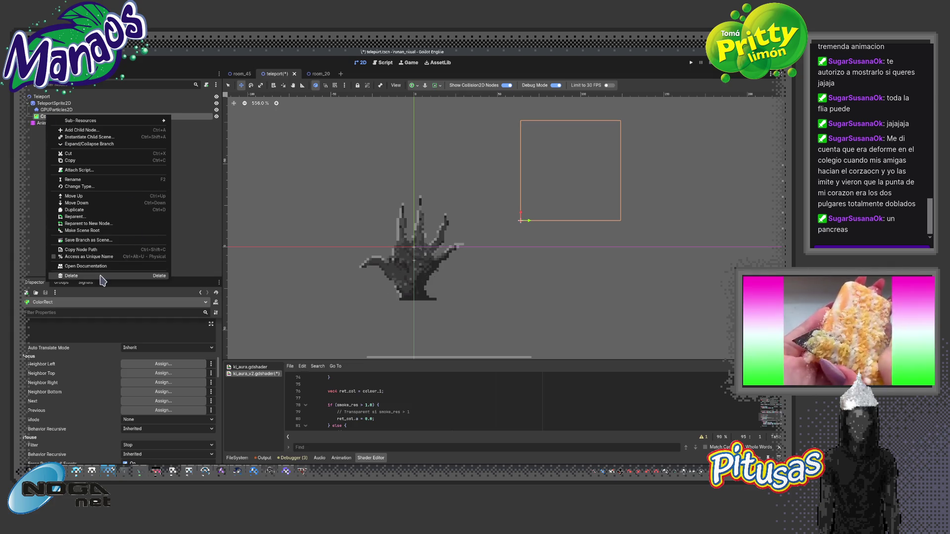
left_click(119, 278)
left_click(401, 275)
left_click(57, 110)
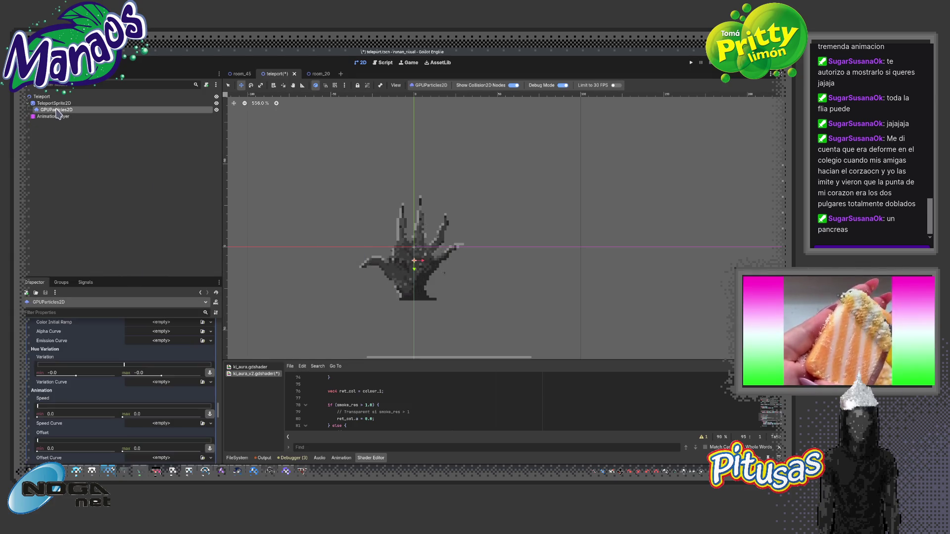
key("Delete")
key("Escape")
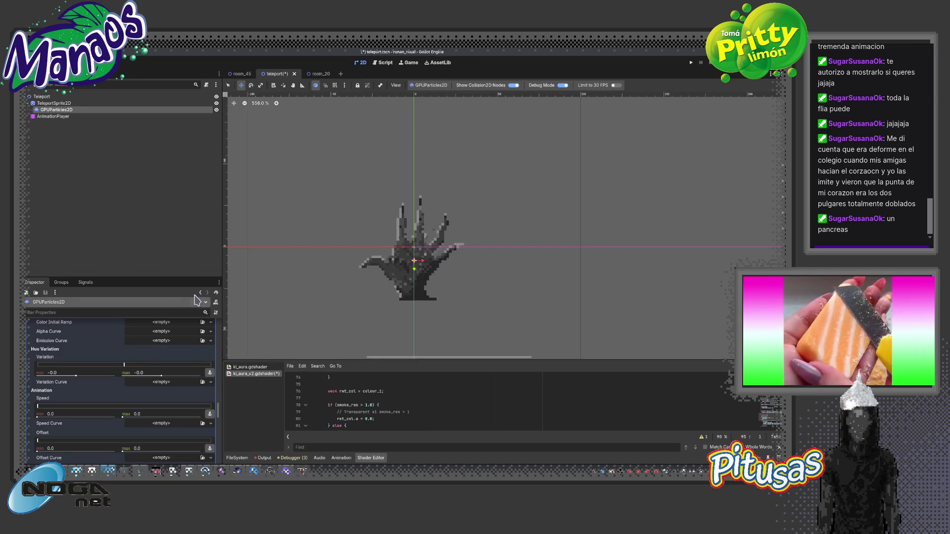
Move GPUParticles2D directly under Teleport, above TeleportSprite2D
scroll(318, 272, "down", 4)
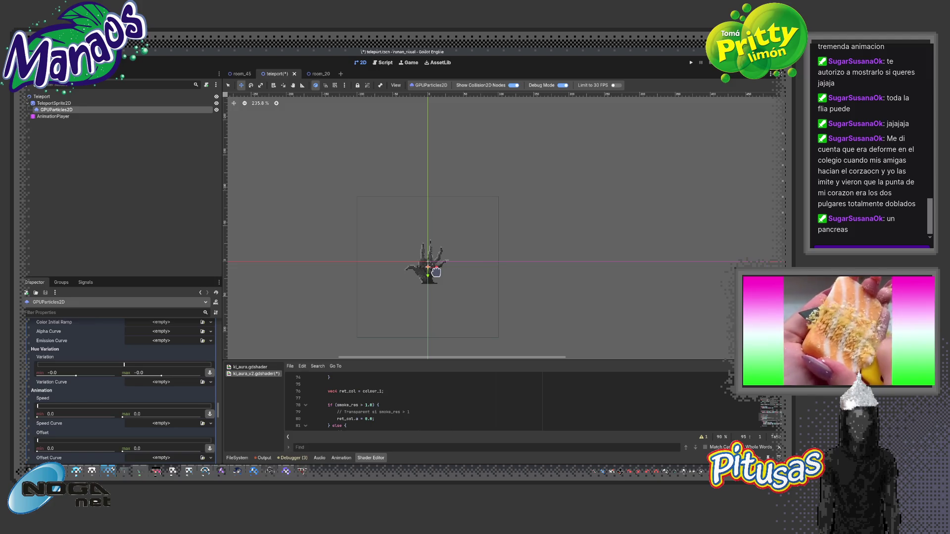
scroll(319, 272, "up", 2)
left_click_drag(45, 111, 49, 99)
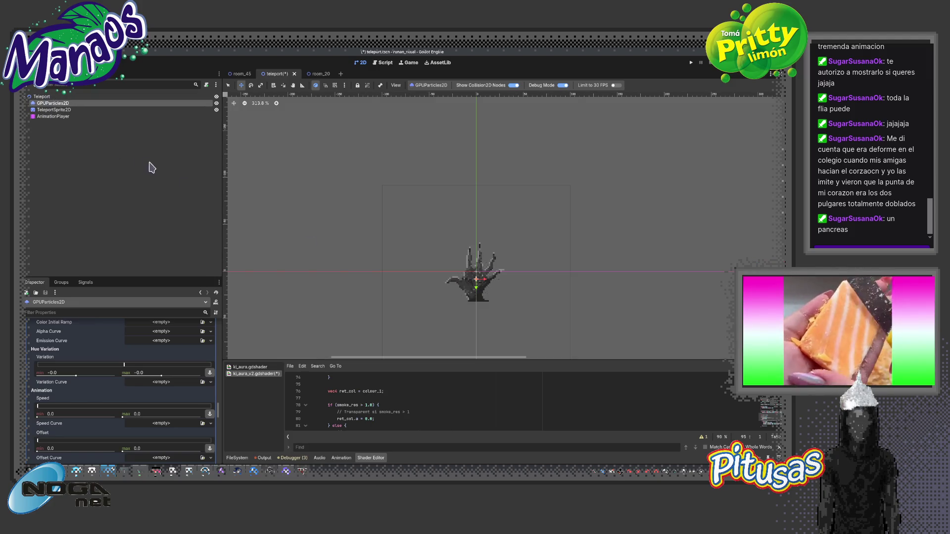
Raise the GPUParticles2D Lifetime to 2.0 seconds
scroll(517, 281, "up", 2)
scroll(508, 278, "up", 2)
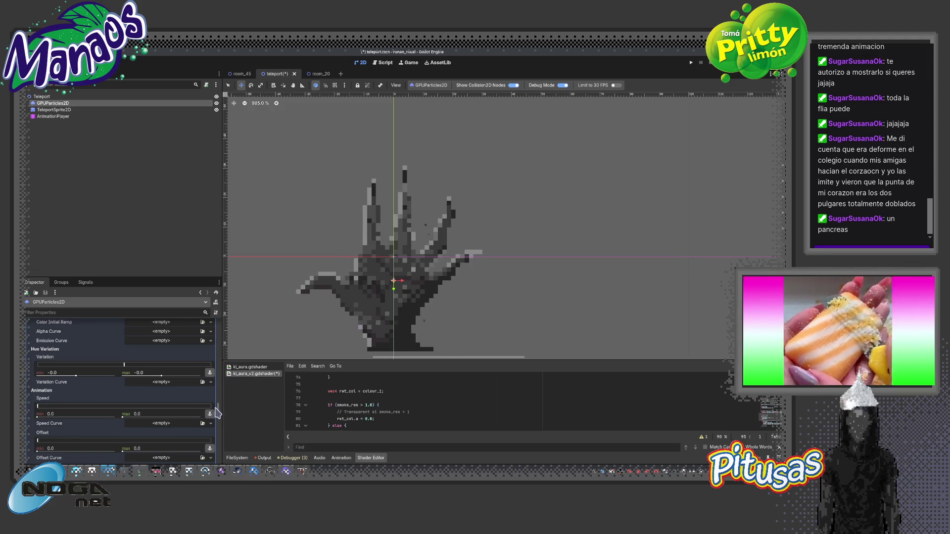
left_click_drag(218, 414, 225, 332)
left_click(116, 388)
left_click_drag(172, 388, 176, 389)
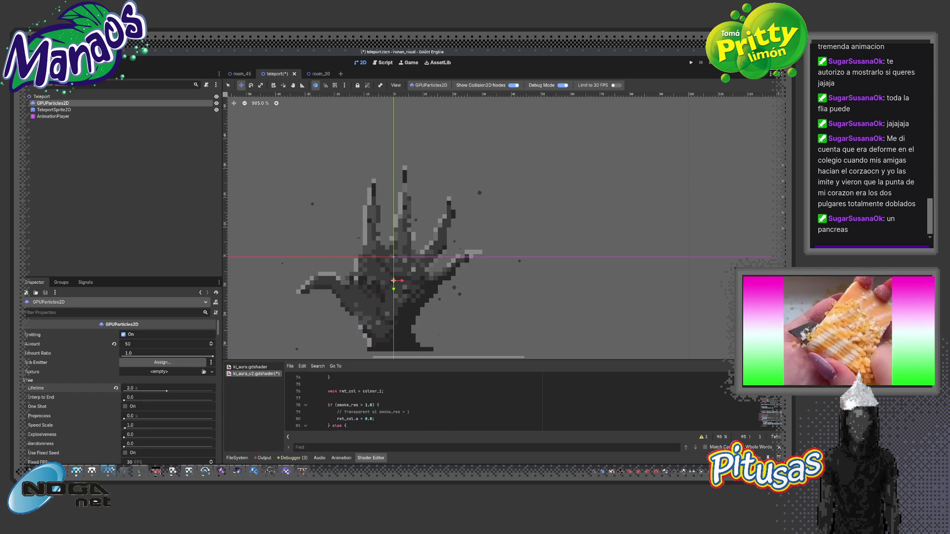
scroll(320, 313, "down", 5)
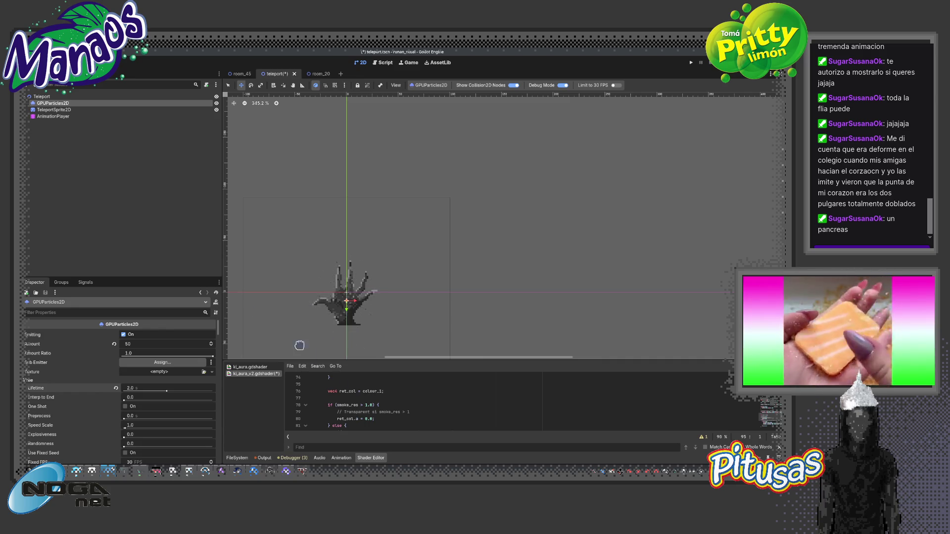
left_click(72, 117)
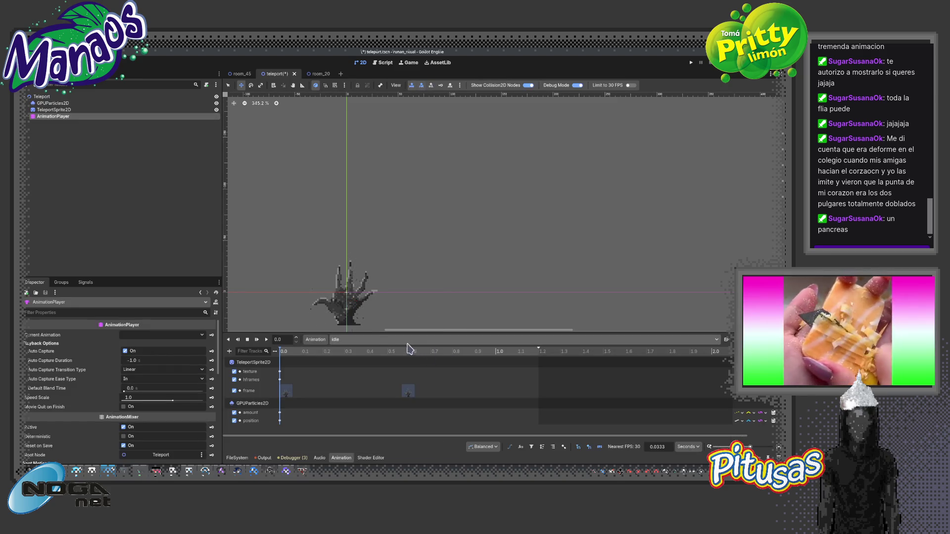
Load and play the 'activated' animation, stop at about 0.3 s, and select GPUParticles2D
left_click(378, 340)
left_click(366, 361)
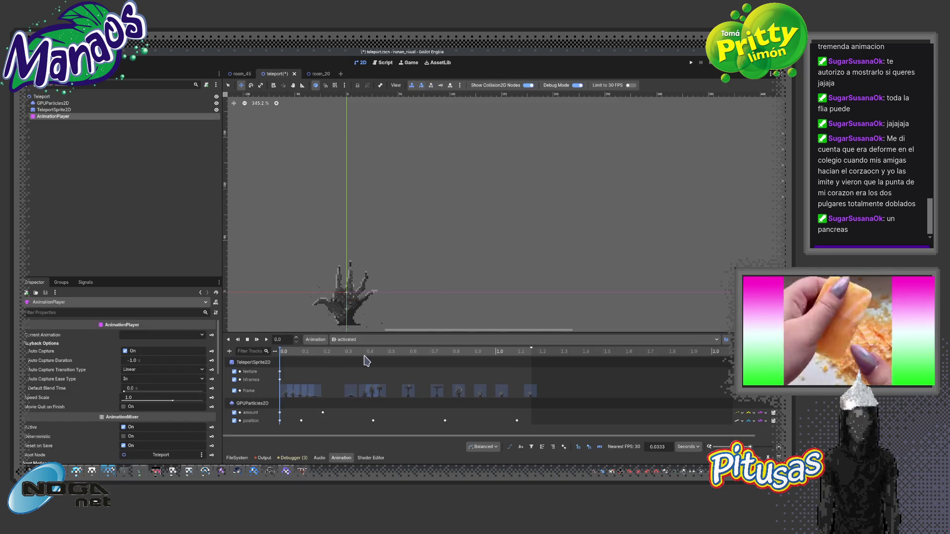
left_click(257, 340)
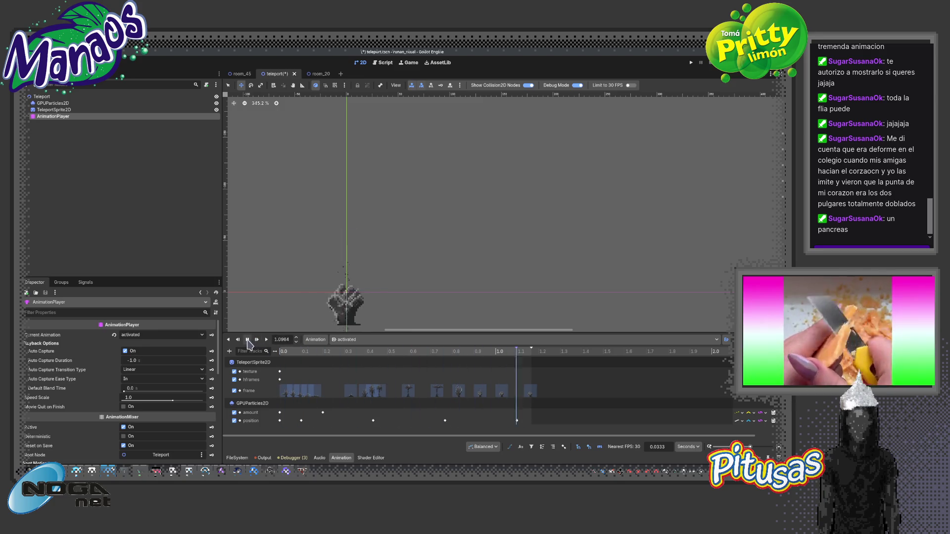
left_click(247, 340)
mouse_move(365, 354)
left_mouse_down()
mouse_move(286, 353)
mouse_move(345, 353)
mouse_move(312, 365)
mouse_move(374, 372)
left_mouse_up()
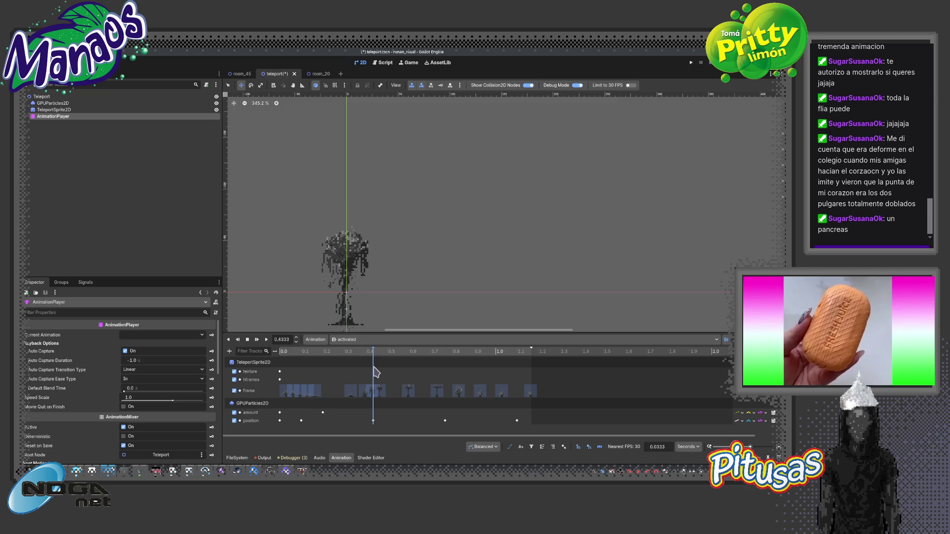
left_click(52, 103)
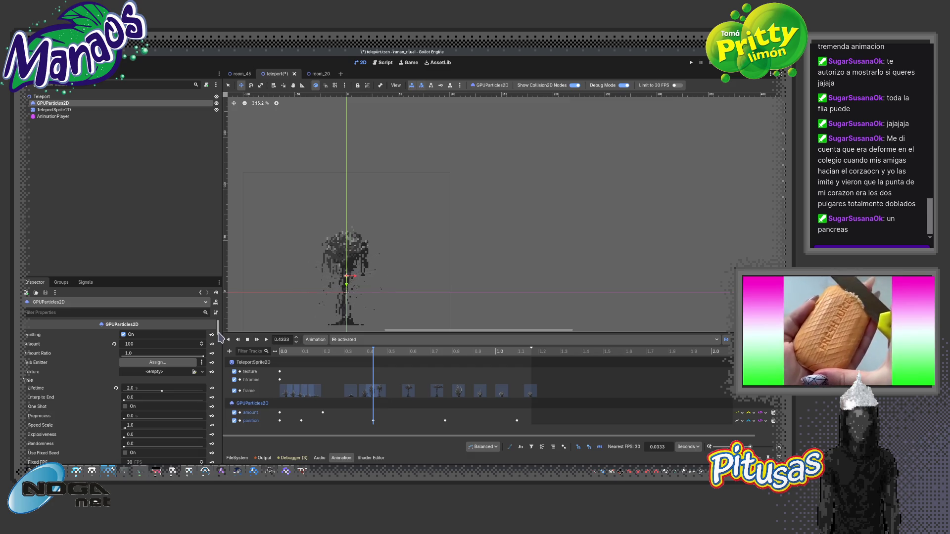
scroll(219, 337, "down", 3)
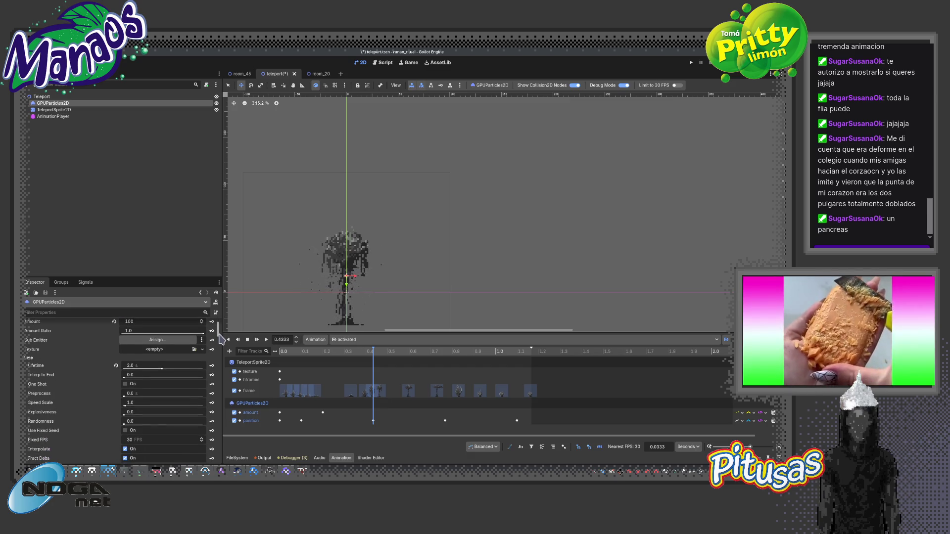
Add a speed_scale track with a key near 0.1 s and raise Speed Scale to 64
left_click(212, 404)
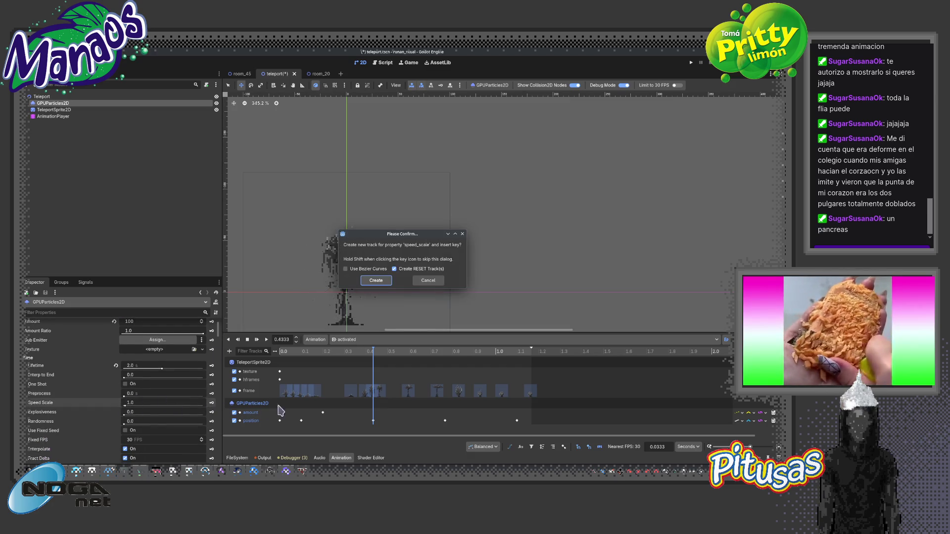
left_click(376, 280)
left_click_drag(373, 428, 298, 435)
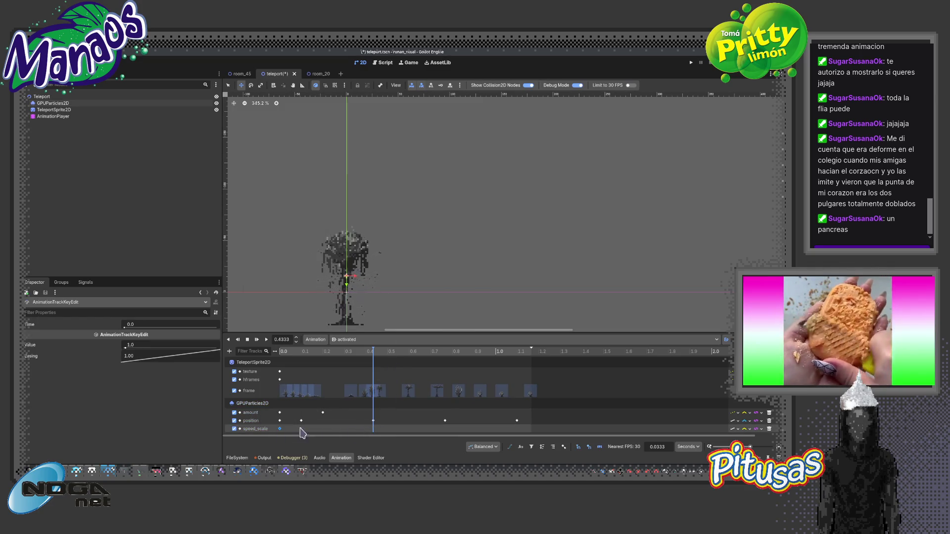
left_click(375, 436)
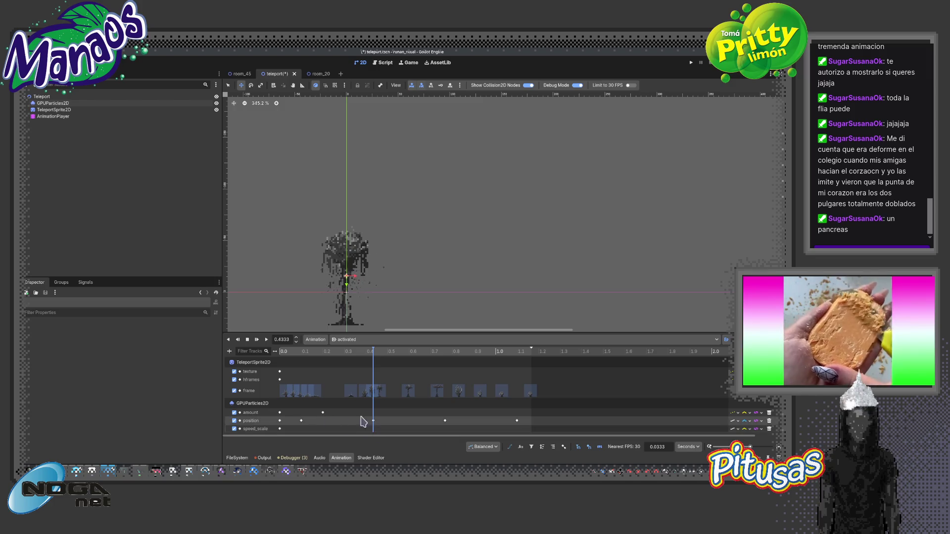
left_click(48, 104)
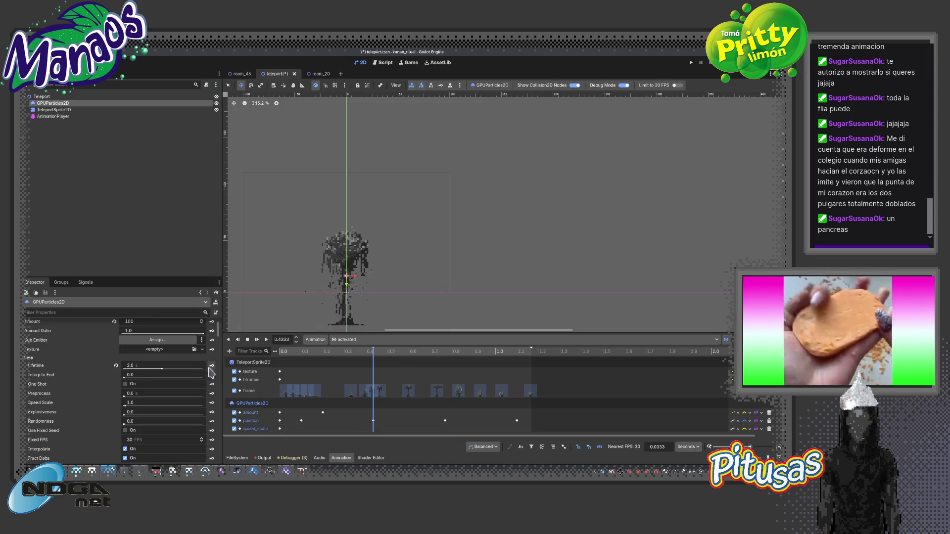
left_click_drag(126, 406, 213, 407)
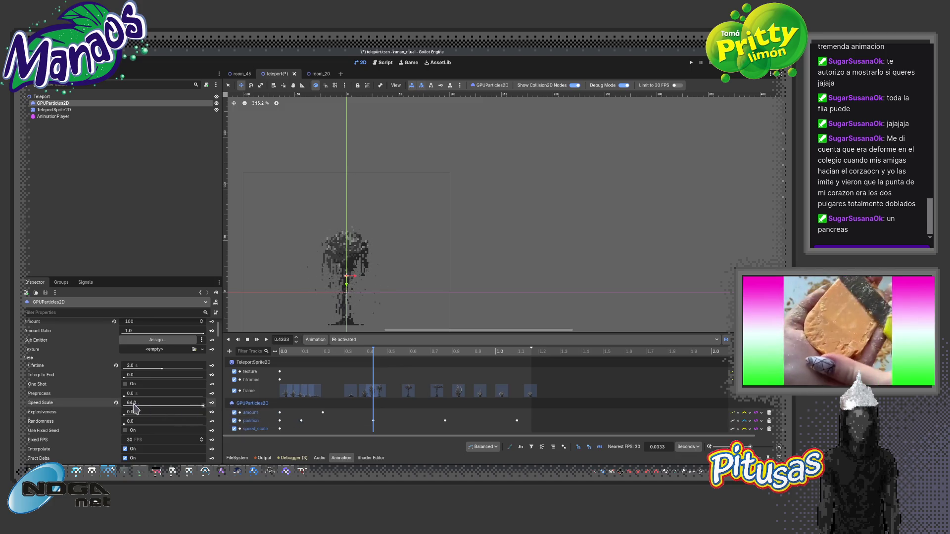
Key explosiveness 1.0 on a new track and delete the speed_scale track
left_click_drag(124, 412, 203, 412)
left_click(211, 412)
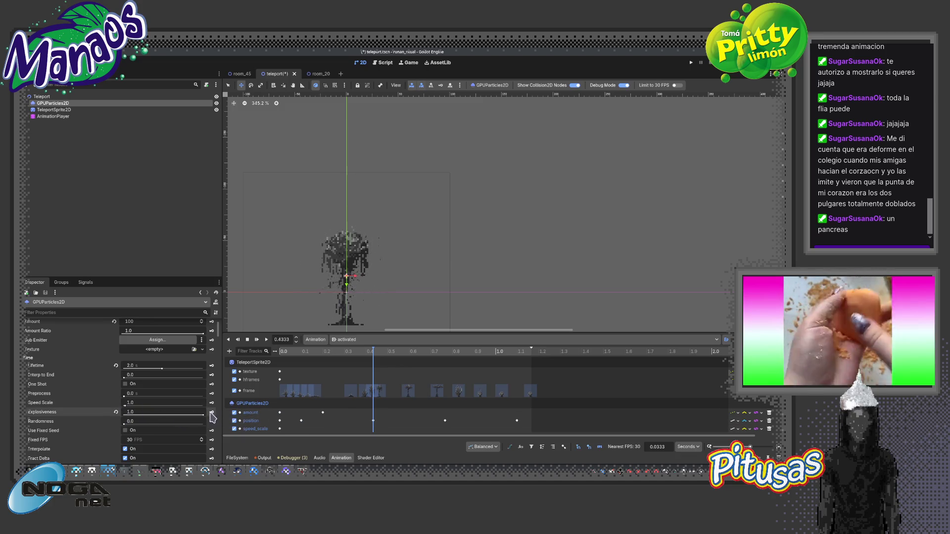
left_click(375, 280)
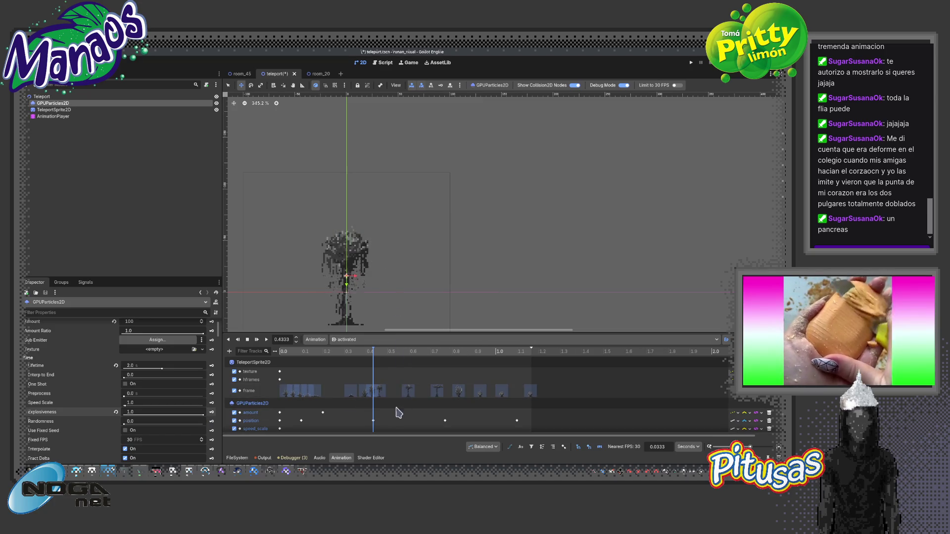
scroll(399, 413, "down", 1)
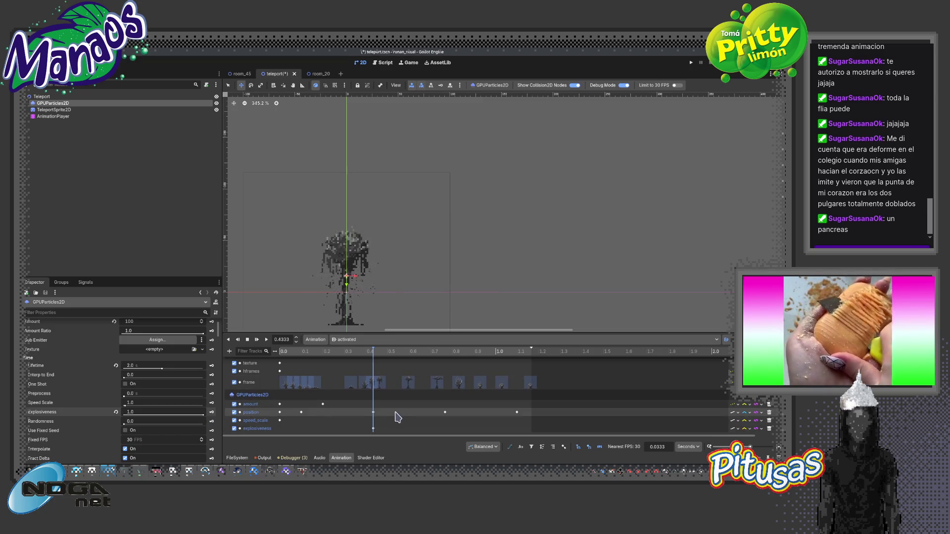
left_click(768, 421)
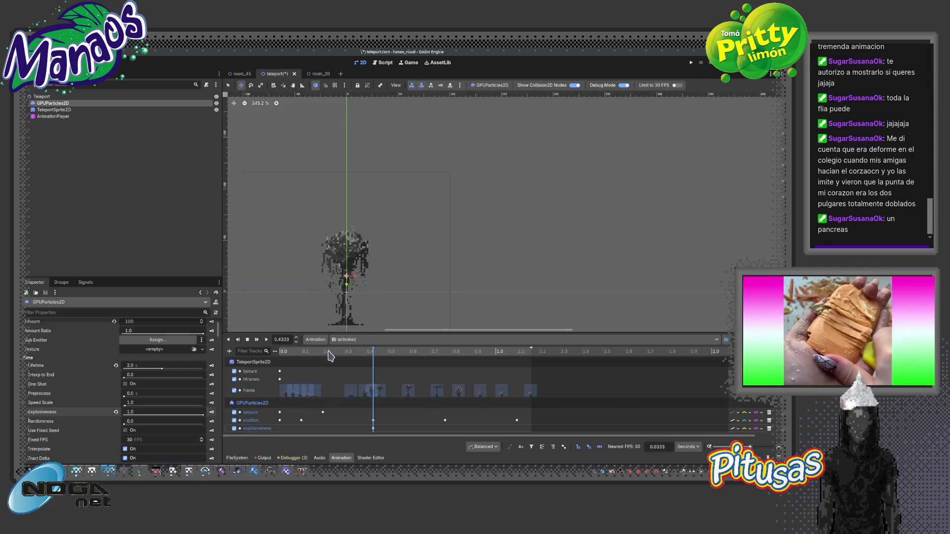
left_click(279, 351)
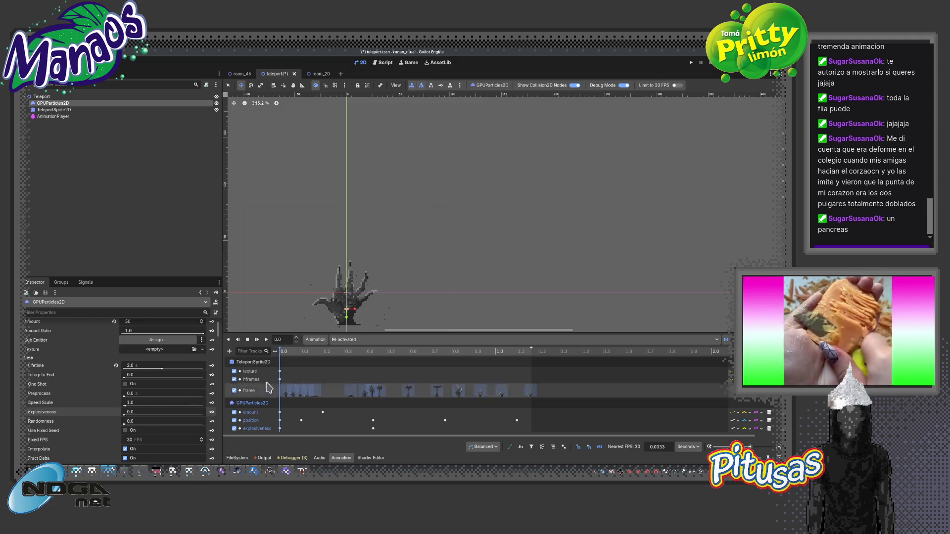
left_click(346, 340)
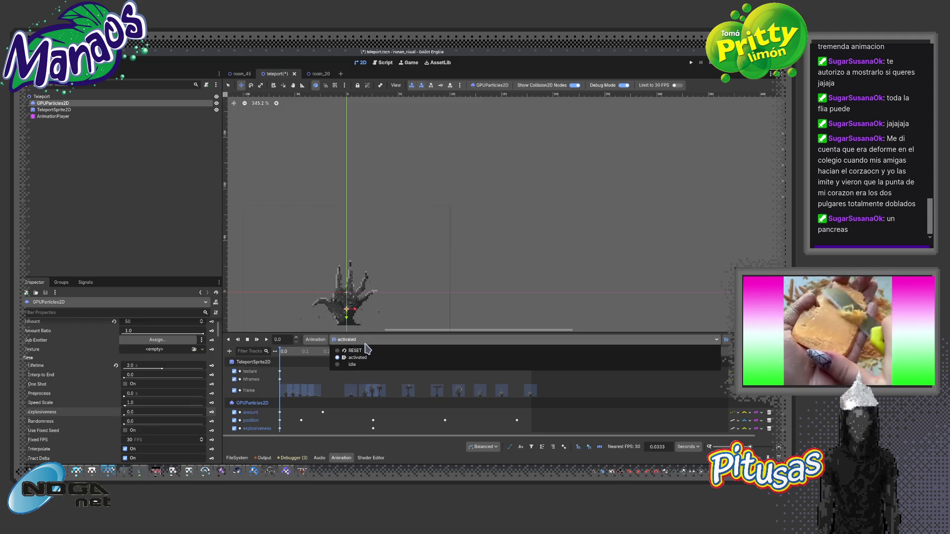
left_click(363, 365)
left_click(279, 429)
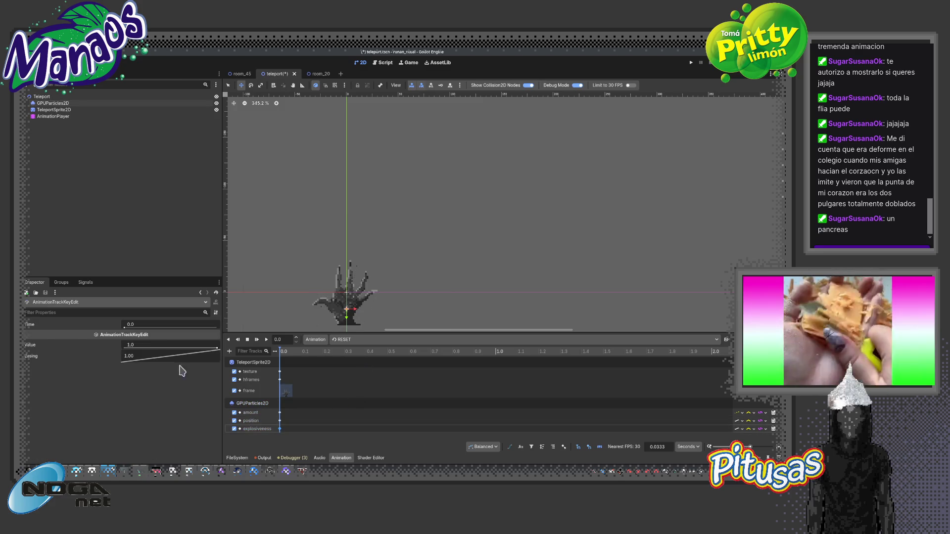
left_click(354, 340)
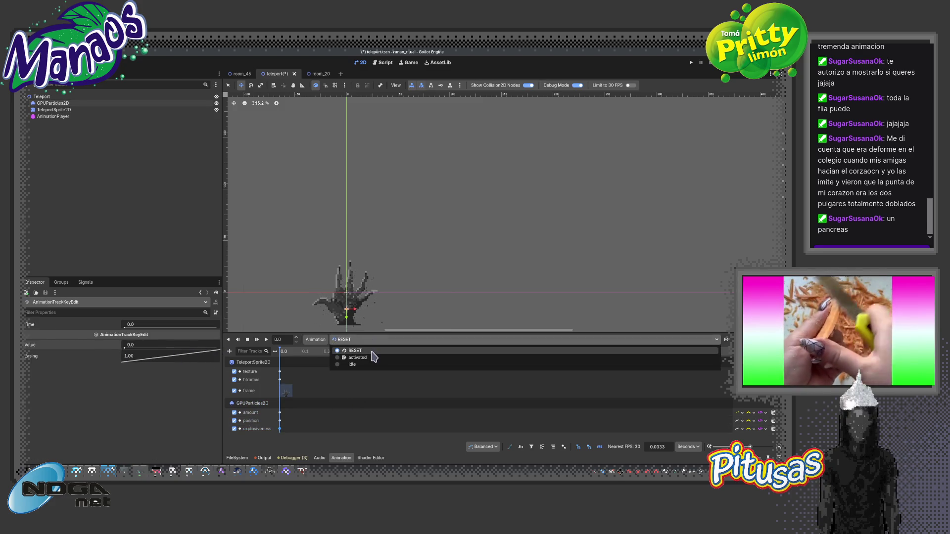
left_click(370, 361)
left_click(256, 340)
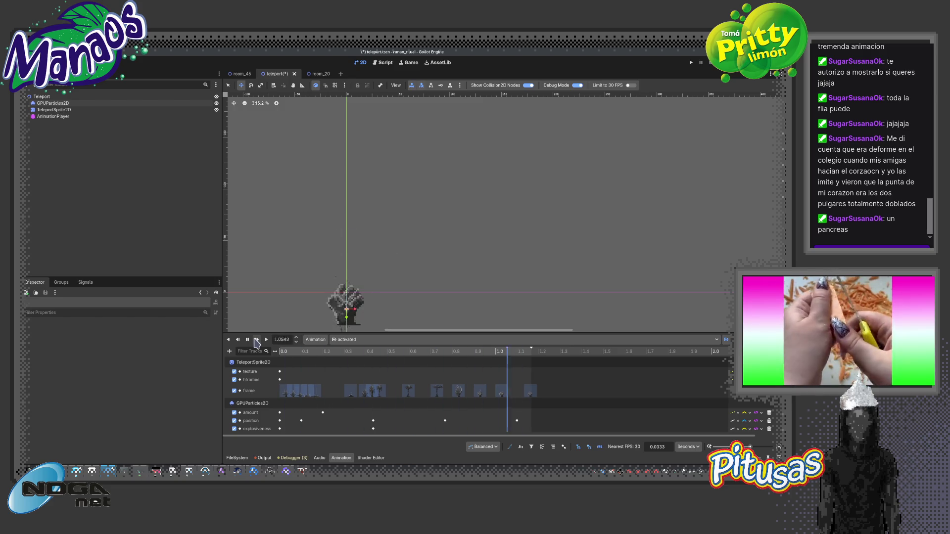
scroll(309, 299, "up", 3)
left_click_drag(325, 305, 298, 254)
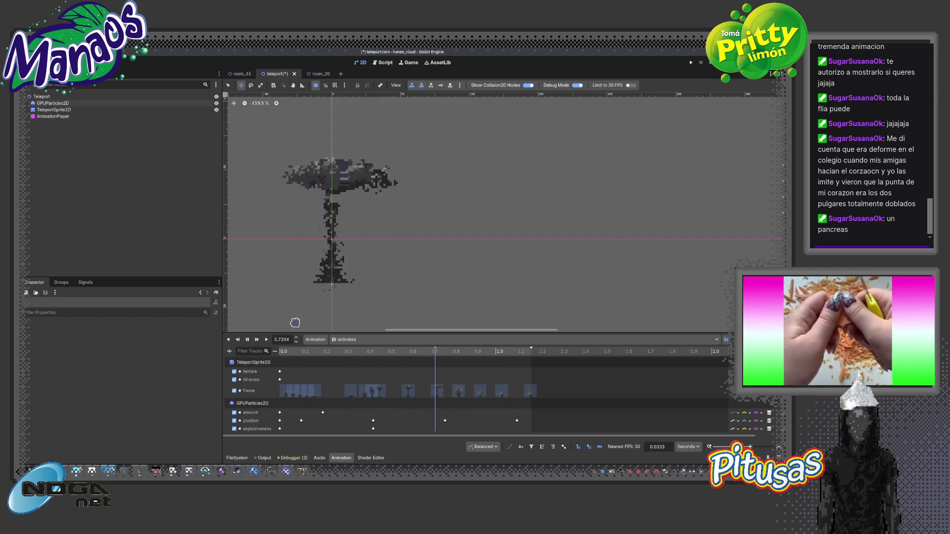
left_click(248, 339)
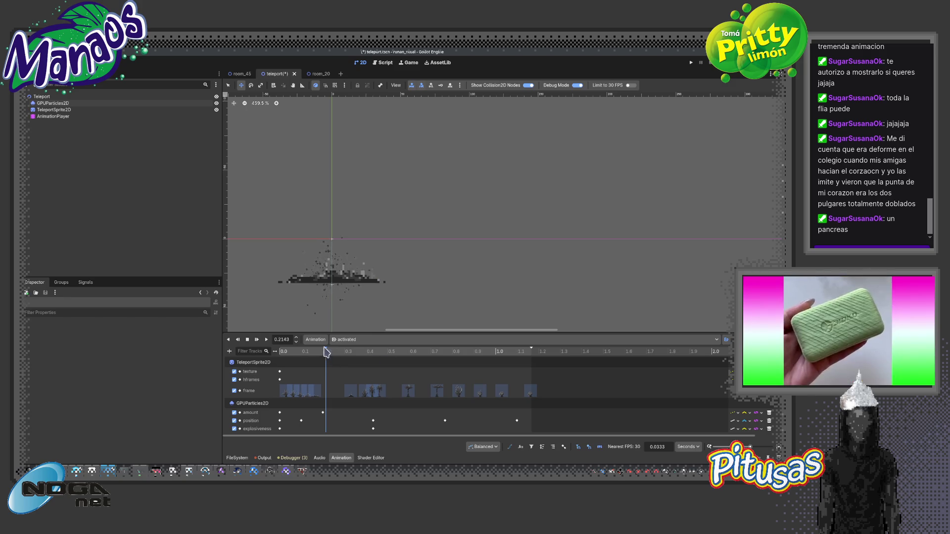
mouse_move(304, 355)
left_mouse_down()
mouse_move(400, 363)
mouse_move(283, 365)
left_mouse_up()
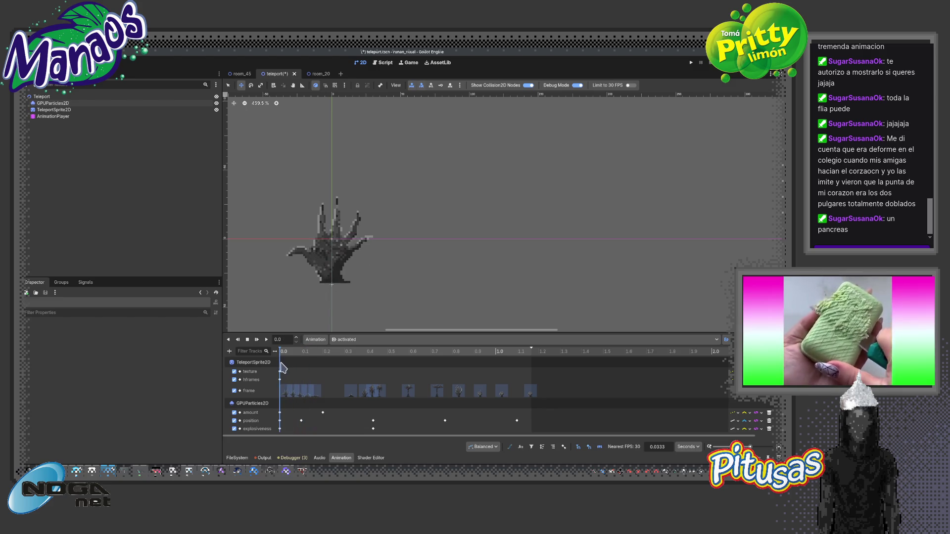
Raise the GPUParticles2D amount from 50 to 75
left_click(54, 104)
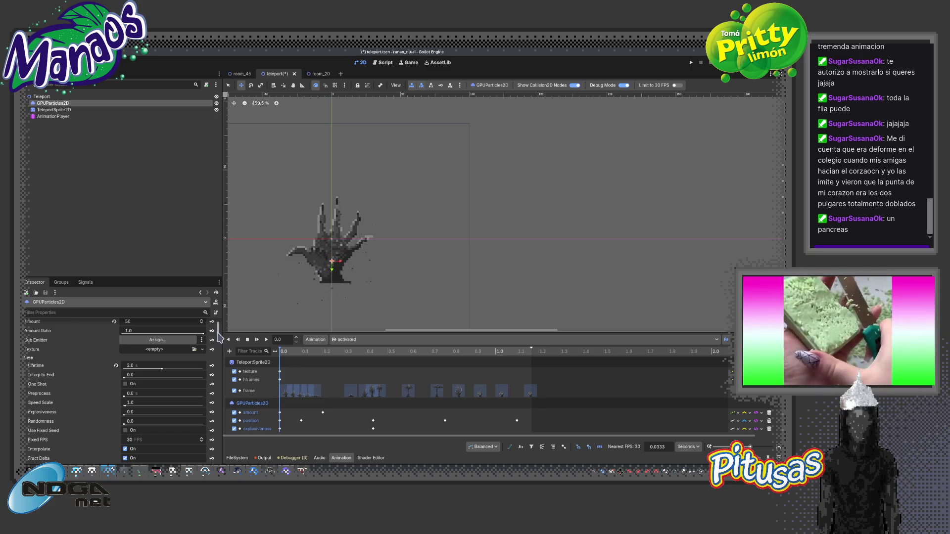
scroll(218, 328, "up", 2)
left_click_drag(159, 344, 180, 343)
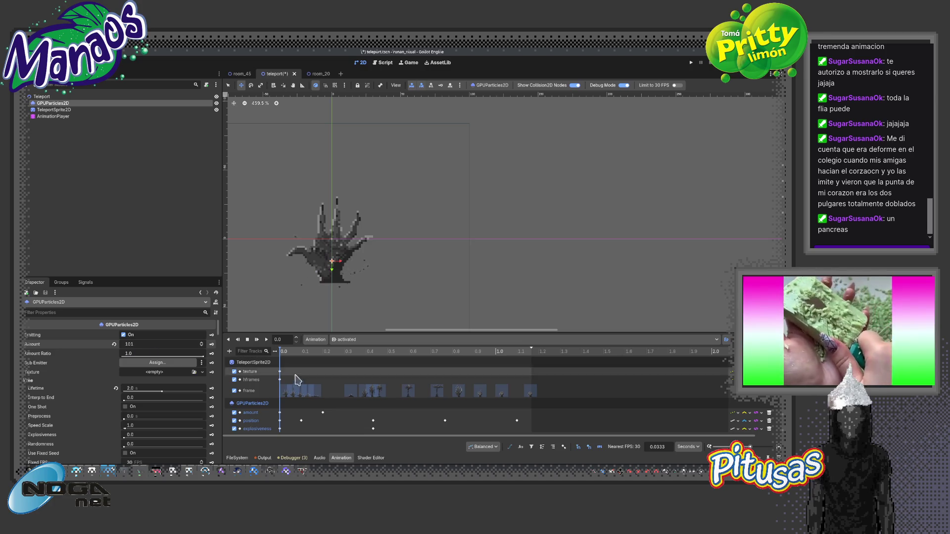
left_click(280, 413)
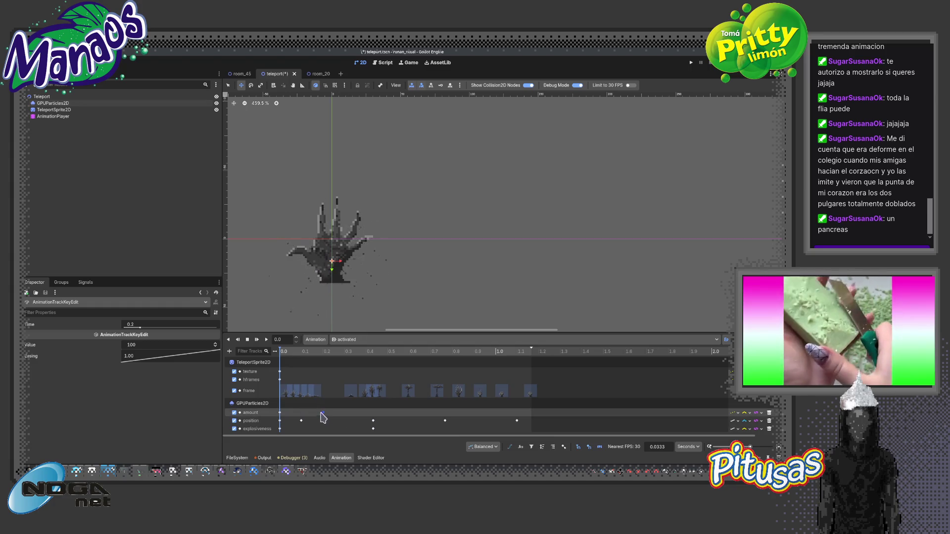
Move the explosiveness key earlier to 0.1333 s and preview the burst
mouse_move(293, 357)
left_mouse_down()
mouse_move(409, 372)
mouse_move(282, 381)
mouse_move(389, 383)
mouse_move(307, 389)
mouse_move(421, 381)
mouse_move(356, 378)
mouse_move(261, 346)
left_mouse_up()
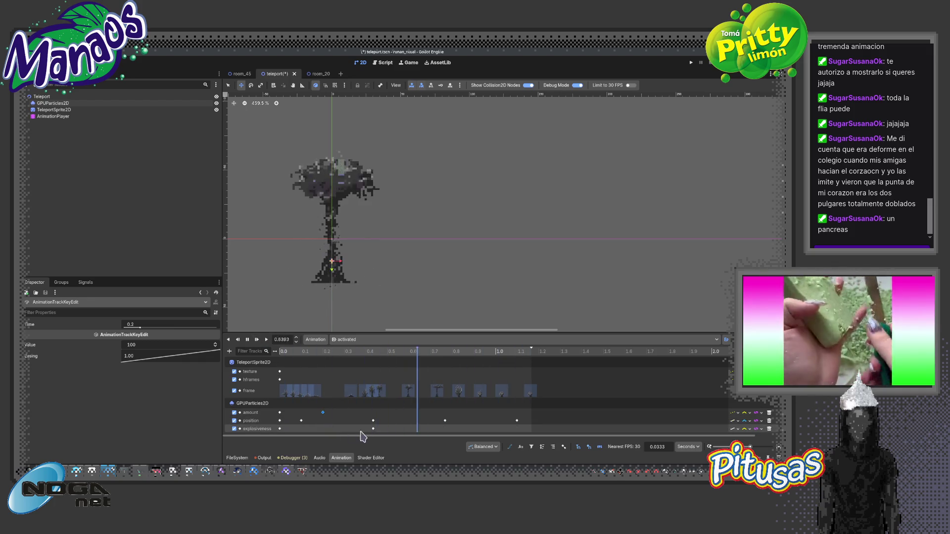
left_click_drag(373, 429, 308, 428)
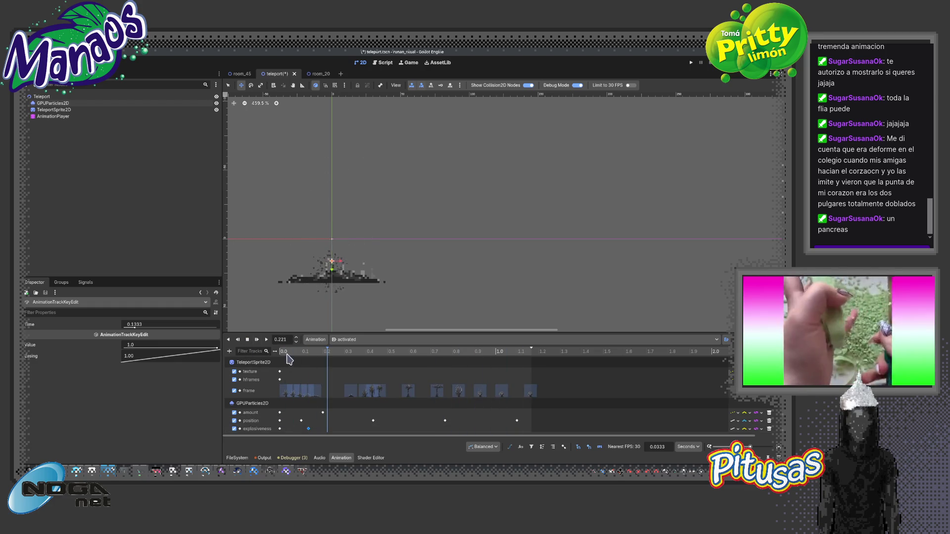
left_click_drag(282, 357, 522, 379)
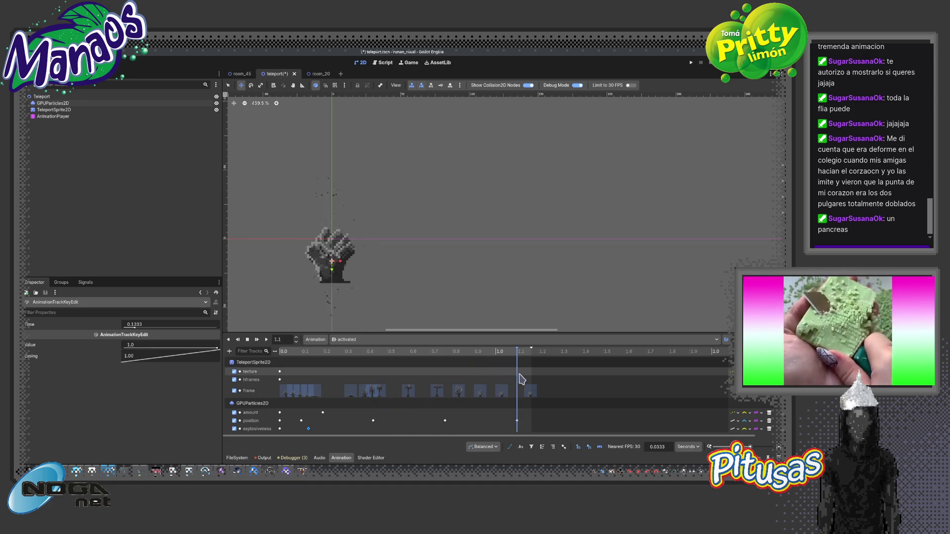
Delete the explosiveness track from the activated animation
right_click(307, 430)
left_click(324, 396)
left_click(769, 429)
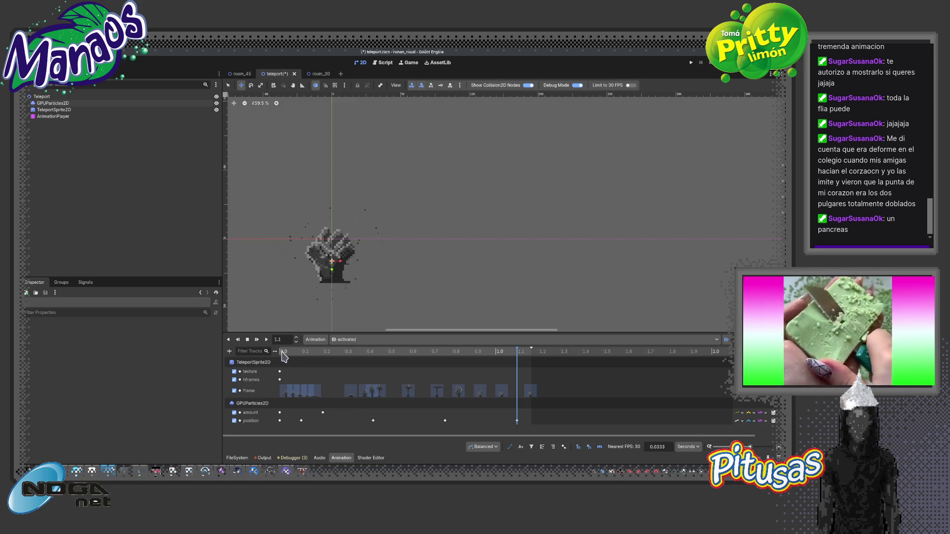
left_click(282, 351)
Revert the GPUParticles2D explosiveness to 0.0 and scrub to check the burst
left_click(60, 116)
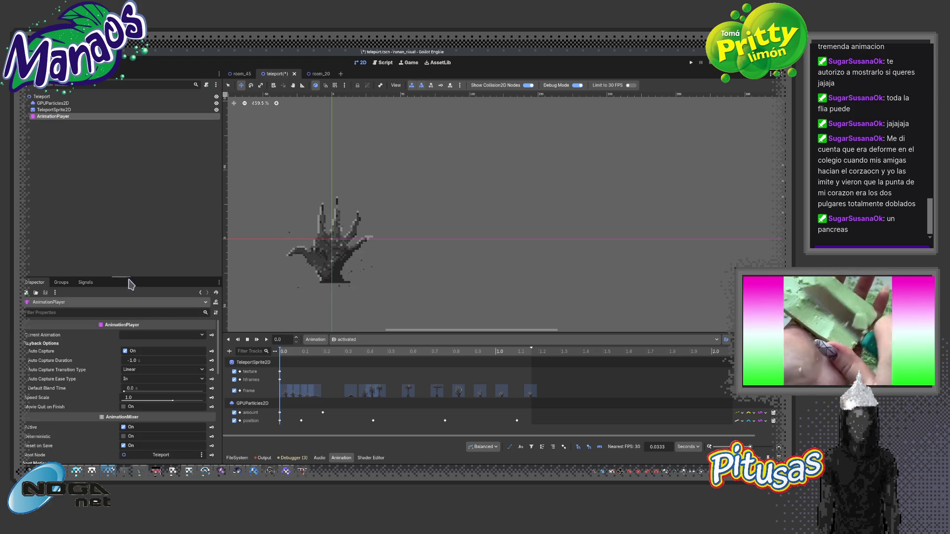
key("Up")
key("Up")
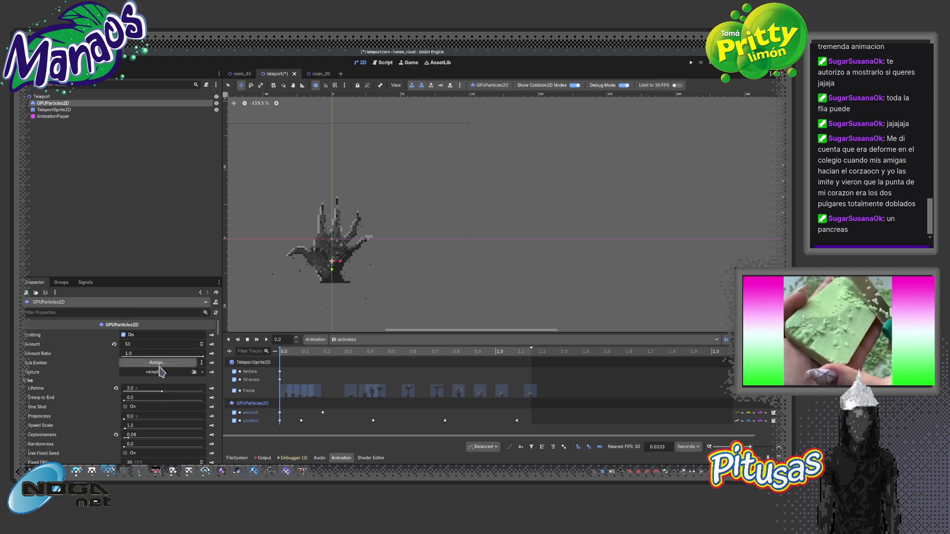
left_click(115, 436)
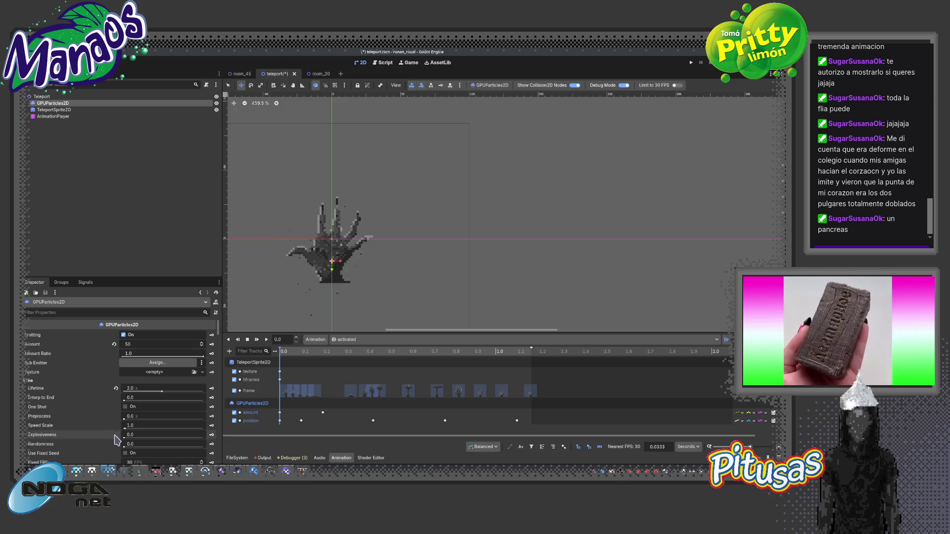
left_click_drag(283, 352, 400, 367)
mouse_move(387, 365)
left_mouse_down()
mouse_move(310, 369)
mouse_move(400, 372)
mouse_move(319, 371)
mouse_move(387, 372)
mouse_move(378, 372)
left_mouse_up()
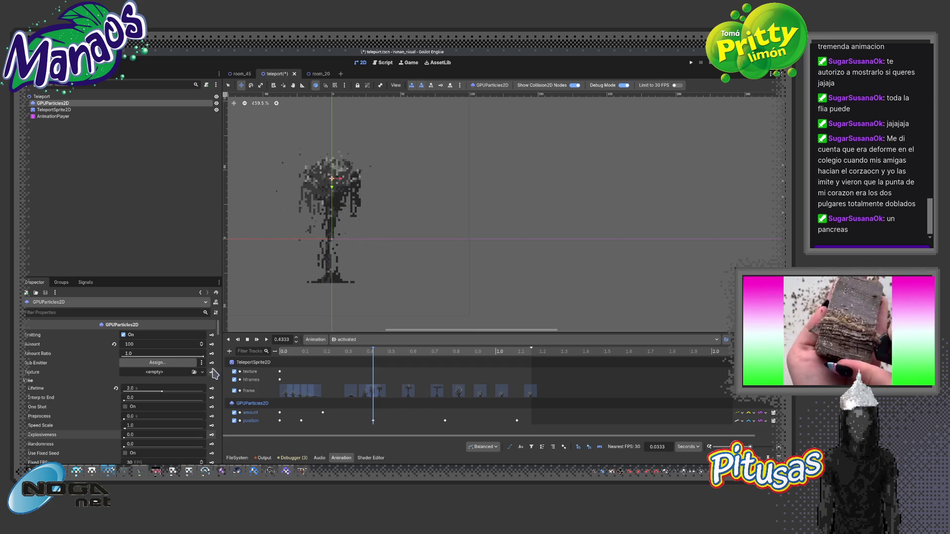
mouse_move(220, 332)
left_mouse_down()
mouse_move(221, 435)
mouse_move(216, 409)
left_mouse_up()
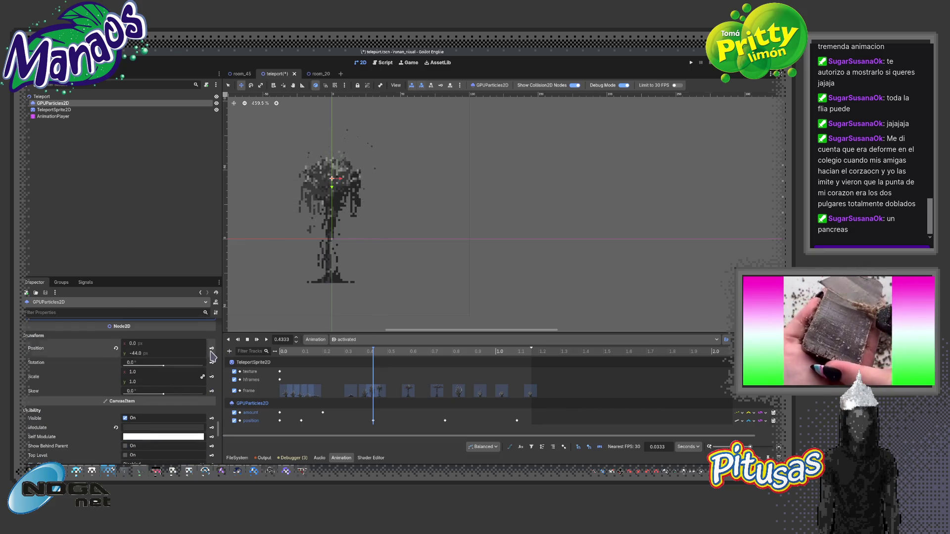
mouse_move(368, 355)
left_mouse_down()
mouse_move(286, 357)
mouse_move(379, 360)
mouse_move(447, 383)
mouse_move(432, 381)
left_mouse_up()
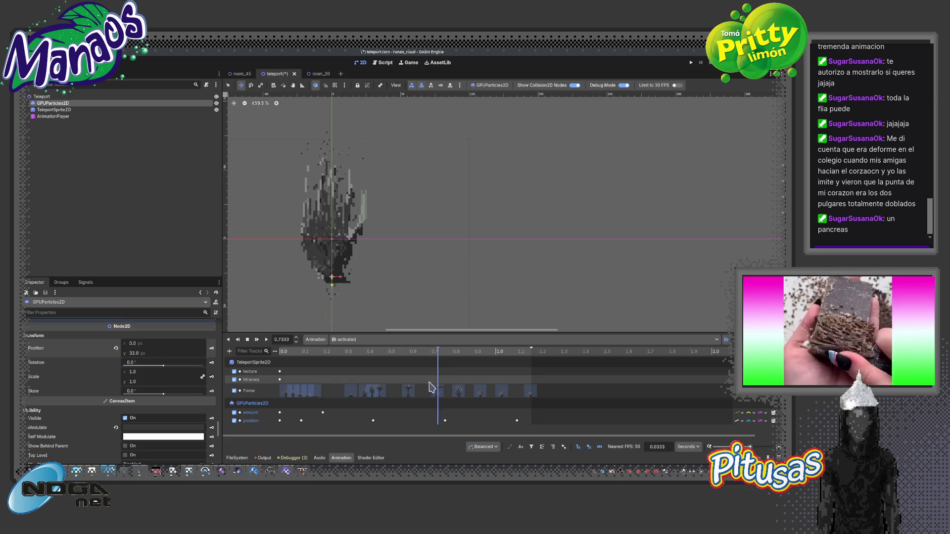
left_click(749, 422)
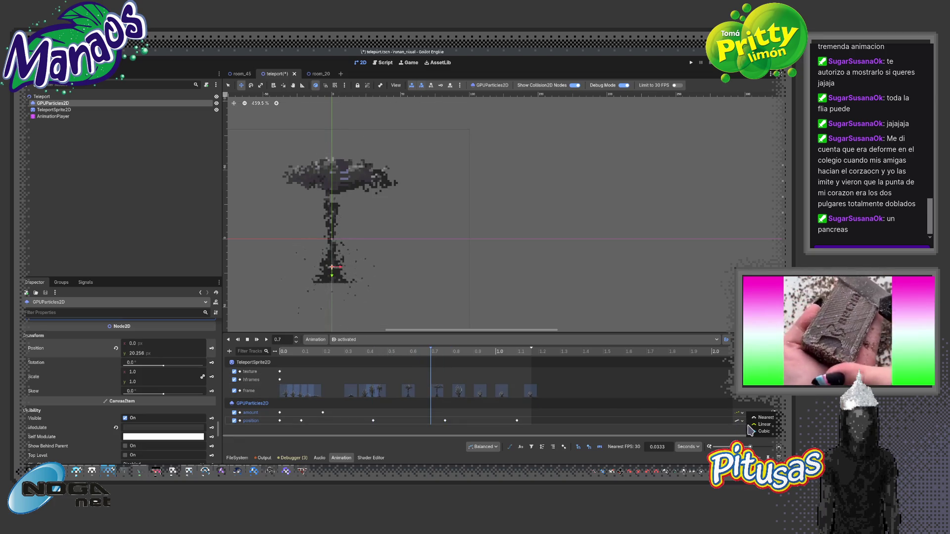
left_click(766, 429)
mouse_move(303, 360)
left_mouse_down()
mouse_move(390, 359)
mouse_move(307, 361)
mouse_move(320, 366)
left_mouse_up()
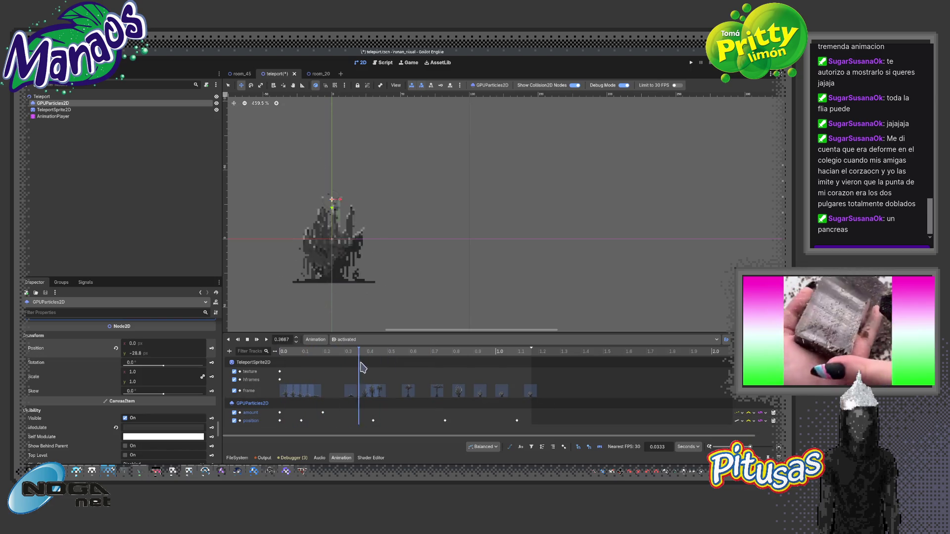
left_click(373, 421)
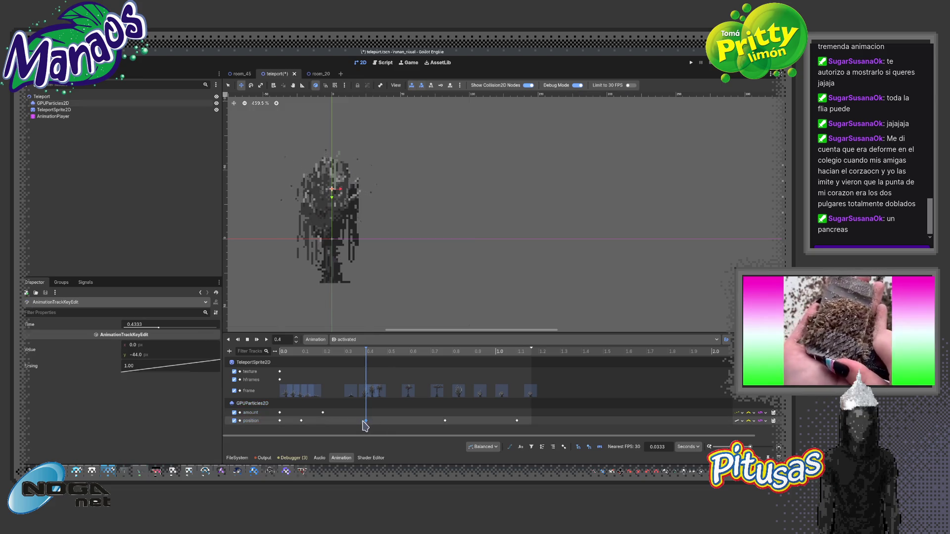
mouse_move(368, 363)
left_mouse_down()
mouse_move(288, 369)
mouse_move(359, 374)
mouse_move(275, 377)
left_mouse_up()
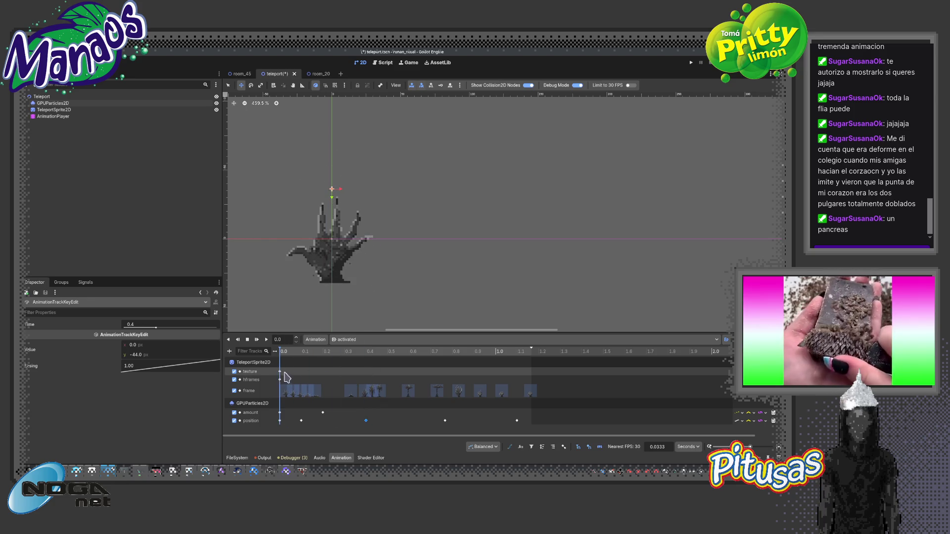
left_click(257, 340)
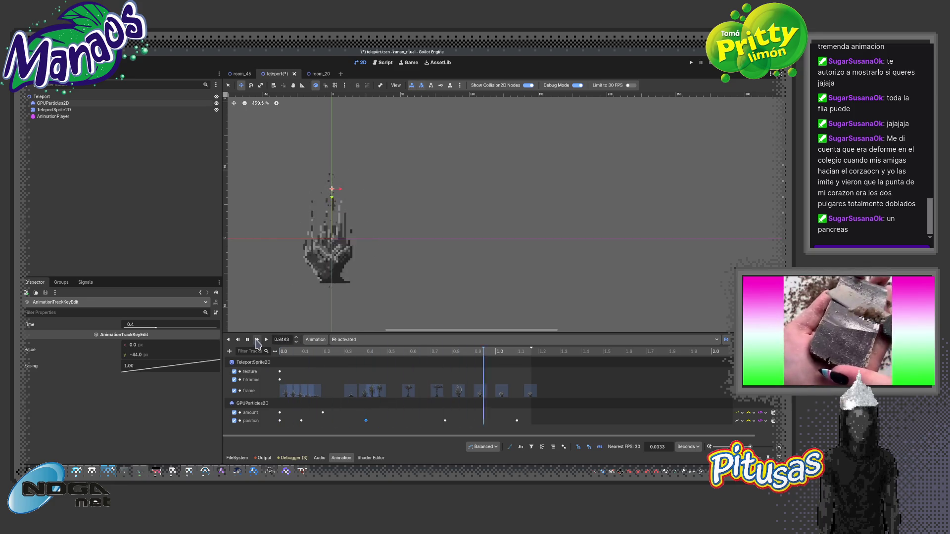
left_click(54, 103)
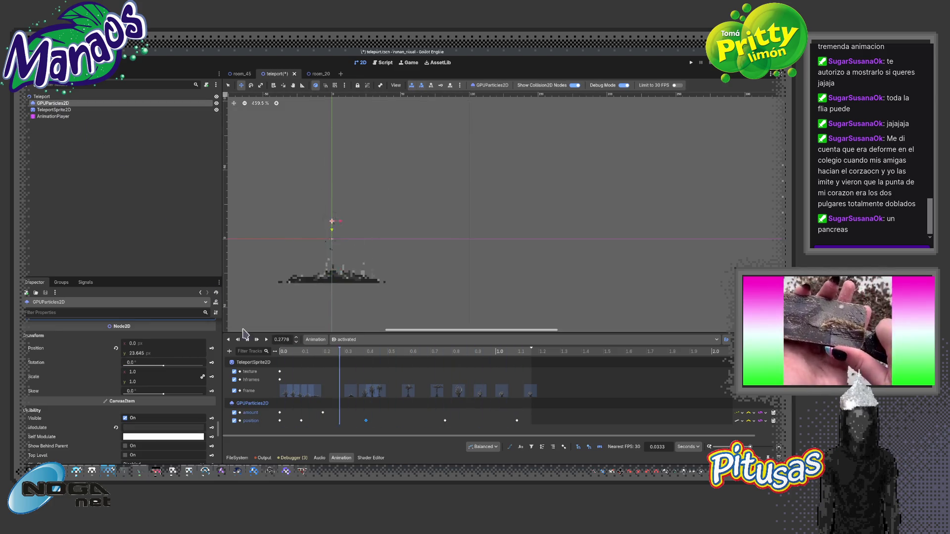
left_click(286, 353)
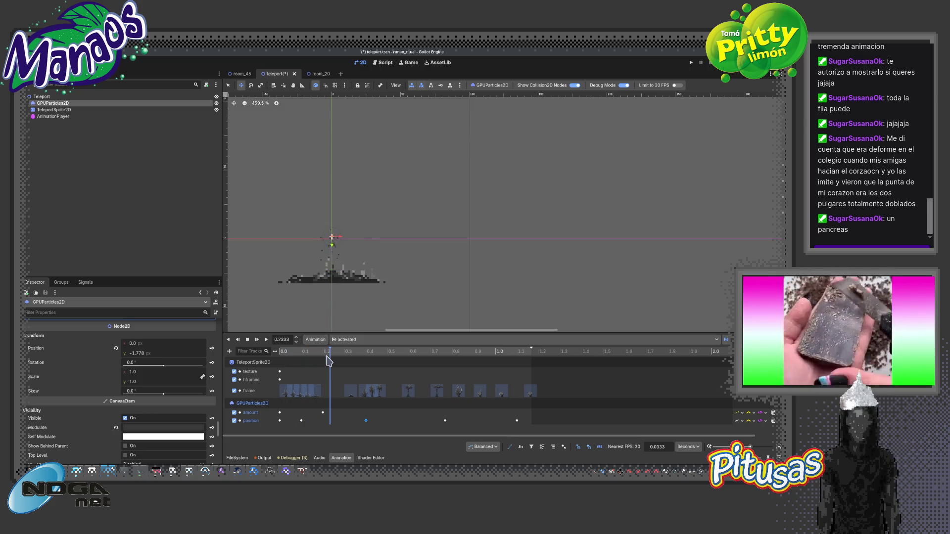
left_click_drag(341, 363, 347, 362)
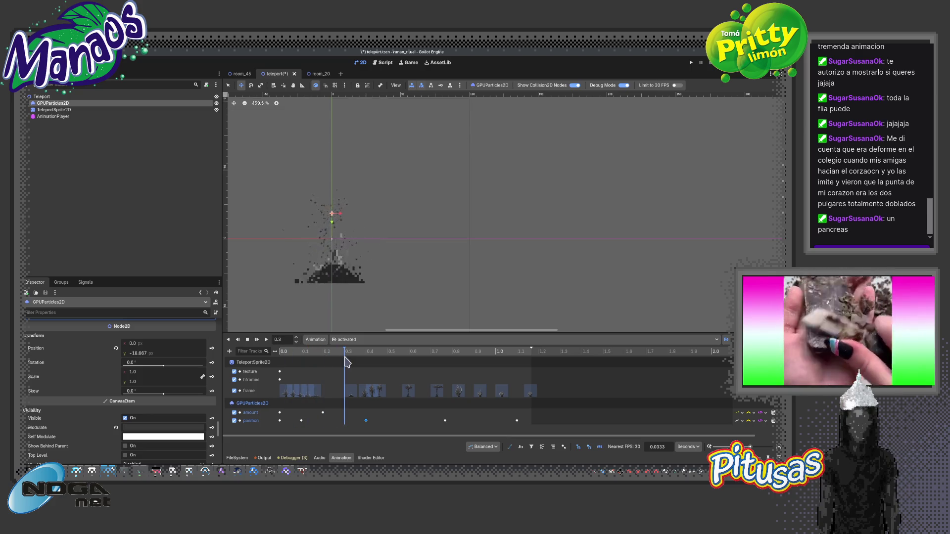
left_click(301, 421)
right_click(341, 425)
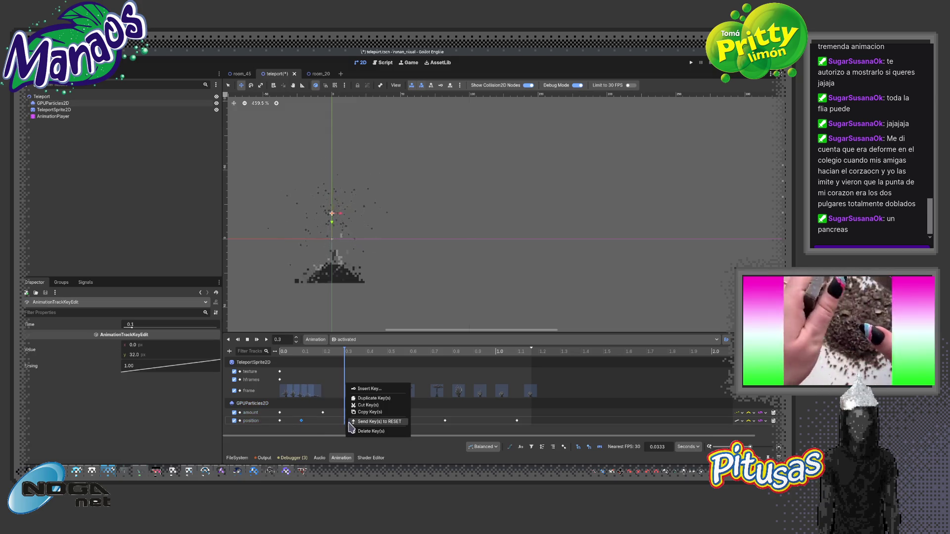
Duplicate a position key to 0.3 s and play the activated animation to check it
left_click(374, 398)
left_click_drag(345, 352, 271, 363)
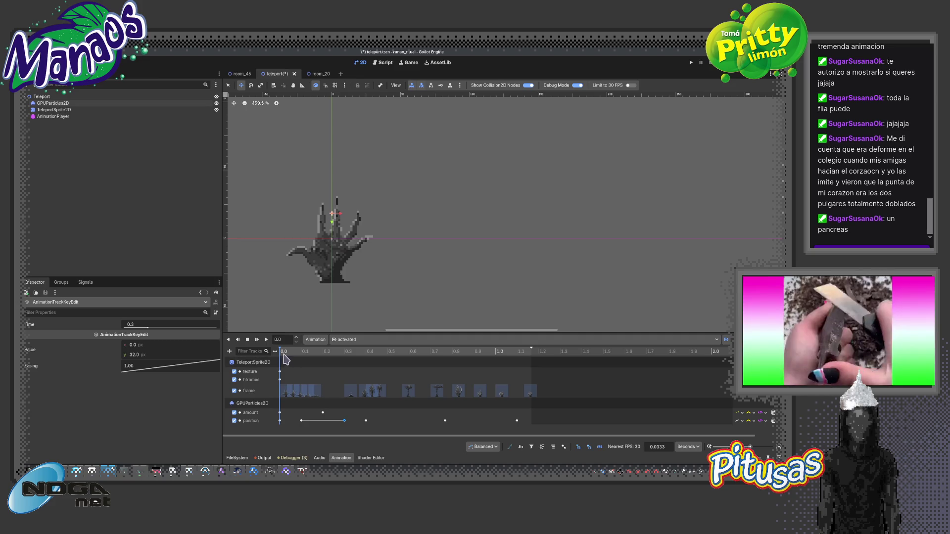
left_click(256, 340)
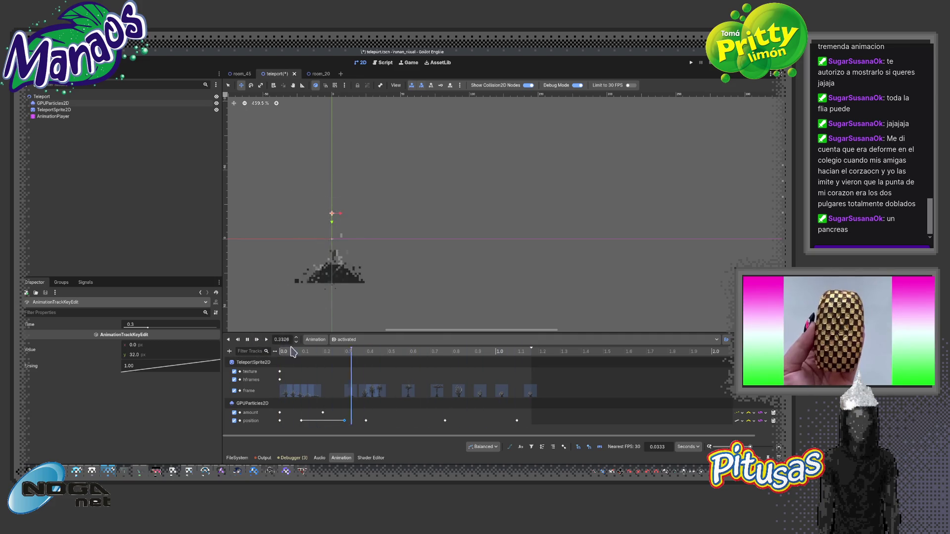
left_click(247, 339)
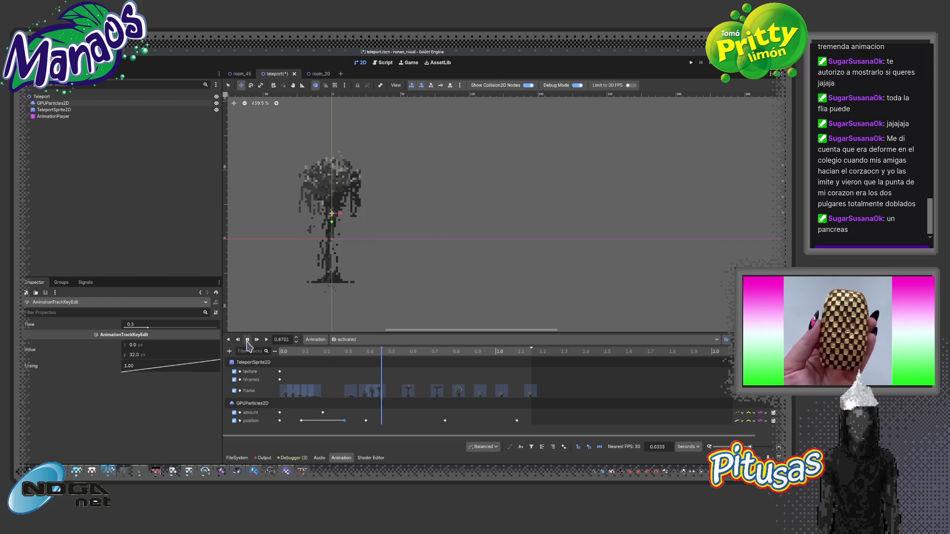
left_click_drag(330, 352, 280, 359)
left_click(52, 103)
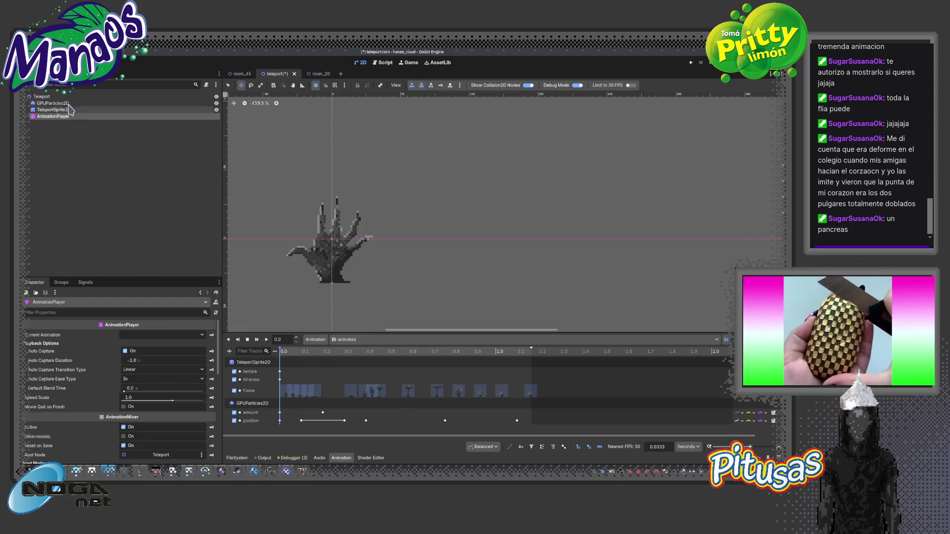
left_click_drag(331, 368, 441, 377)
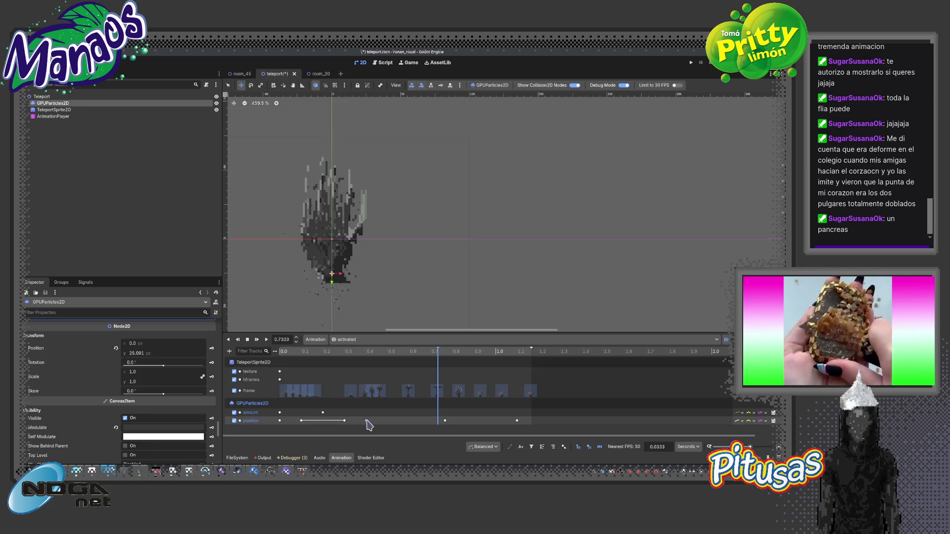
Duplicate the 0.4 s position key and shift the copy to 0.6667 s
left_click(366, 421)
right_click(439, 421)
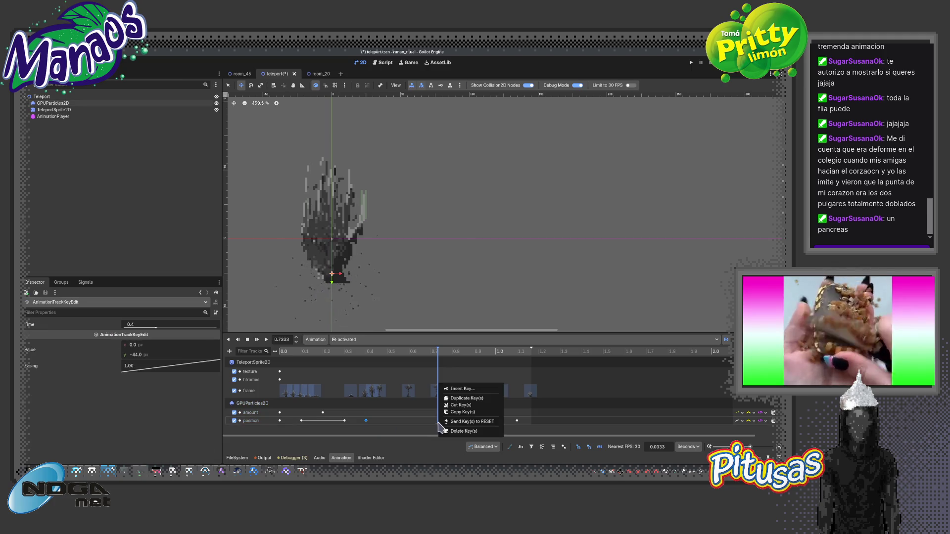
left_click(460, 398)
left_click_drag(434, 421, 419, 421)
left_click_drag(291, 371, 410, 371)
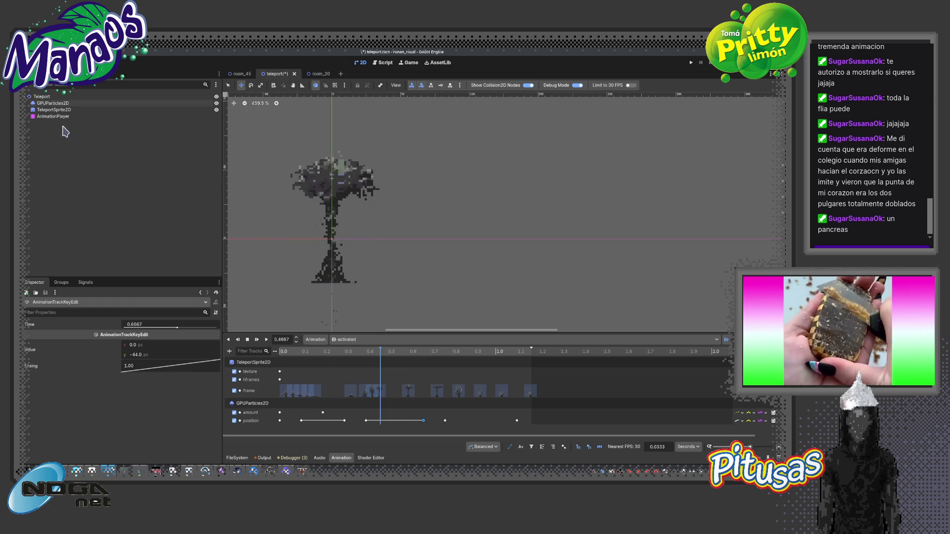
left_click(74, 104)
left_click(257, 339)
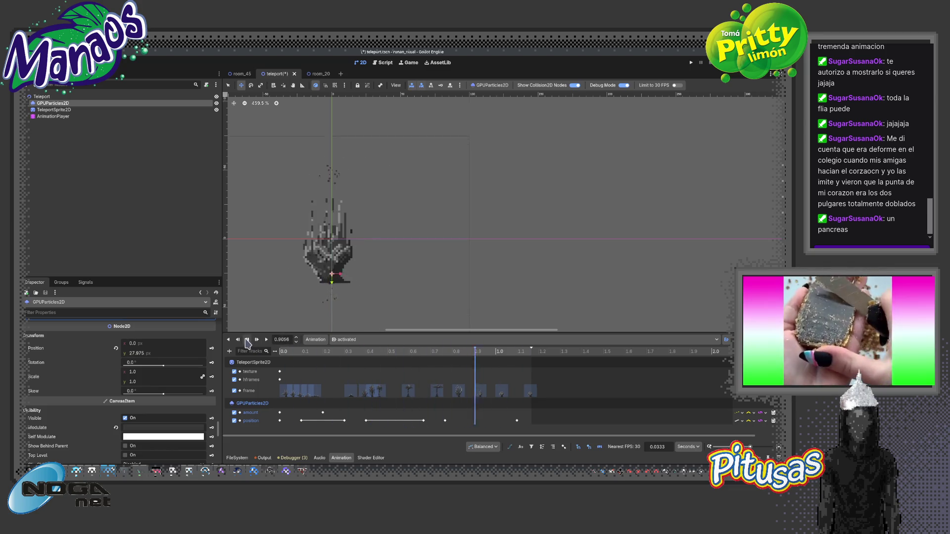
mouse_move(346, 352)
left_mouse_down()
mouse_move(453, 382)
mouse_move(403, 380)
left_mouse_up()
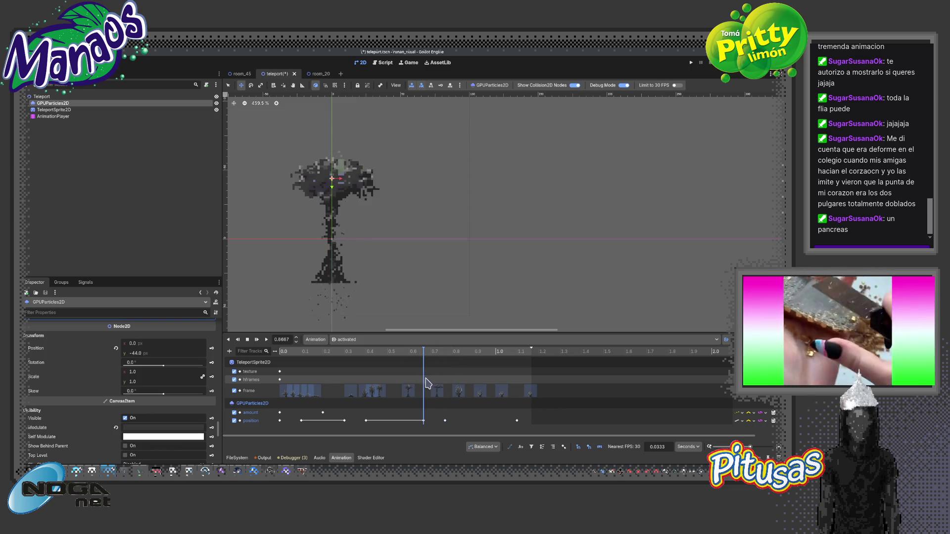
Move the late position key to 0.9 s
left_click(452, 357)
left_click_drag(445, 420, 474, 420)
left_click(470, 355)
left_click_drag(470, 360, 431, 356)
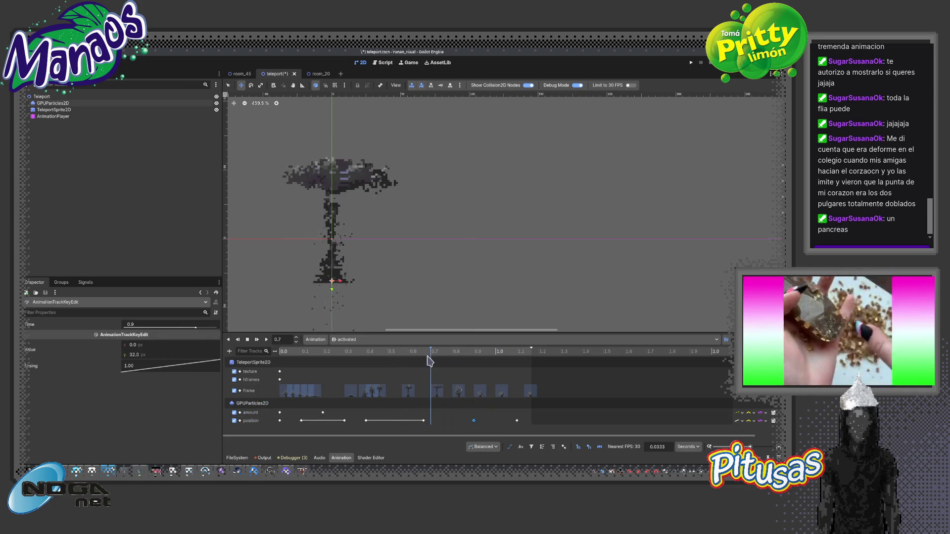
Scrub through the activated animation to review the new position keys
left_click(54, 110)
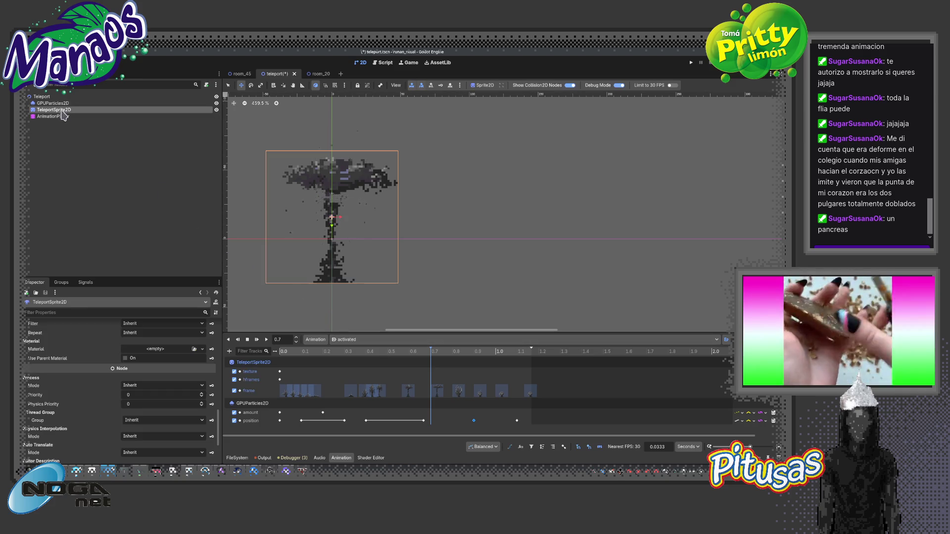
left_click(53, 103)
mouse_move(396, 357)
left_mouse_down()
mouse_move(510, 391)
mouse_move(275, 360)
left_mouse_up()
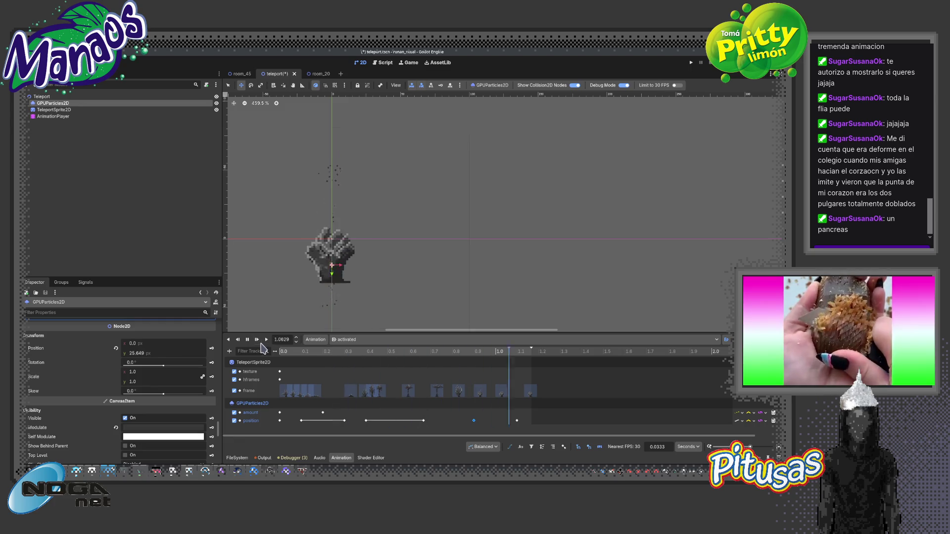
left_click(247, 340)
mouse_move(301, 360)
left_mouse_down()
mouse_move(401, 368)
mouse_move(300, 366)
mouse_move(330, 366)
left_mouse_up()
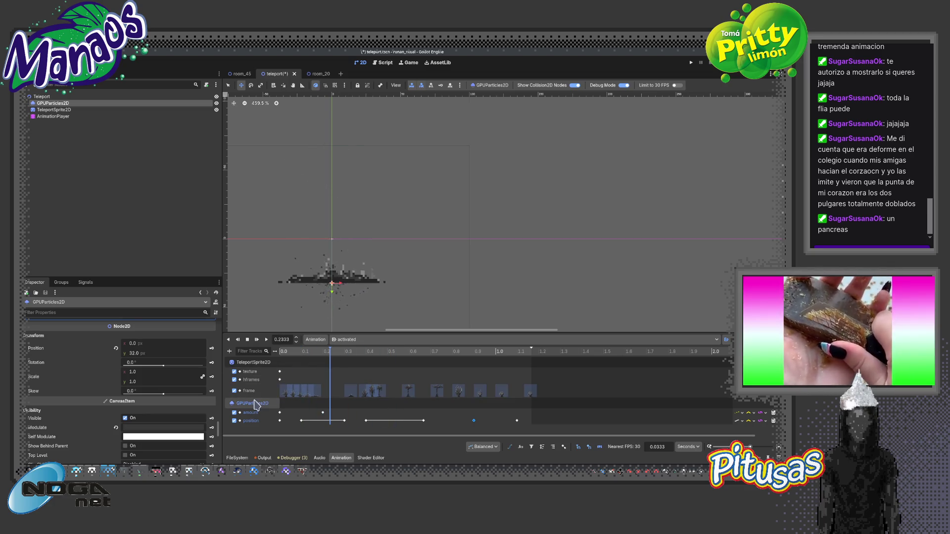
left_click(56, 110)
left_click(54, 103)
Move the amount key of 100 earlier to 0.1333 s and replay the preview
mouse_move(218, 428)
left_mouse_down()
mouse_move(215, 457)
mouse_move(219, 401)
left_mouse_up()
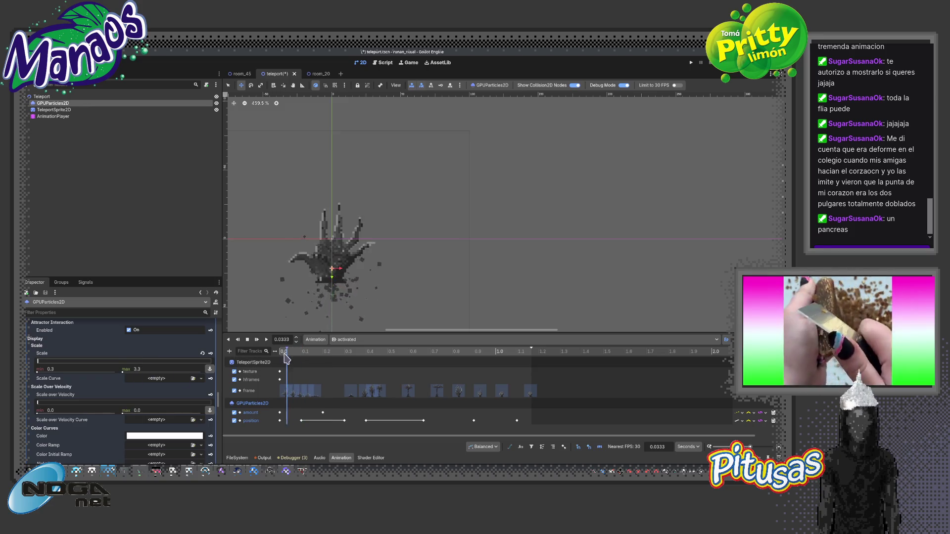
left_click(247, 340)
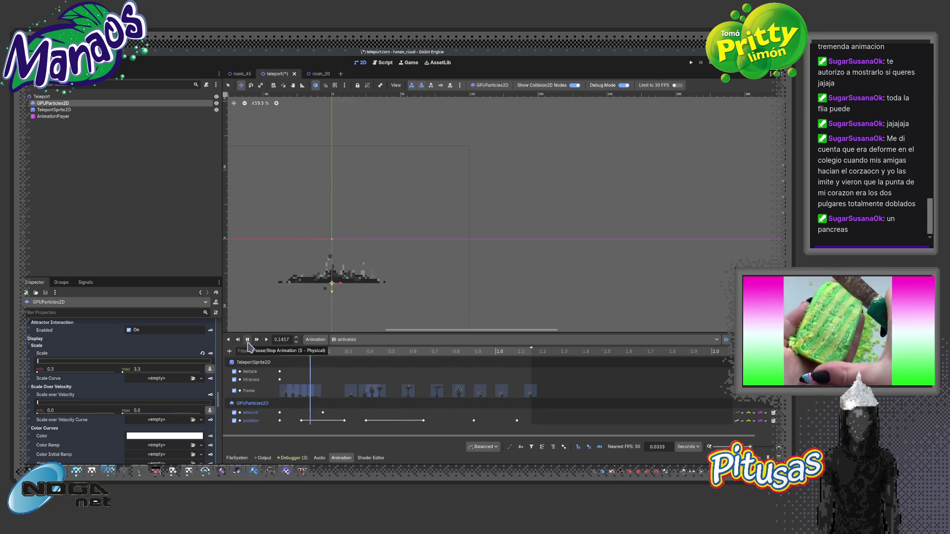
left_click(248, 341)
mouse_move(323, 413)
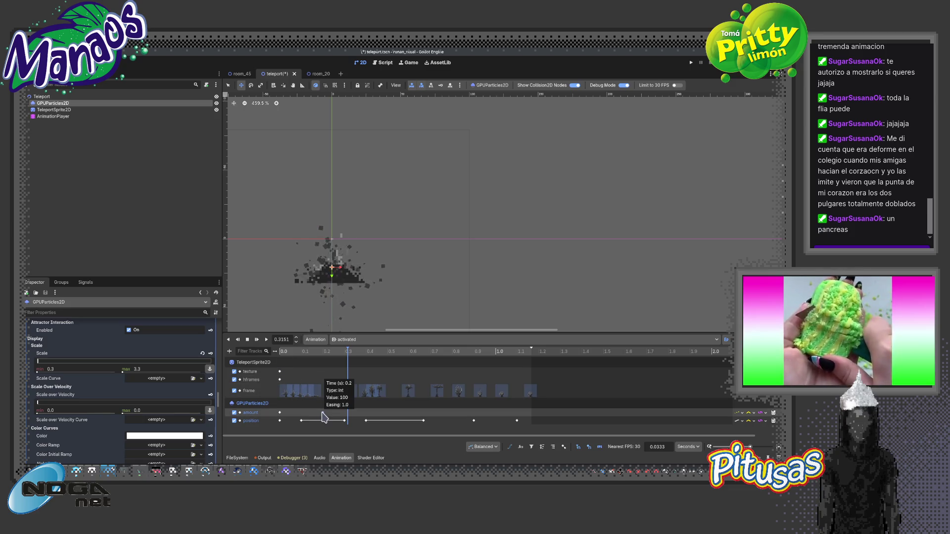
left_click_drag(323, 413, 308, 412)
left_click(257, 342)
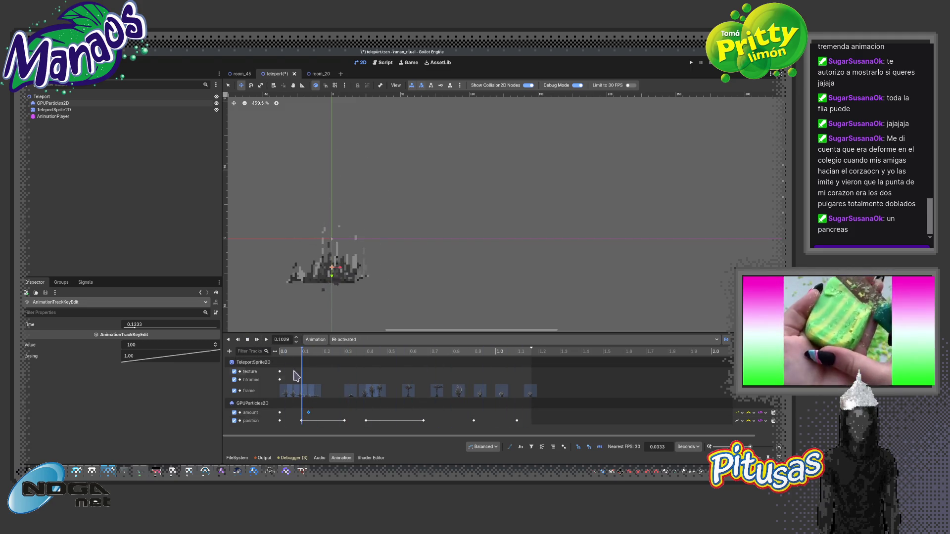
Move the amount key to 0.0 s and replay to check timing
left_click(302, 414)
left_click_drag(308, 412, 279, 413)
left_click(257, 339)
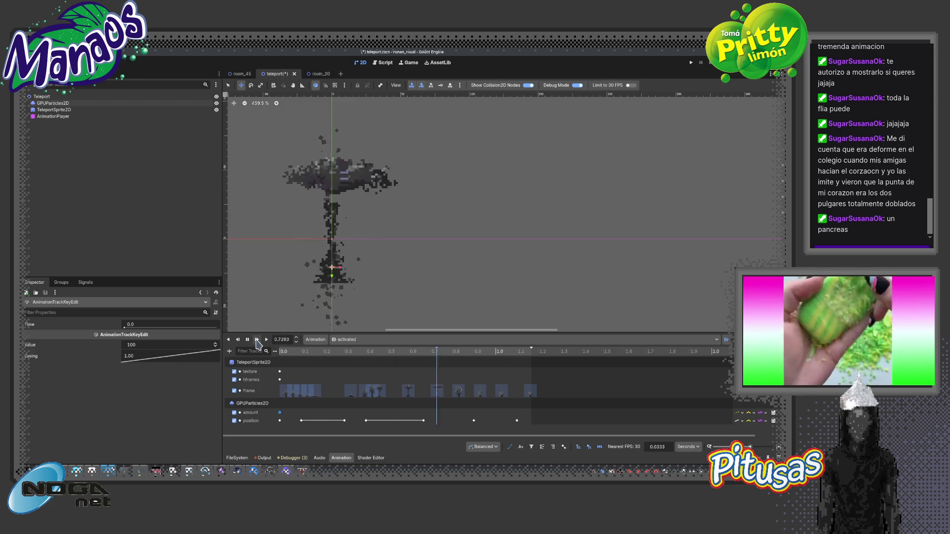
left_click(346, 339)
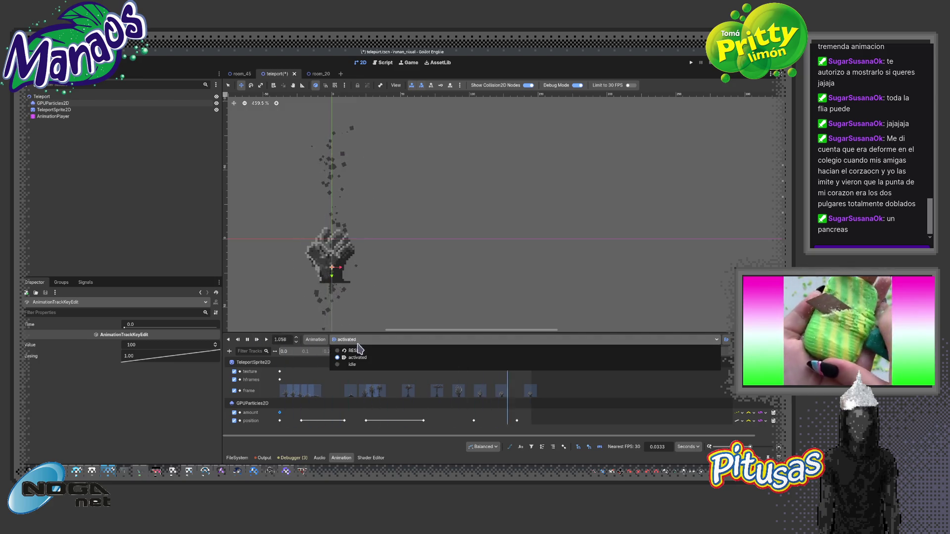
left_click(346, 355)
left_click(280, 413)
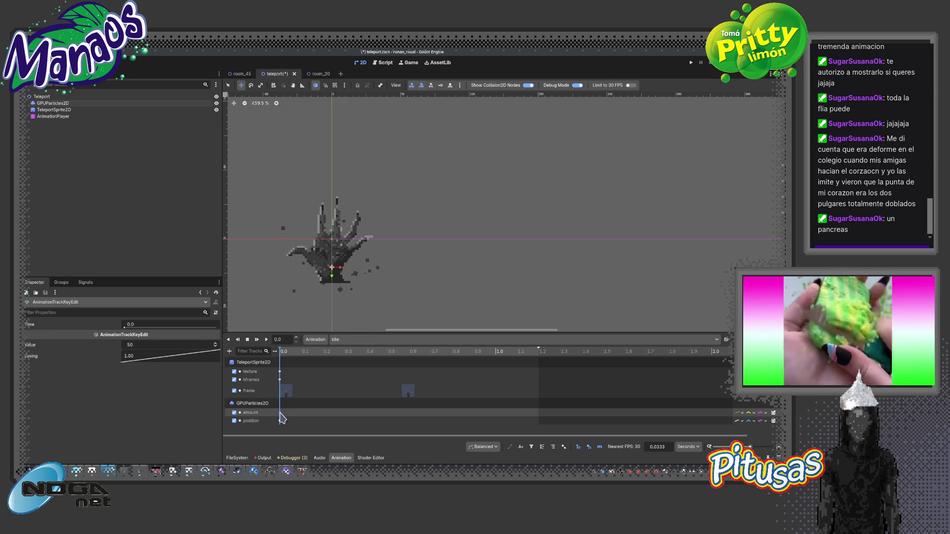
left_click(356, 339)
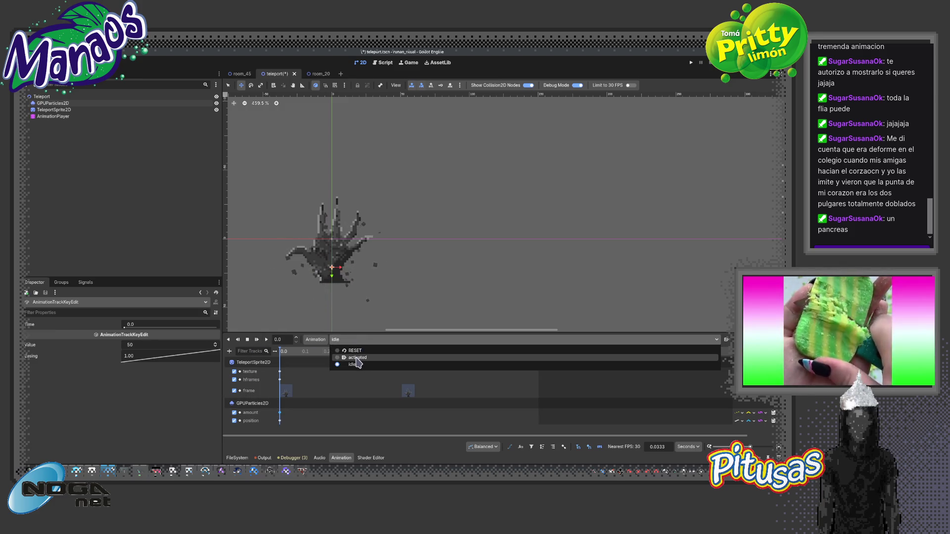
left_click(346, 347)
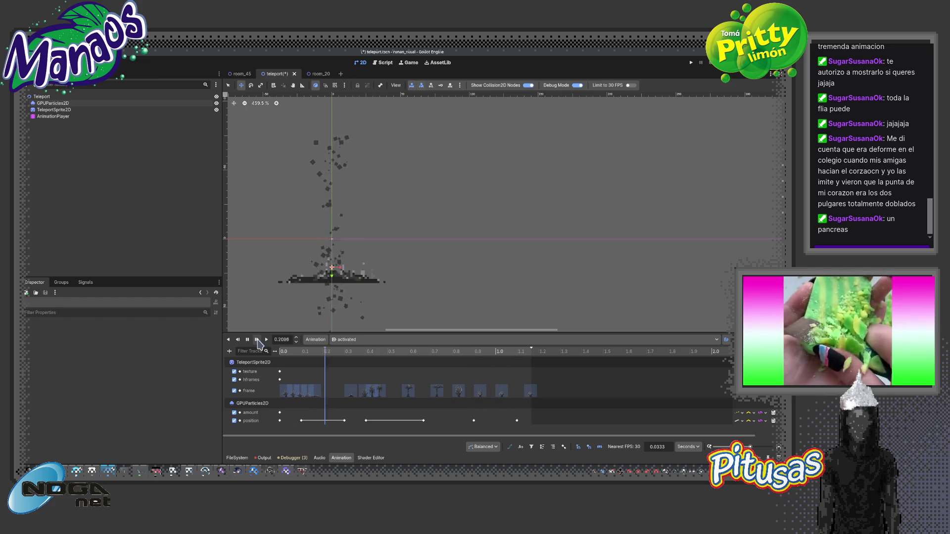
Enlarge the GPUParticles2D emission sphere radius to 11.76
scroll(284, 277, "down", 4)
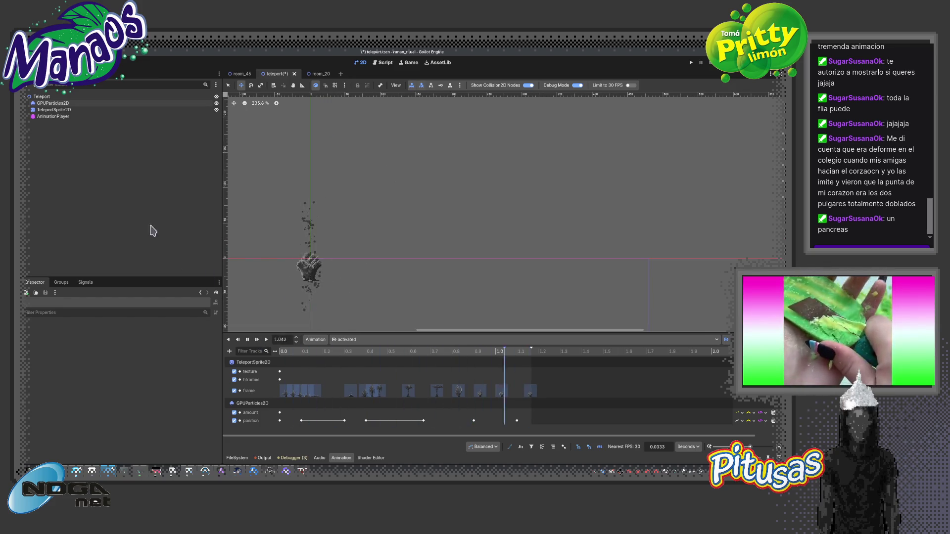
left_click(60, 103)
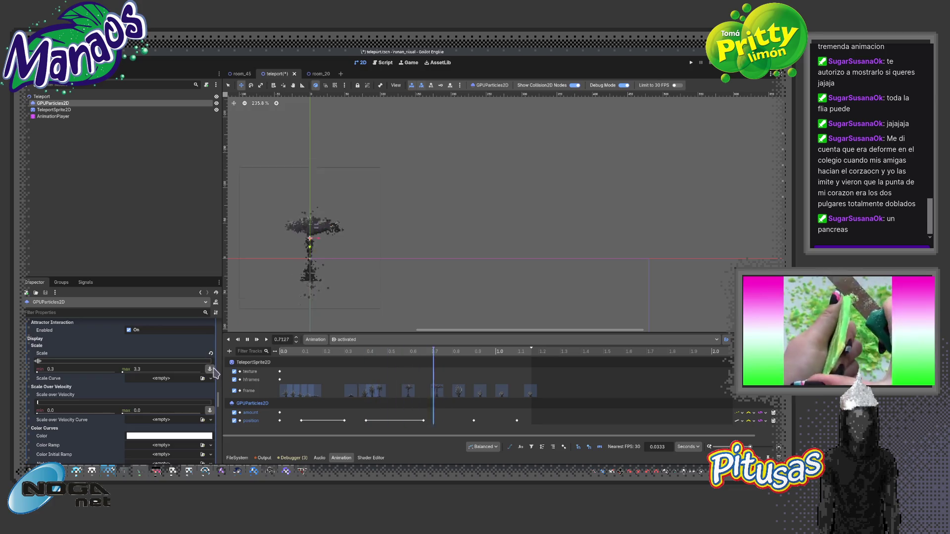
left_click_drag(219, 400, 228, 352)
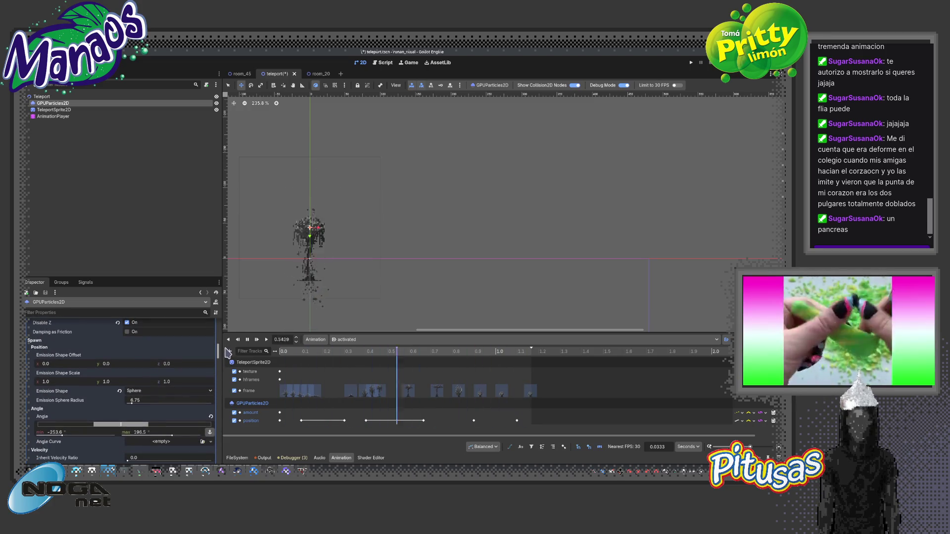
scroll(302, 258, "up", 3)
left_click_drag(132, 406, 136, 406)
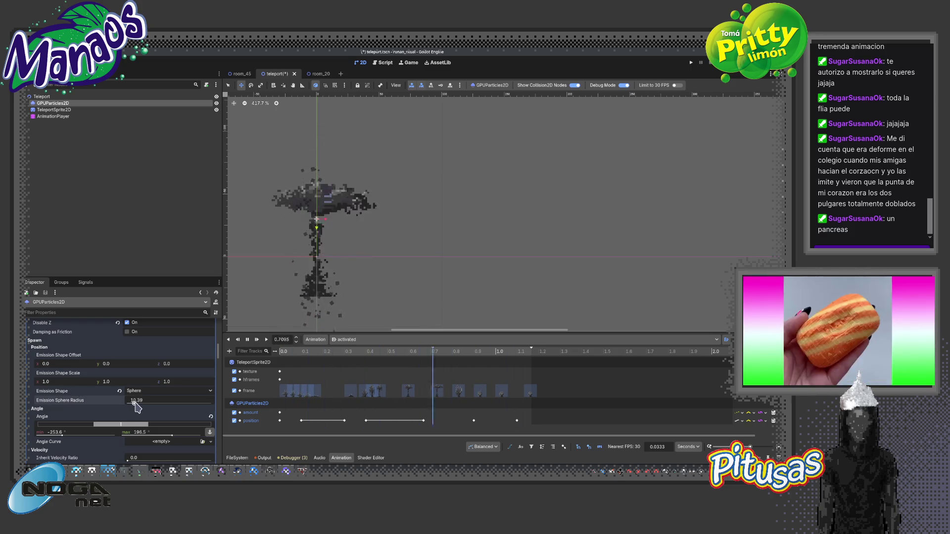
left_click_drag(135, 404, 136, 405)
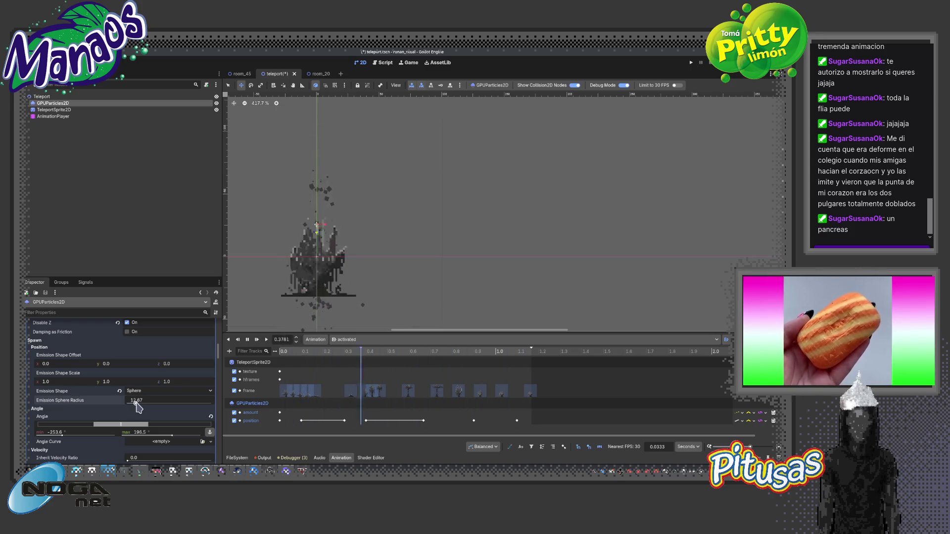
Preview the idle and activated animations at several moments, then show the FileSystem panel
left_click(368, 340)
left_click(353, 365)
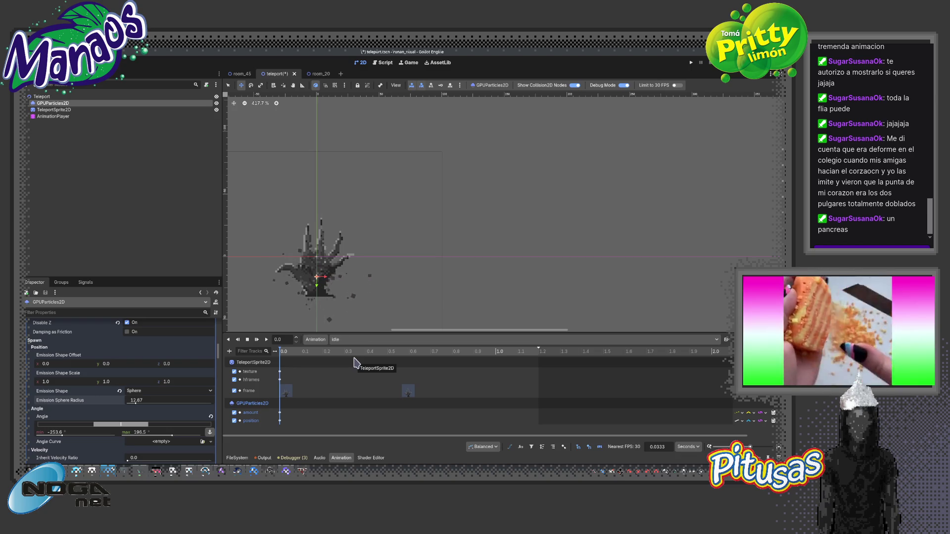
left_click(358, 340)
left_click(362, 357)
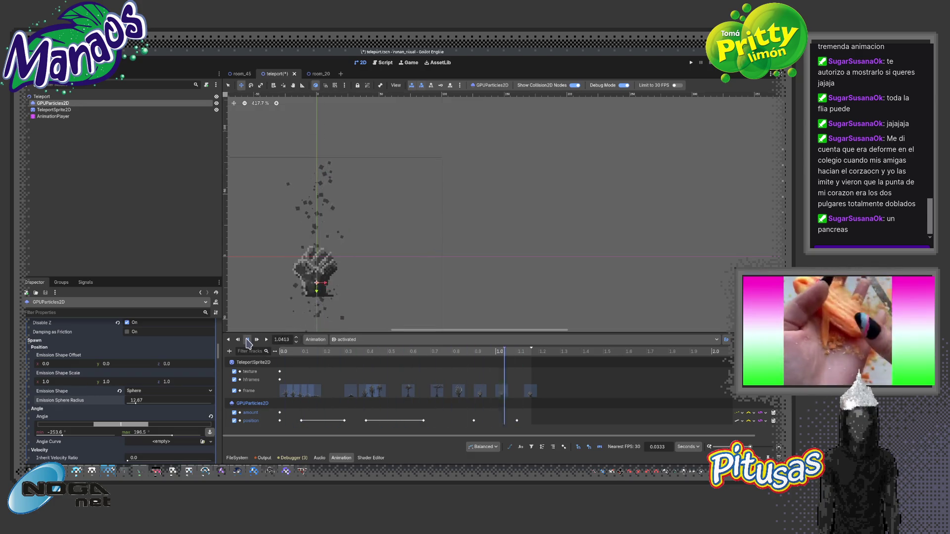
mouse_move(305, 354)
left_mouse_down()
mouse_move(407, 351)
mouse_move(324, 351)
left_mouse_up()
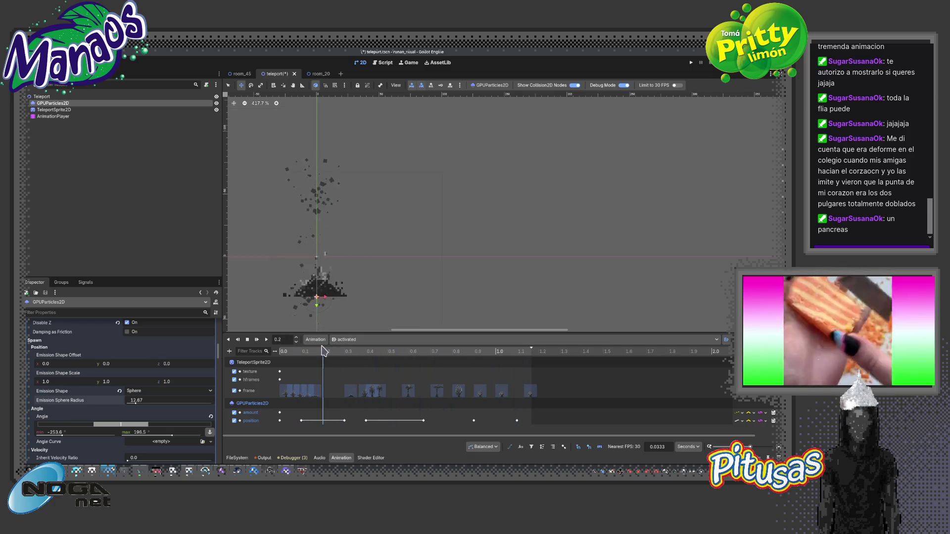
mouse_move(516, 365)
left_mouse_down()
mouse_move(335, 366)
mouse_move(509, 369)
mouse_move(446, 369)
mouse_move(457, 367)
left_mouse_up()
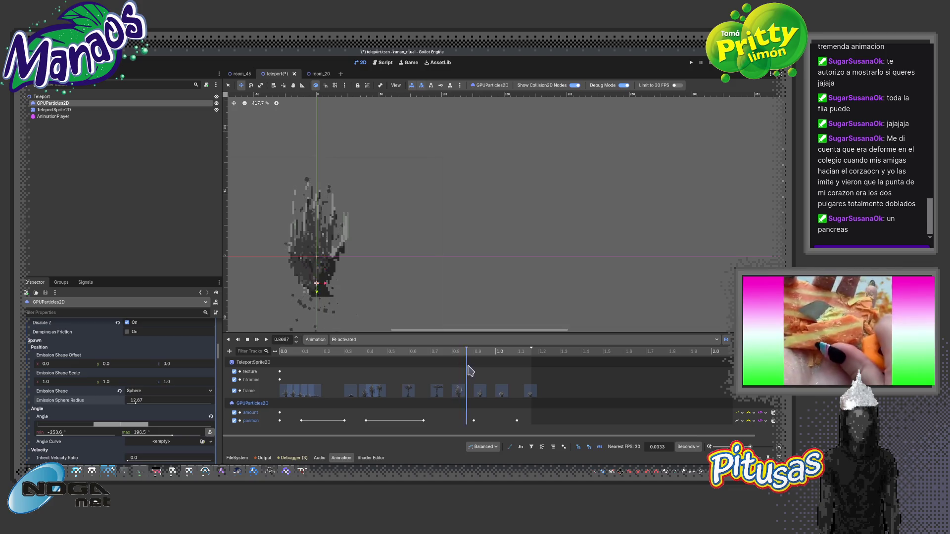
left_click(232, 457)
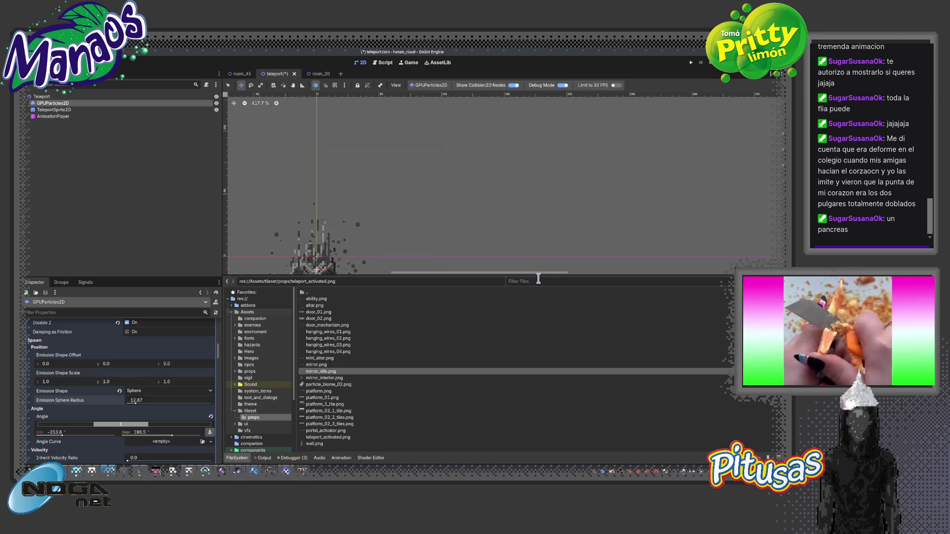
Filter files for 'smoke' and preview smoke.png and the 320×400 Smoke-Sheet.png texture
type("s")
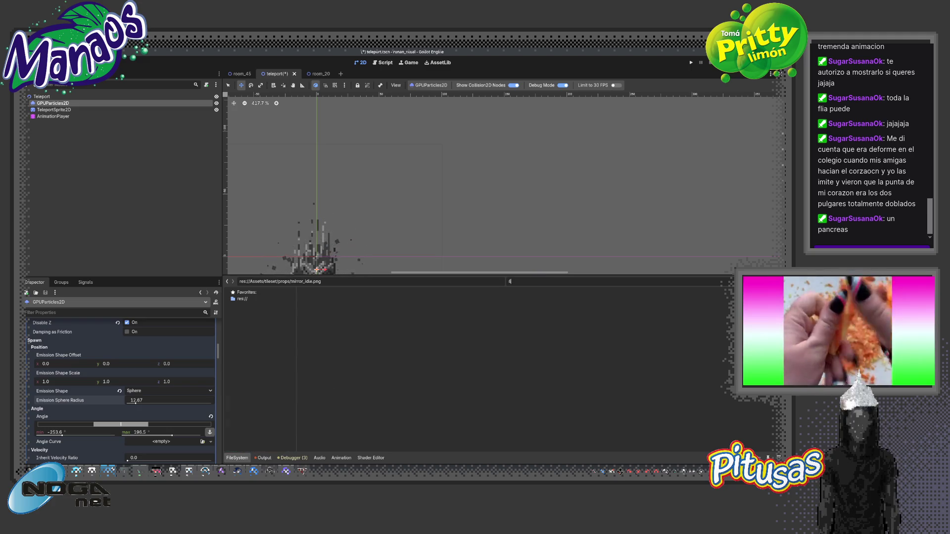
type("mokeke")
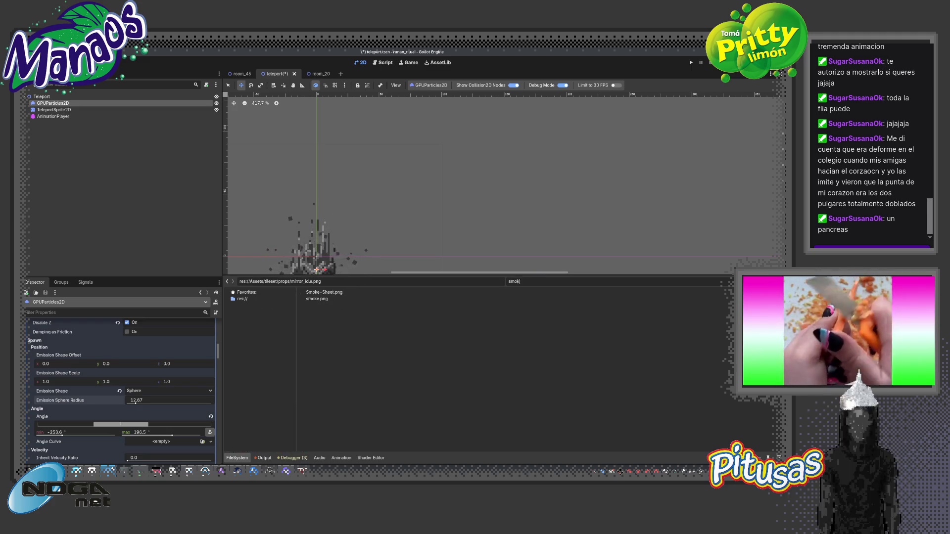
left_click(333, 292)
left_click(334, 299)
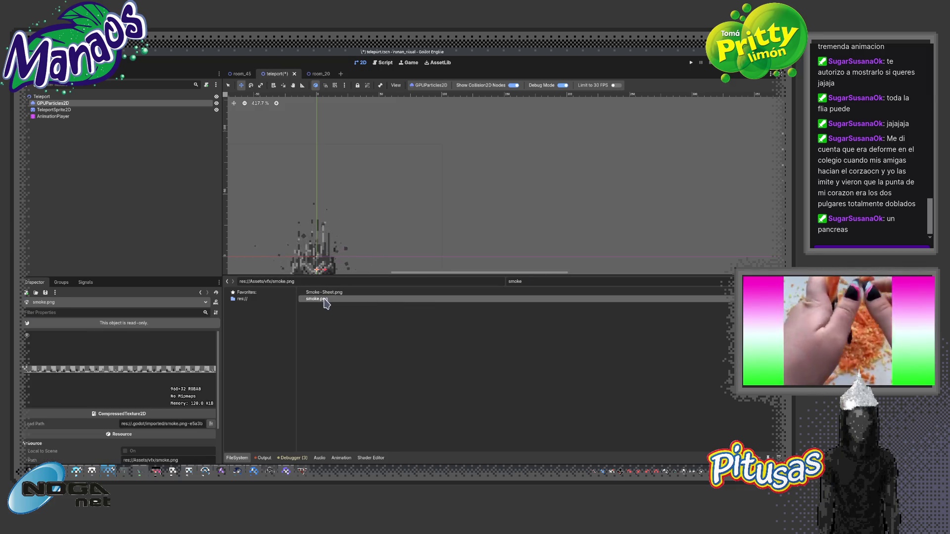
scroll(144, 378, "down", 1)
mouse_move(221, 358)
left_mouse_down()
mouse_move(437, 359)
mouse_move(186, 357)
left_mouse_up()
left_click(300, 293)
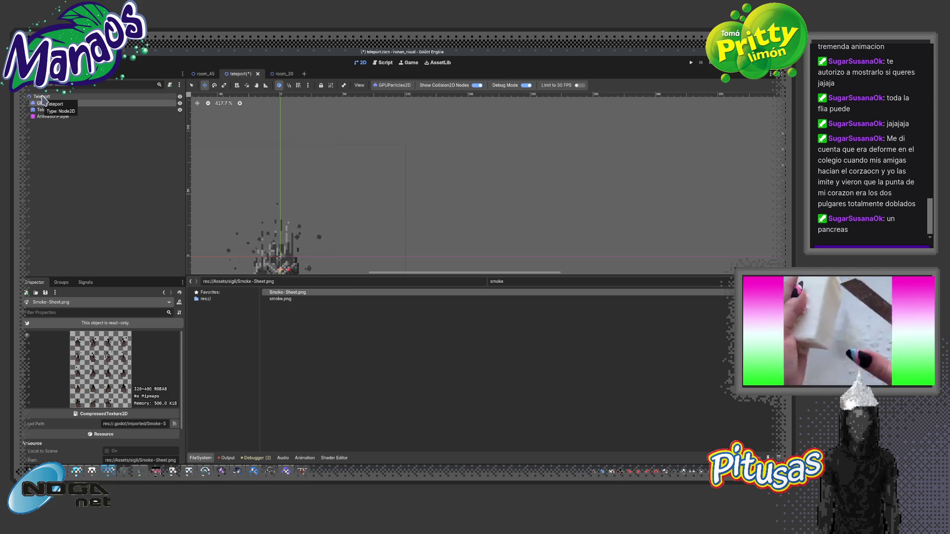
Add an AnimatedSprite2D child under the Teleport root and save the teleport scene
left_click(42, 97)
key("ctrl+shift+o")
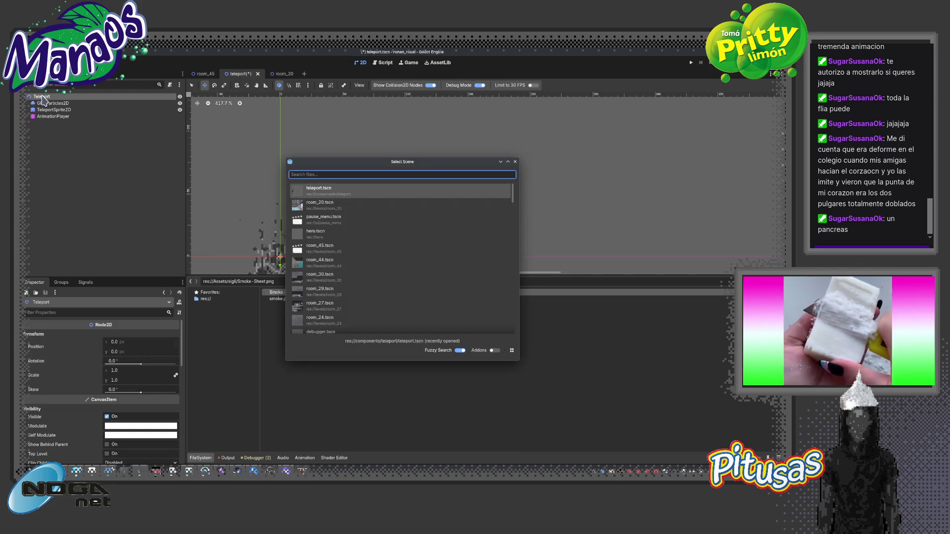
key("Escape")
key("ctrl+a")
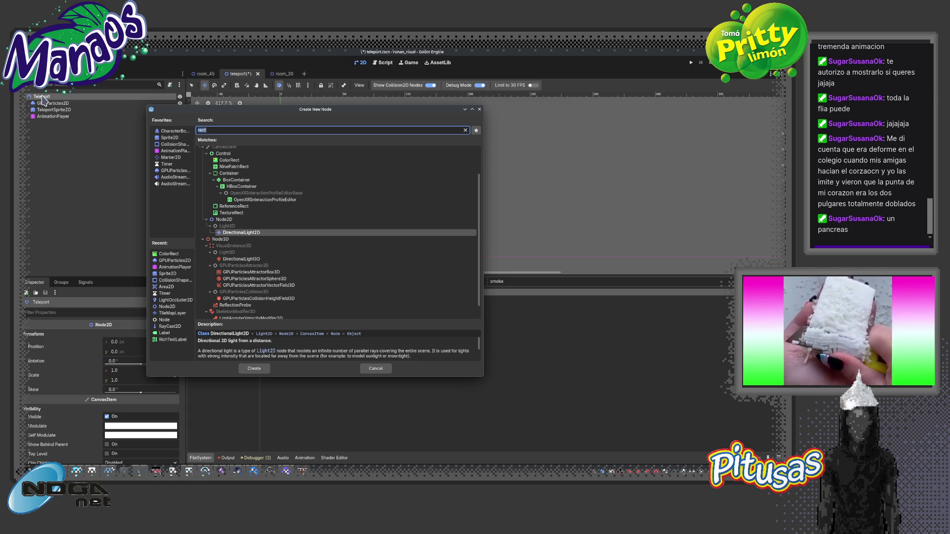
type("animat")
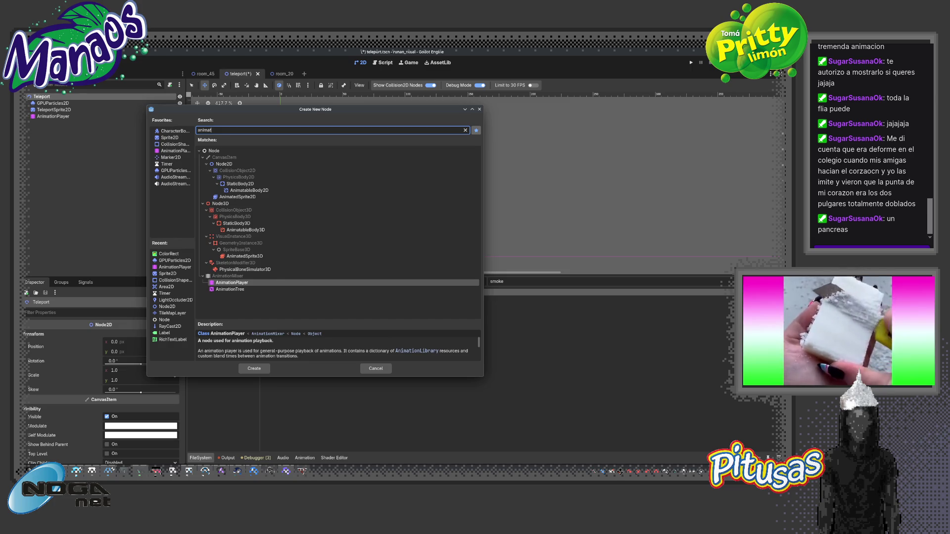
key("Up")
key("Up")
key("Up")
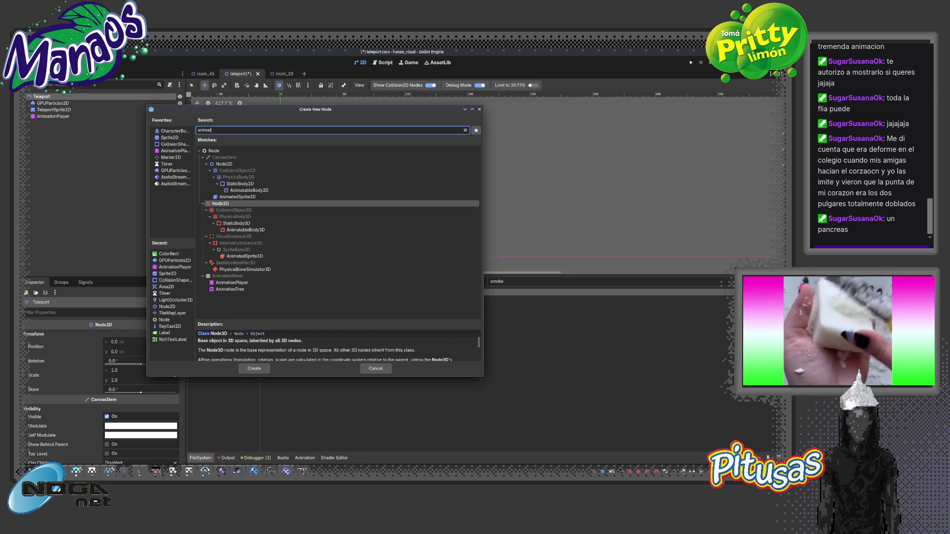
key("Up")
key("Return")
key("ctrl+s")
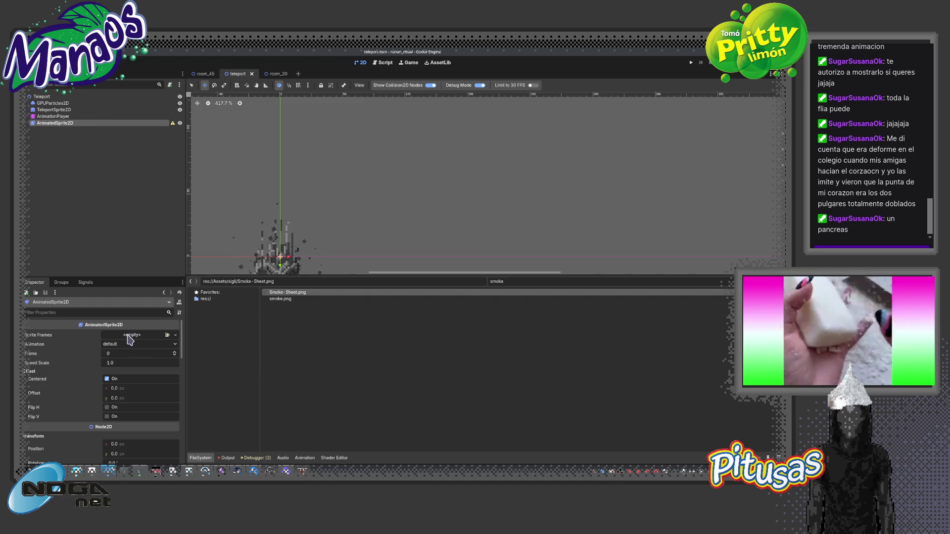
Give the AnimatedSprite2D a new SpriteFrames resource and open it for editing
left_click(175, 335)
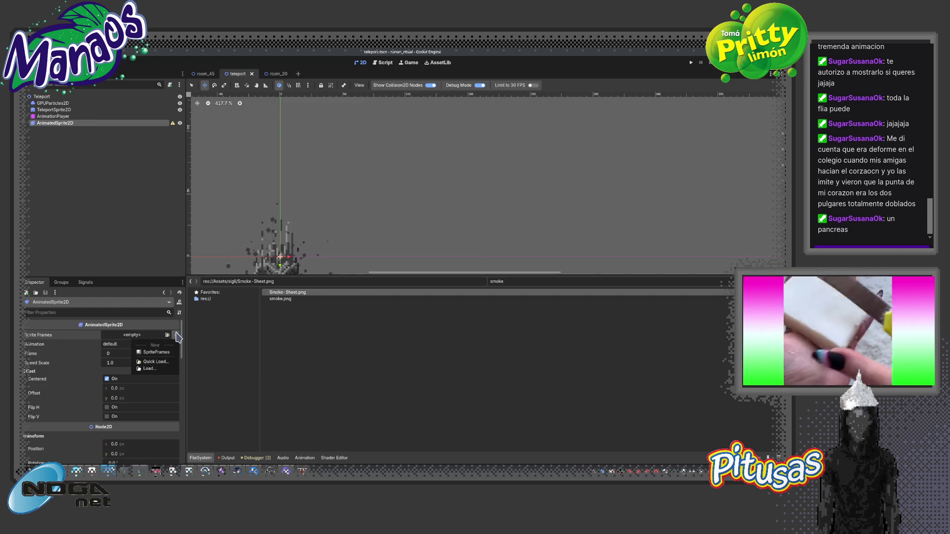
left_click(156, 352)
left_click(147, 335)
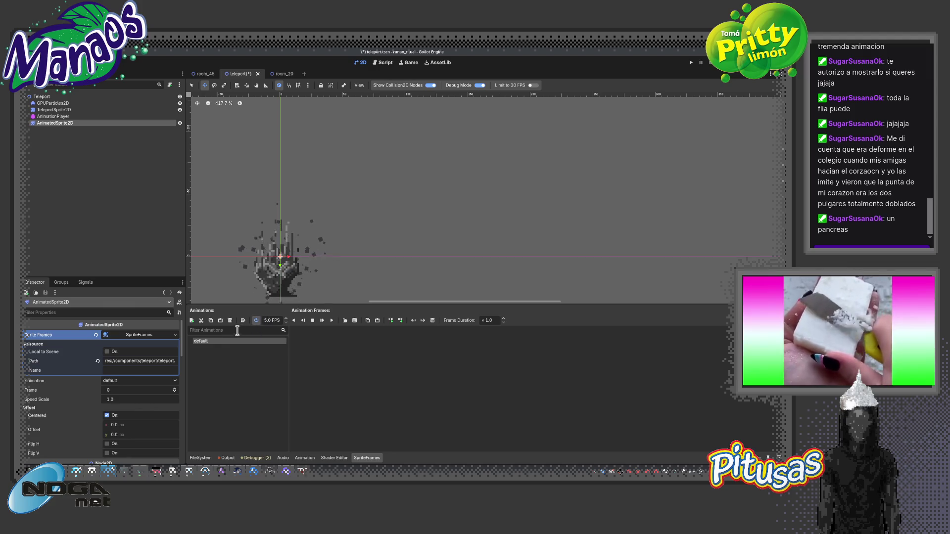
Cancel the file dialog, clear the FileSystem smoke filter, and reopen the SpriteFrames editor
left_click(345, 320)
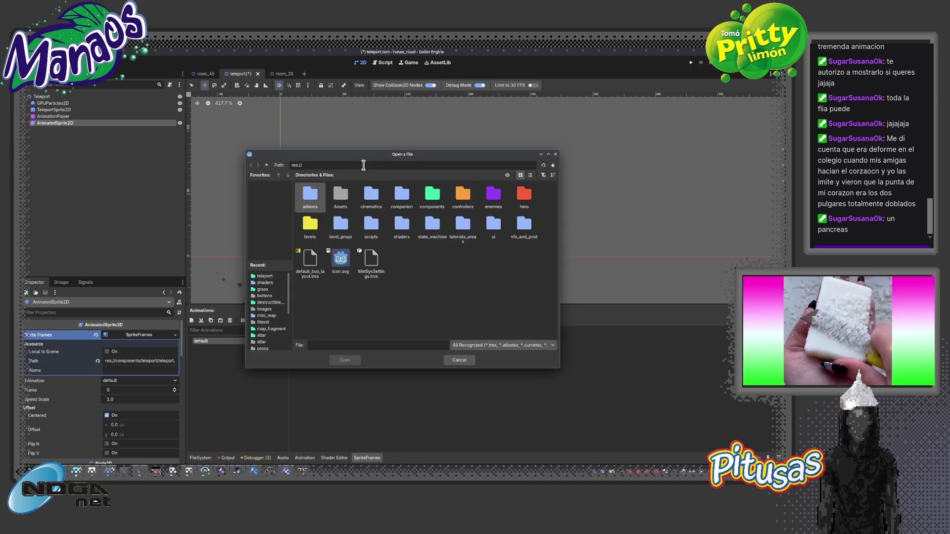
mouse_move(347, 157)
left_mouse_down()
mouse_move(494, 184)
mouse_move(424, 186)
left_mouse_up()
left_click(536, 389)
left_click(204, 457)
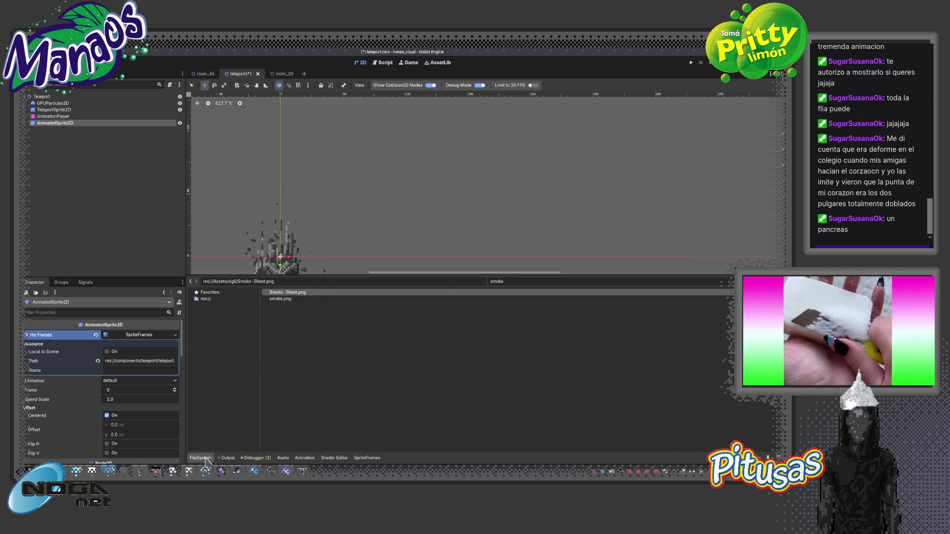
left_click(721, 281)
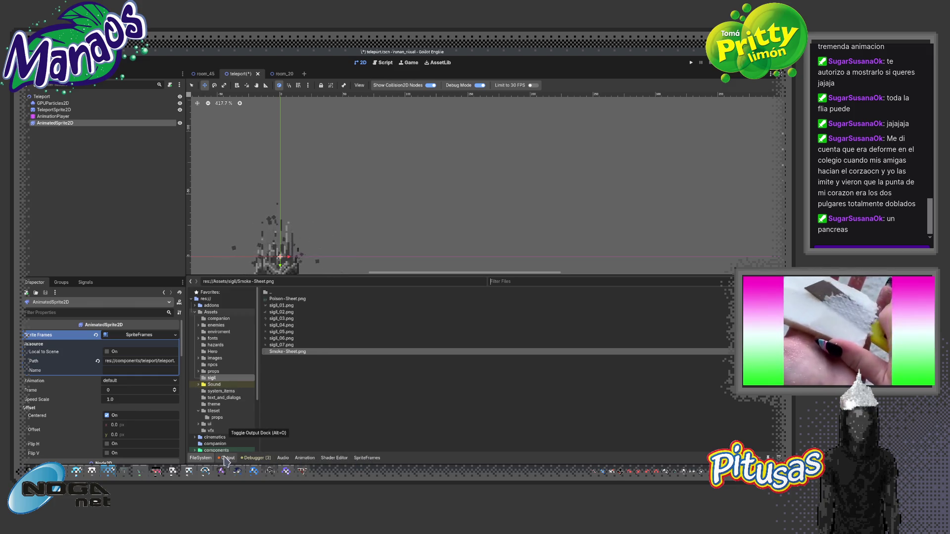
right_click(283, 459)
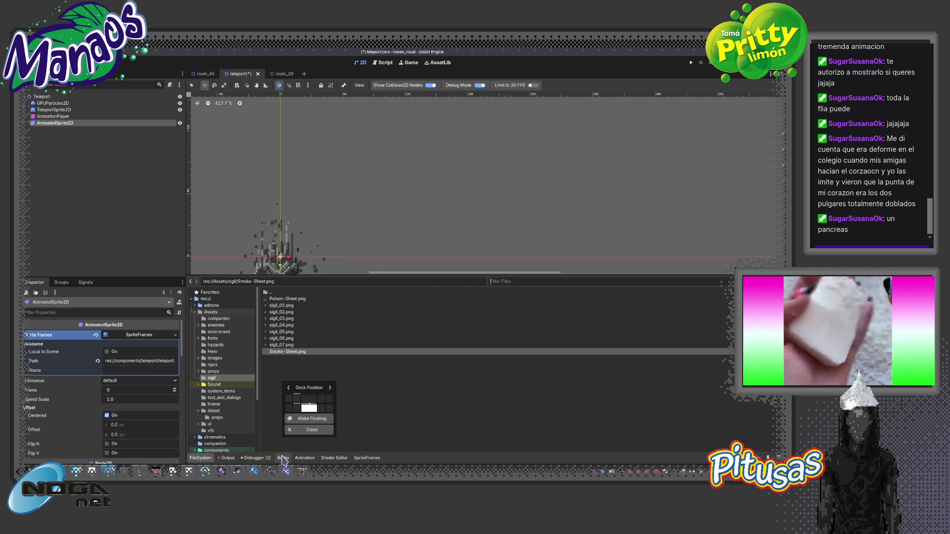
left_click(131, 335)
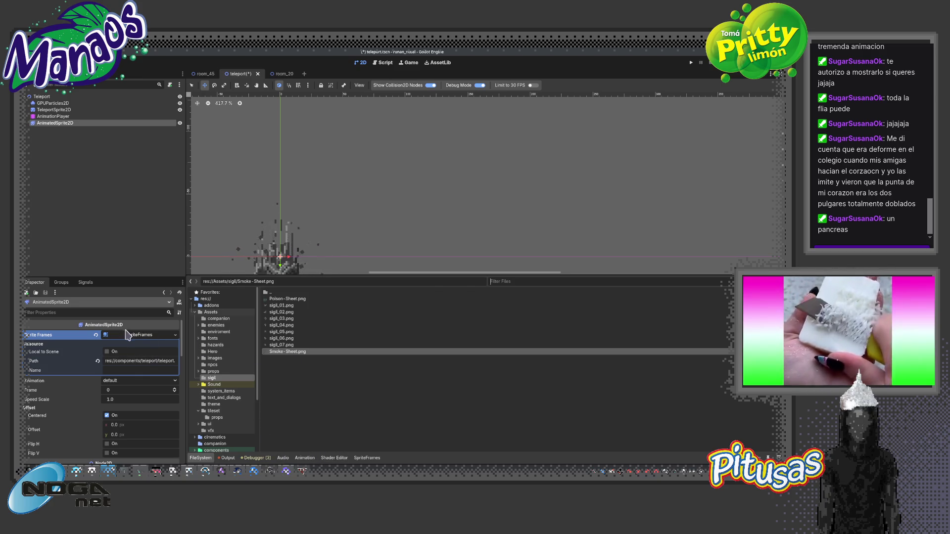
left_click(132, 339)
left_click(131, 339)
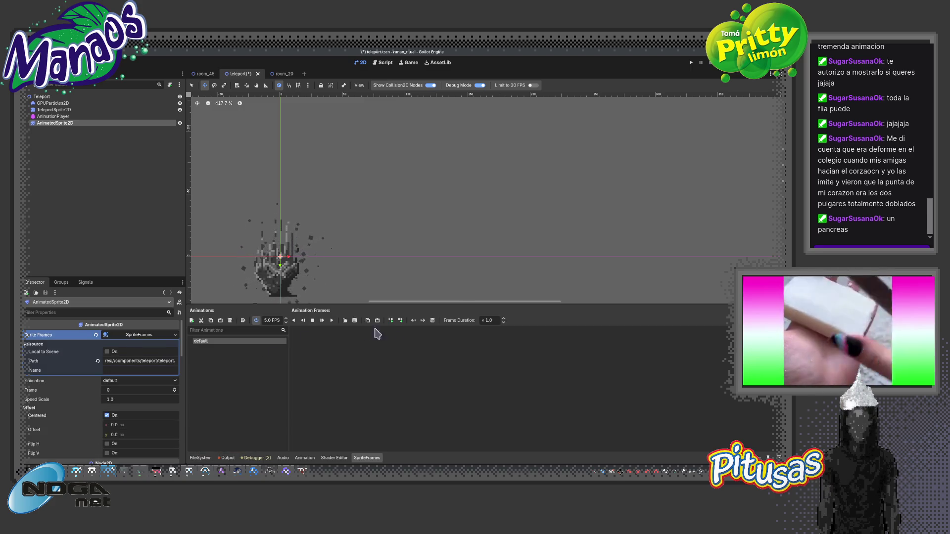
Add frames from the sprite sheet Assets/sigil/Poison-Sheet.png
left_click(354, 320)
double_click(339, 209)
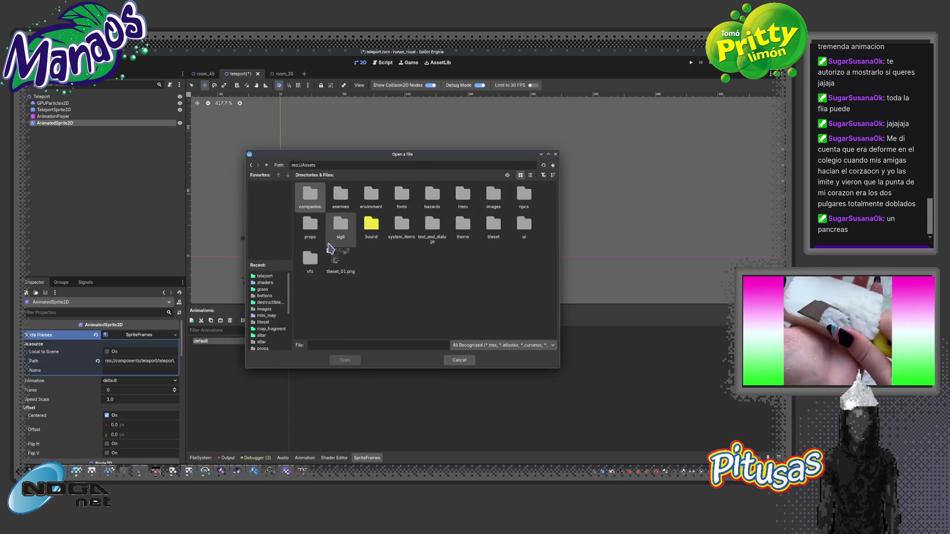
double_click(341, 228)
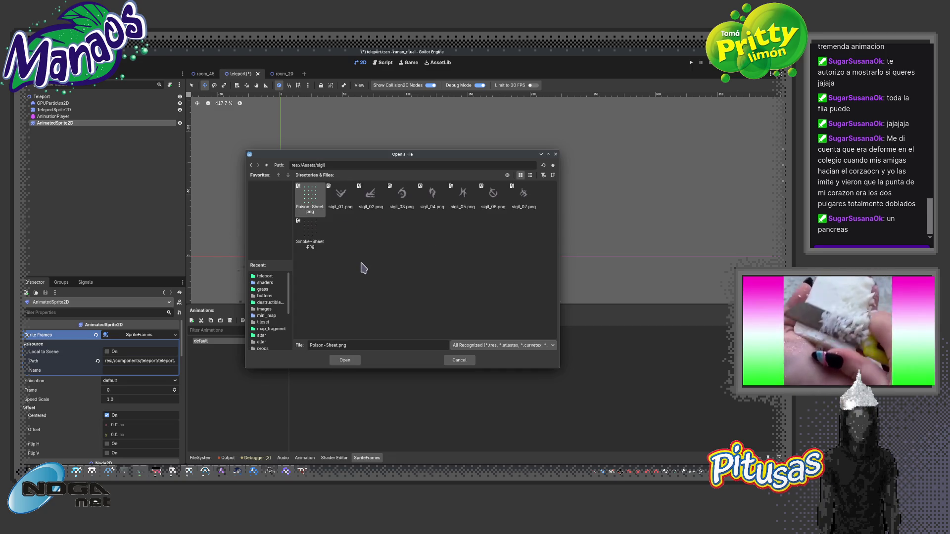
double_click(308, 202)
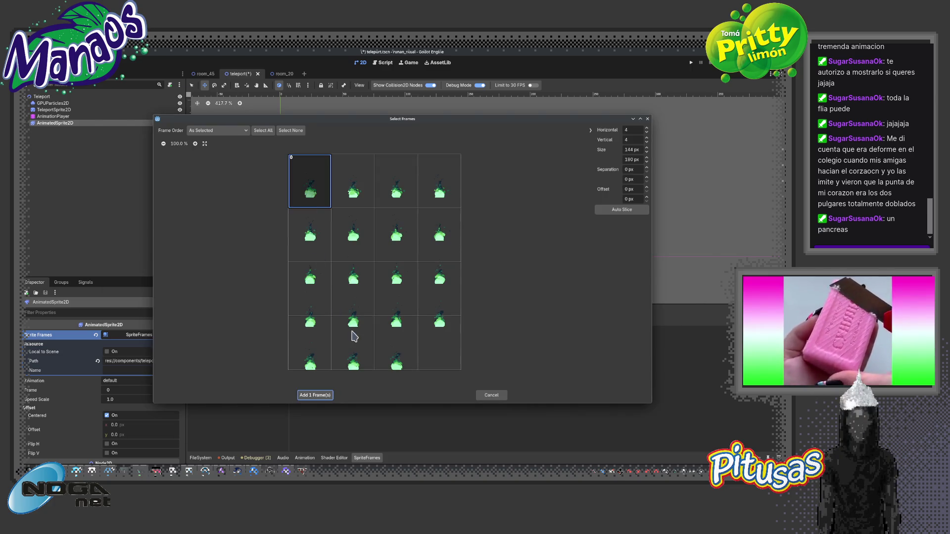
Slice Poison-Sheet into 5 rows, select frames 0–18 row by row, and add all 19
mouse_move(315, 192)
left_mouse_down()
mouse_move(385, 190)
mouse_move(302, 191)
mouse_move(437, 193)
mouse_move(345, 238)
mouse_move(336, 287)
mouse_move(461, 297)
left_mouse_up()
left_click_drag(311, 353, 464, 349)
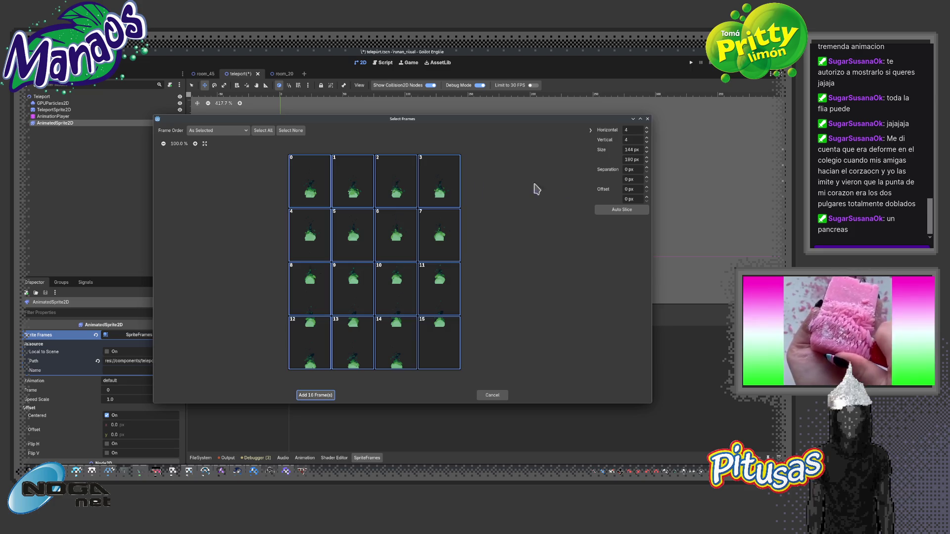
left_click(648, 138)
left_click_drag(307, 181, 440, 182)
left_click_drag(299, 234, 468, 229)
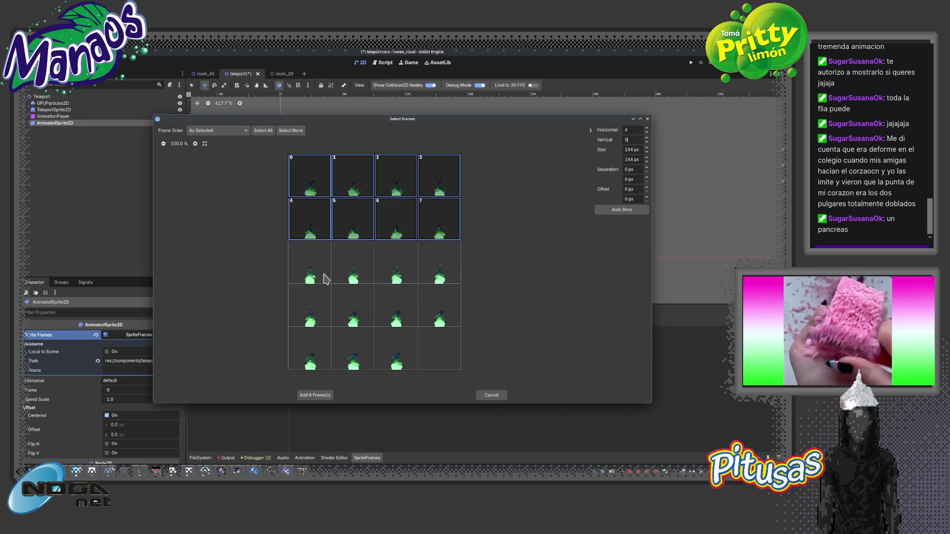
left_click_drag(326, 279, 462, 274)
left_click_drag(329, 315, 464, 311)
left_click_drag(331, 348, 390, 348)
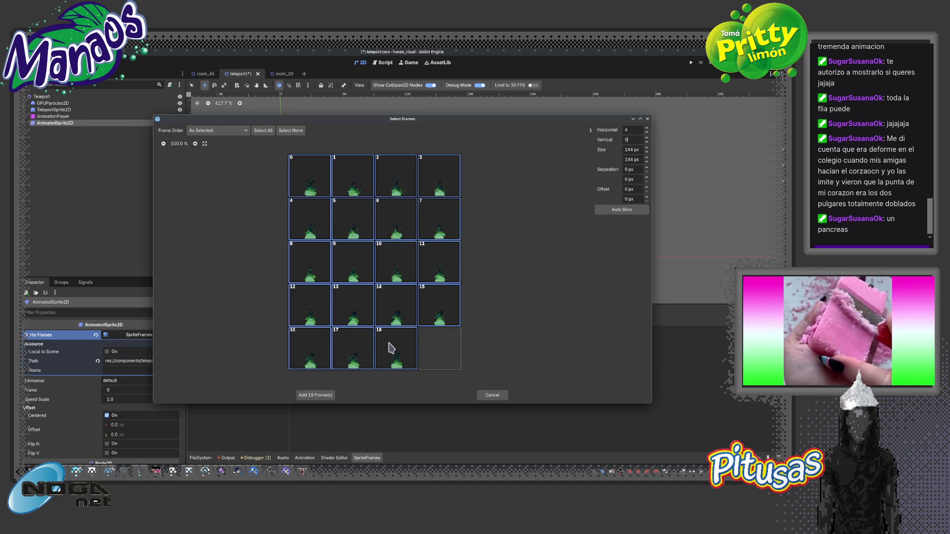
left_click(326, 397)
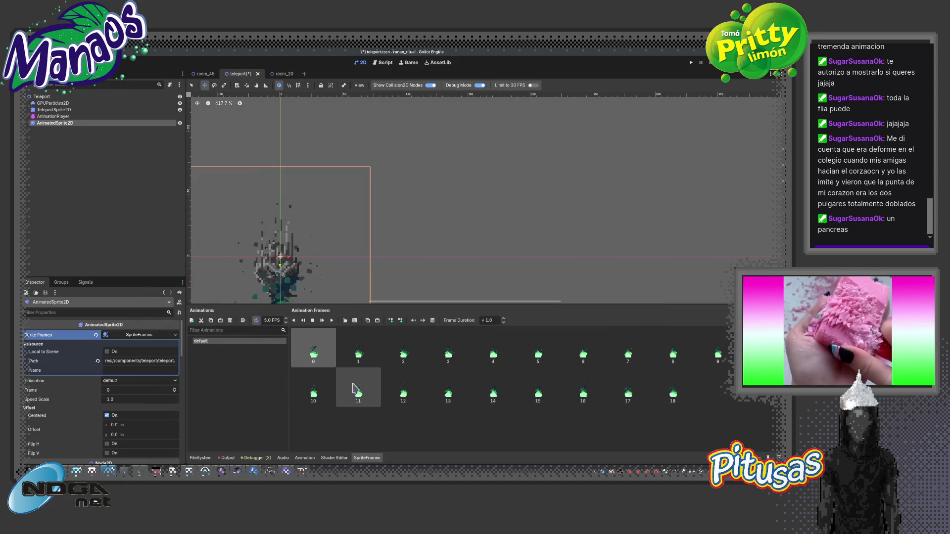
Preview the smoke, move it up over the hand, and place it after GPUParticles2D
left_click_drag(333, 224, 337, 197)
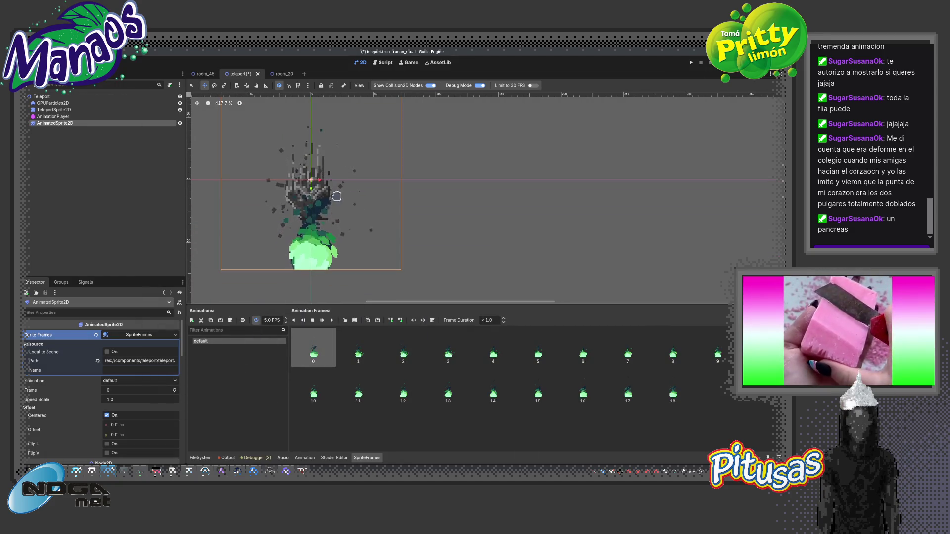
left_click(321, 321)
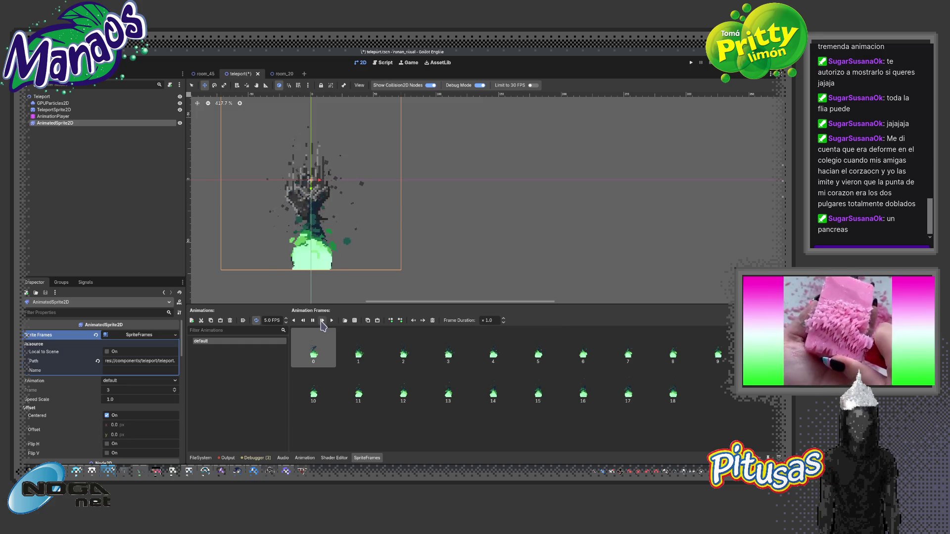
left_click_drag(309, 261, 308, 211)
left_click_drag(66, 124, 67, 107)
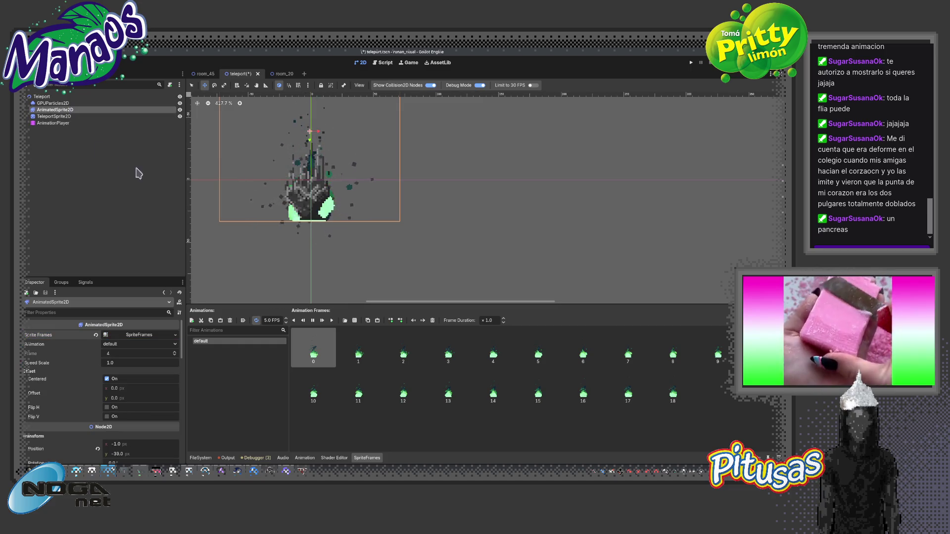
Raise the smoke's default animation speed to 12 FPS
left_click(286, 318)
left_click(287, 320)
left_click(286, 320)
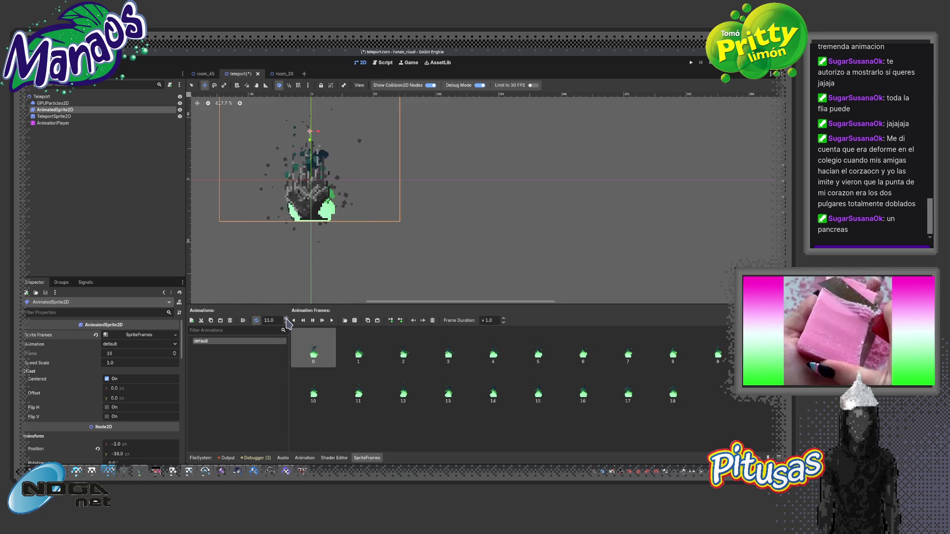
scroll(169, 371, "down", 5)
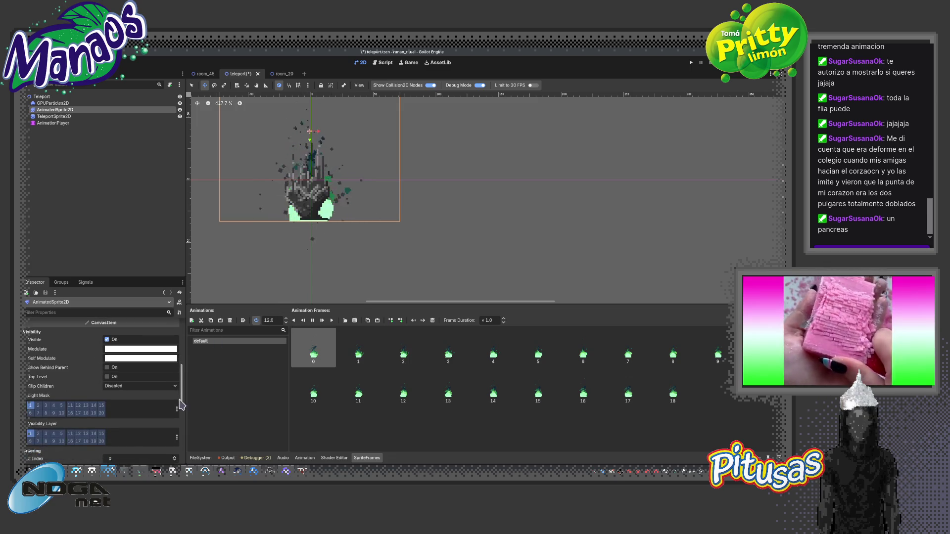
Set the smoke sprite's Modulate tint to the dark purple-grey swatch 27232a
left_click(148, 354)
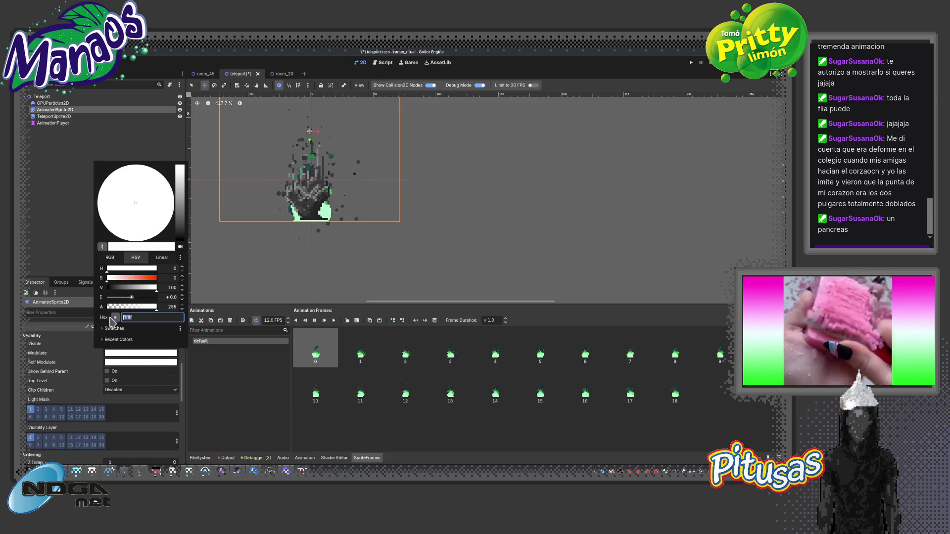
left_click(104, 328)
left_click(130, 350)
left_click(144, 357)
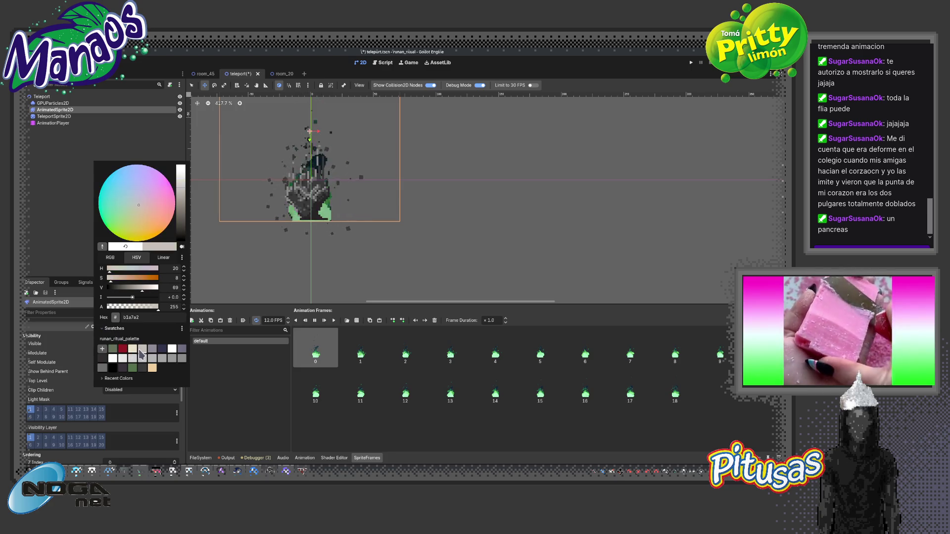
left_click(183, 359)
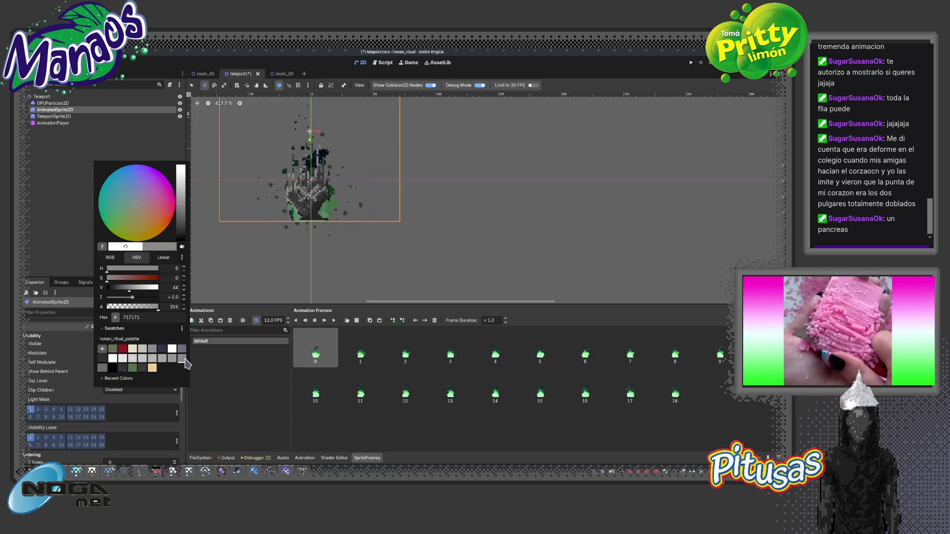
left_click(142, 367)
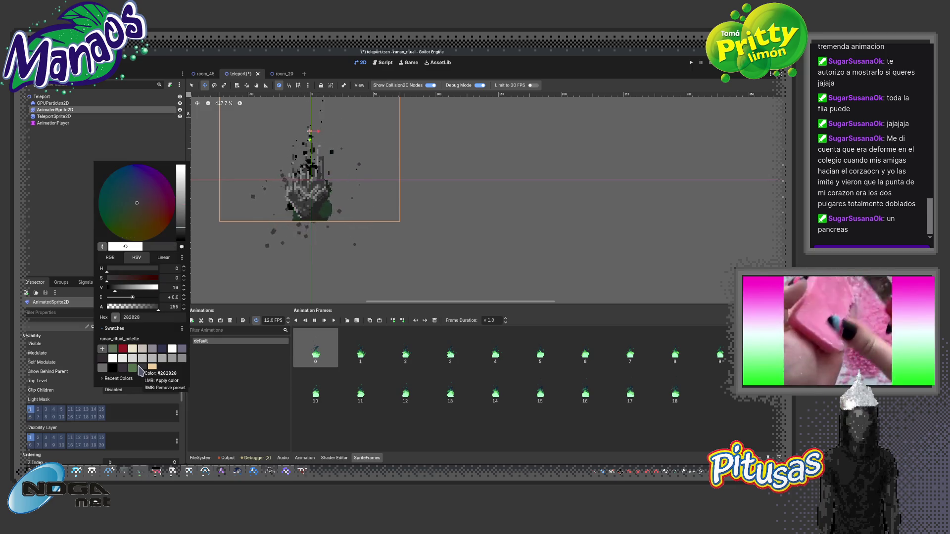
left_click(122, 368)
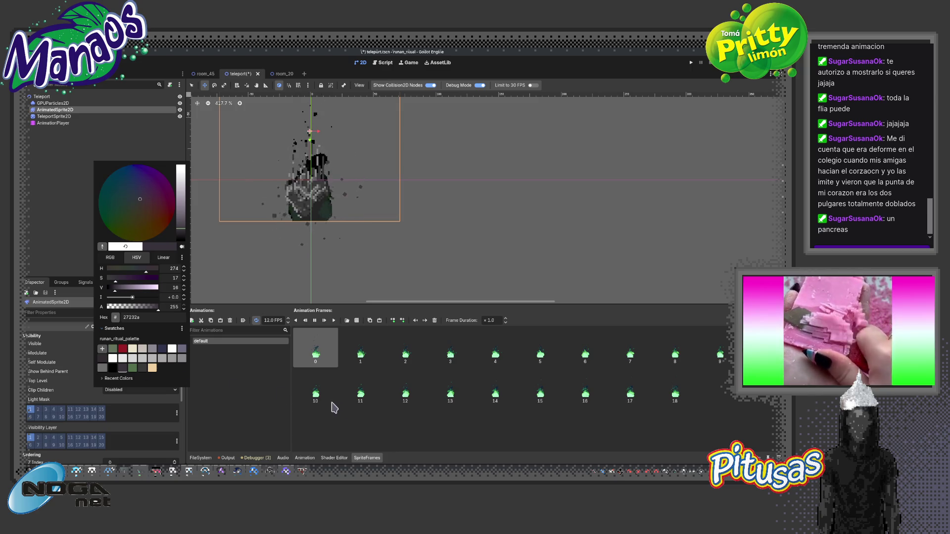
left_click(358, 435)
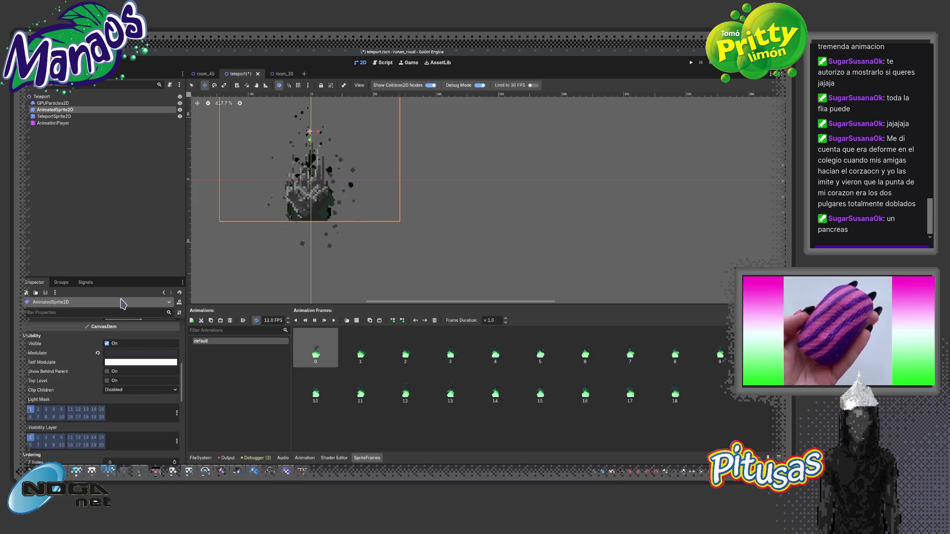
left_click(55, 118)
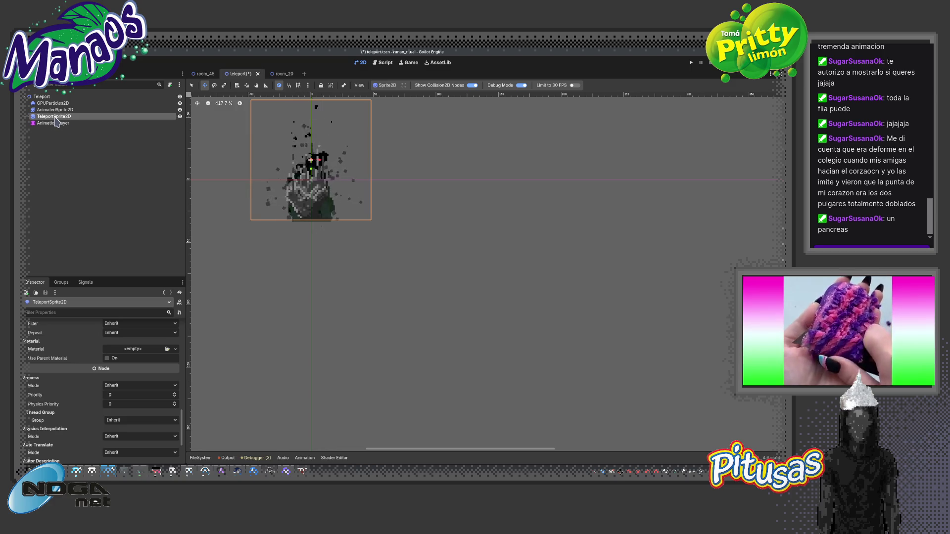
Nudge the smoke sprite up-left, then load and play the AnimationPlayer's idle animation
left_click(315, 197)
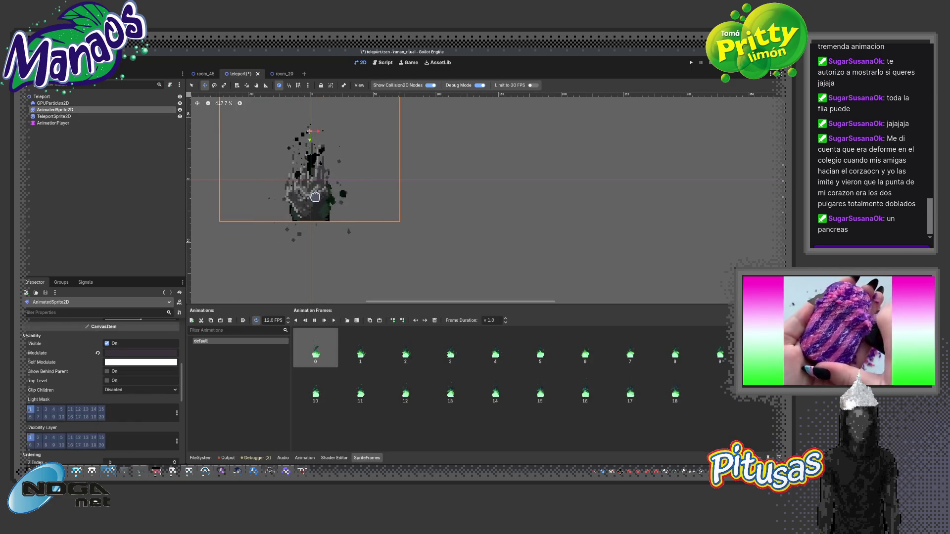
left_click_drag(315, 197, 314, 195)
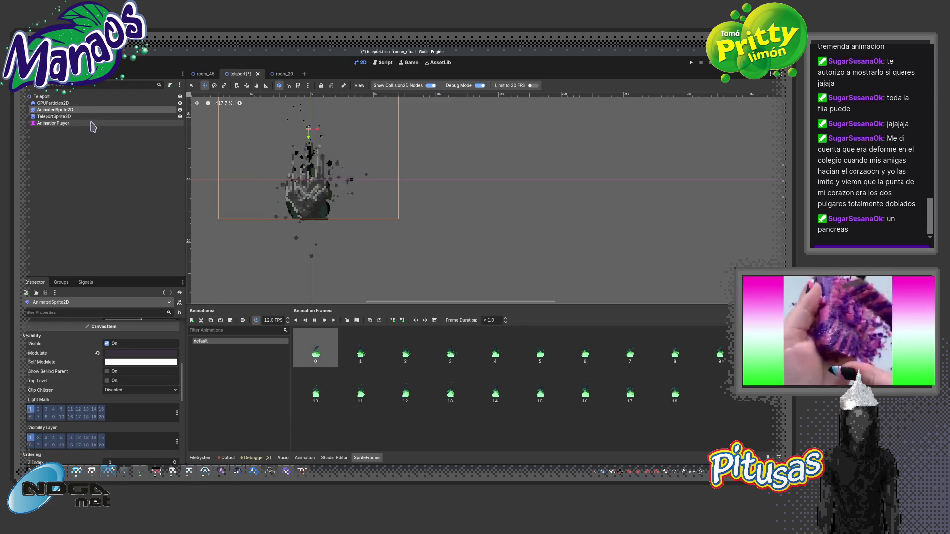
left_click(74, 122)
left_click(361, 339)
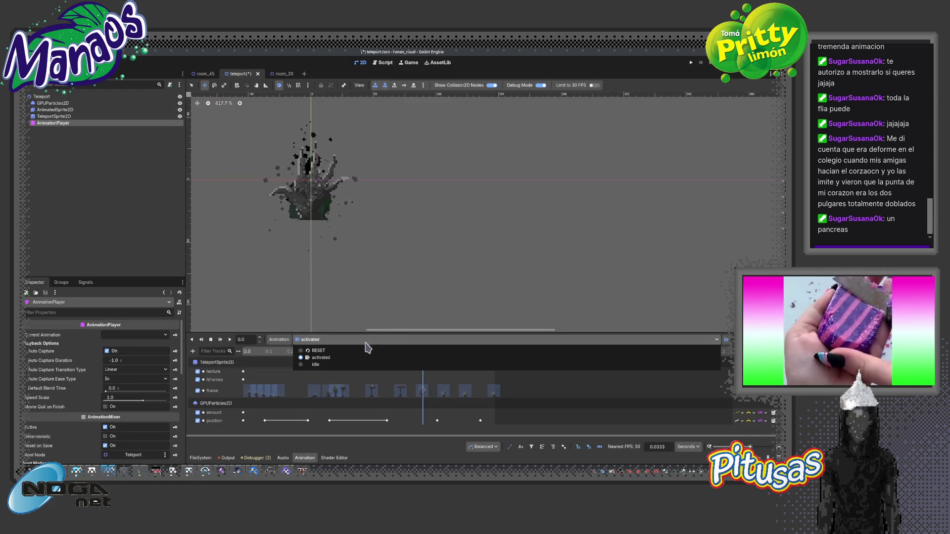
left_click(351, 368)
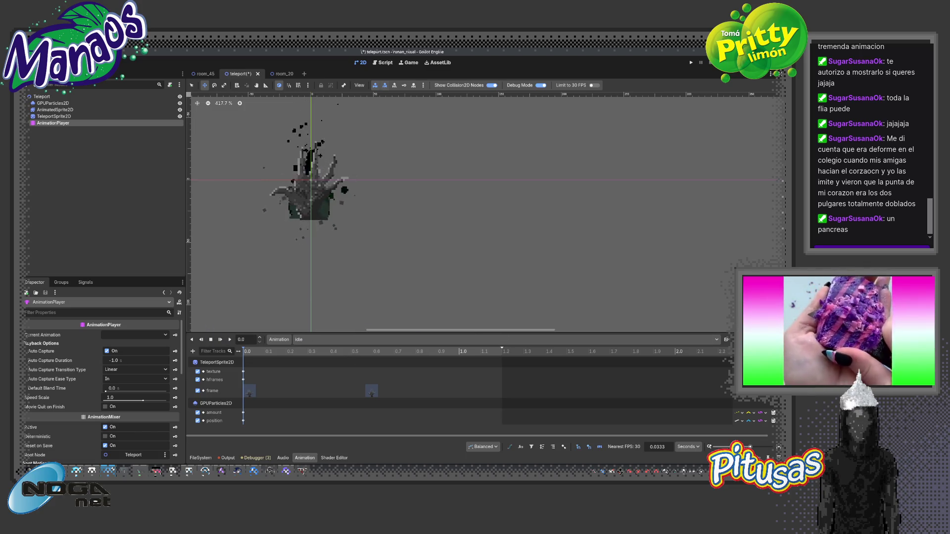
left_click(229, 340)
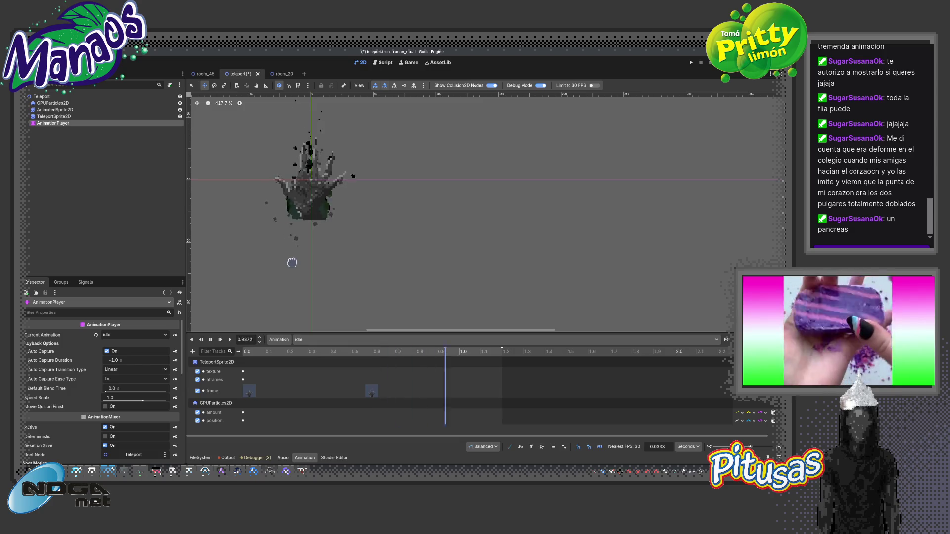
left_click_drag(310, 250, 340, 301)
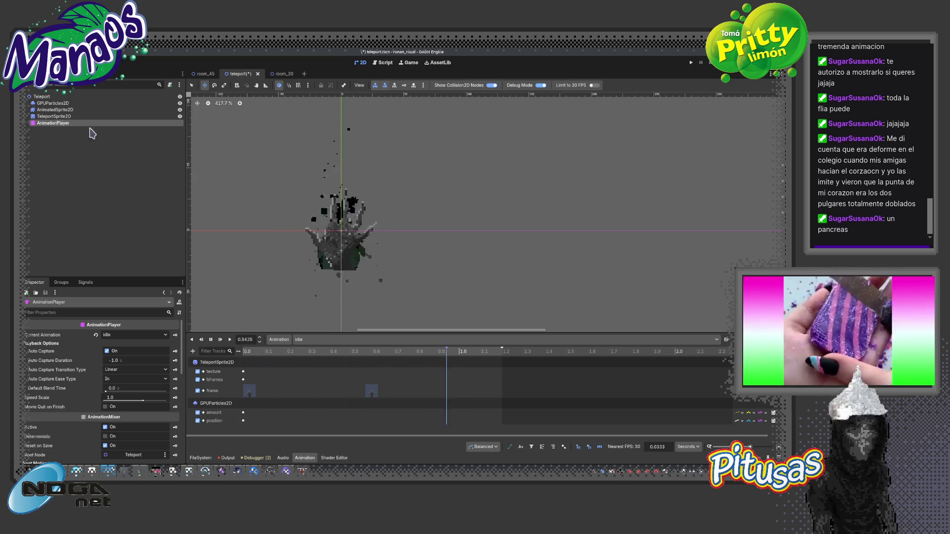
Duplicate the smoke as AnimatedSprite2D2, shrink it onto the hand, and place it after TeleportSprite2D
left_click(55, 109)
key("ctrl+d")
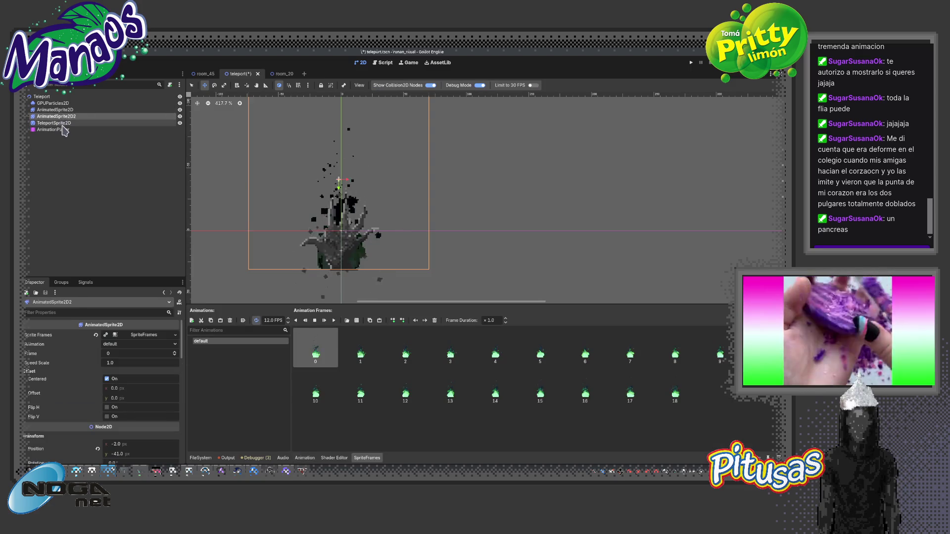
left_click_drag(291, 229, 432, 207)
scroll(464, 212, "down", 2)
scroll(468, 204, "down", 1)
key("s")
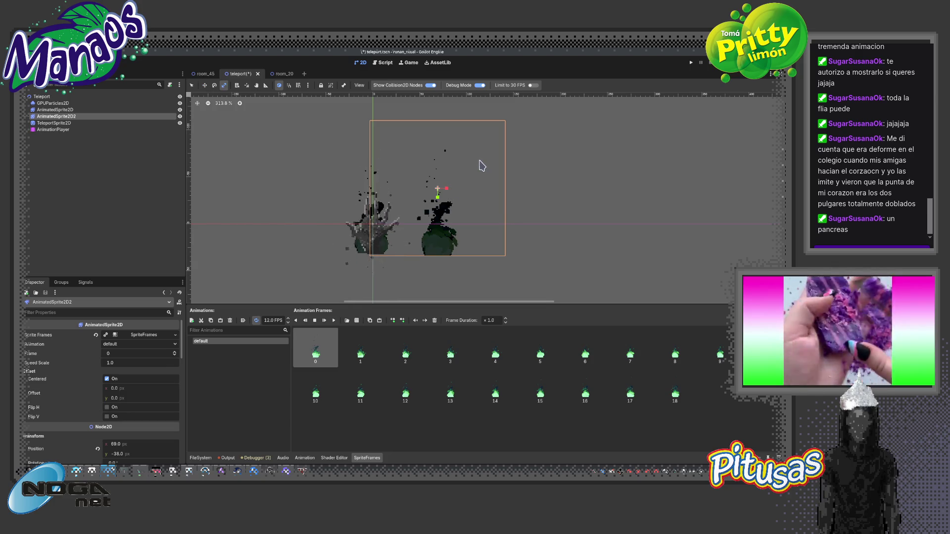
mouse_move(506, 119)
left_mouse_down()
mouse_move(482, 145)
mouse_move(492, 148)
mouse_move(430, 209)
left_mouse_up()
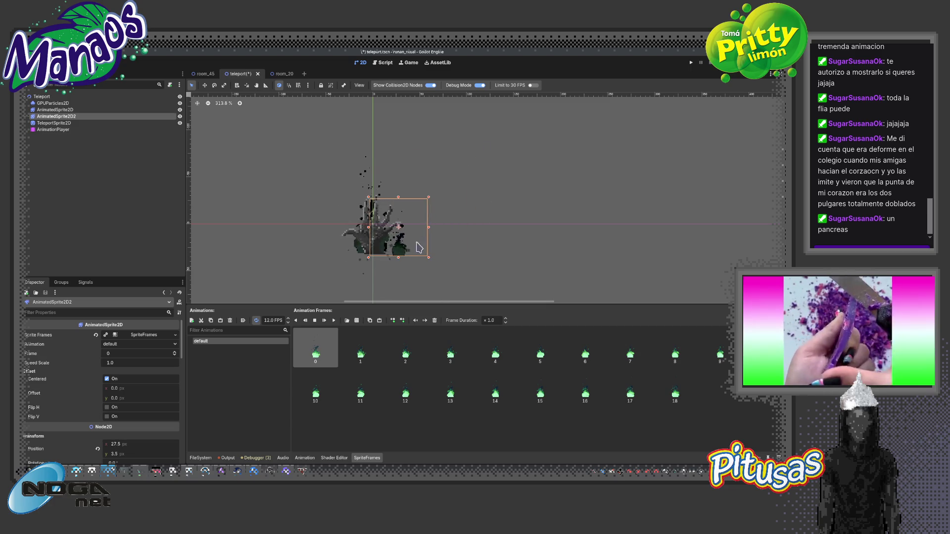
scroll(401, 249, "up", 3)
key("w")
left_click_drag(435, 249, 346, 249)
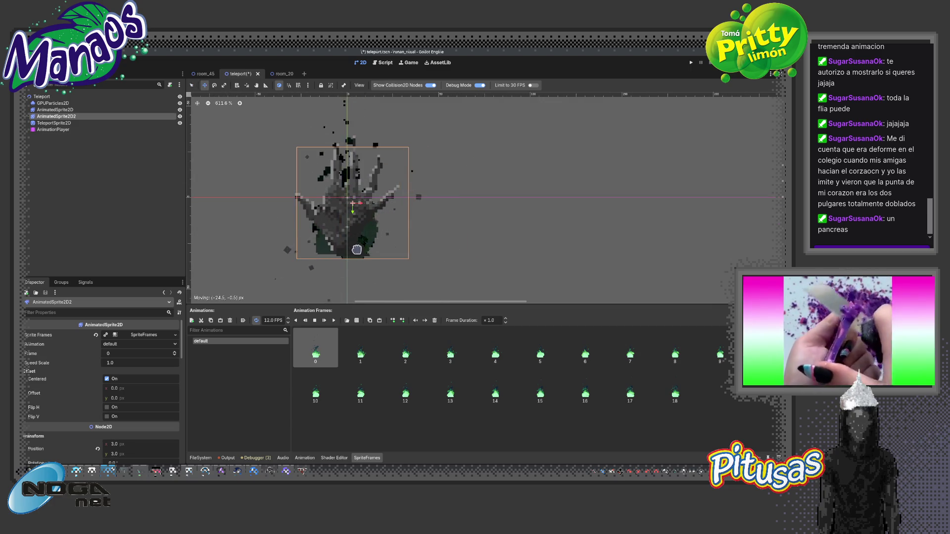
left_click_drag(64, 117, 64, 127)
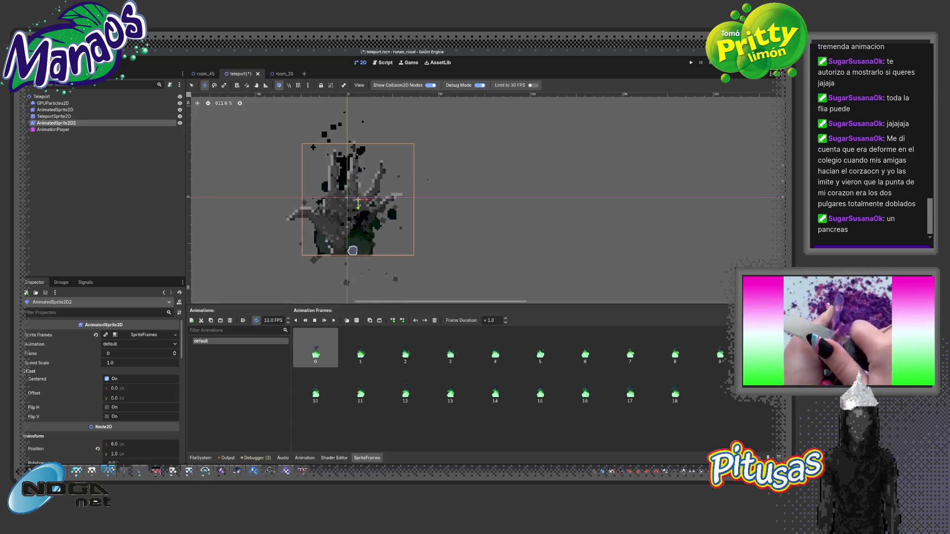
Make a second copy, AnimatedSprite2D3, then request deletion of AnimatedSprite2D2
key("ctrl+d")
left_click_drag(356, 256, 332, 250)
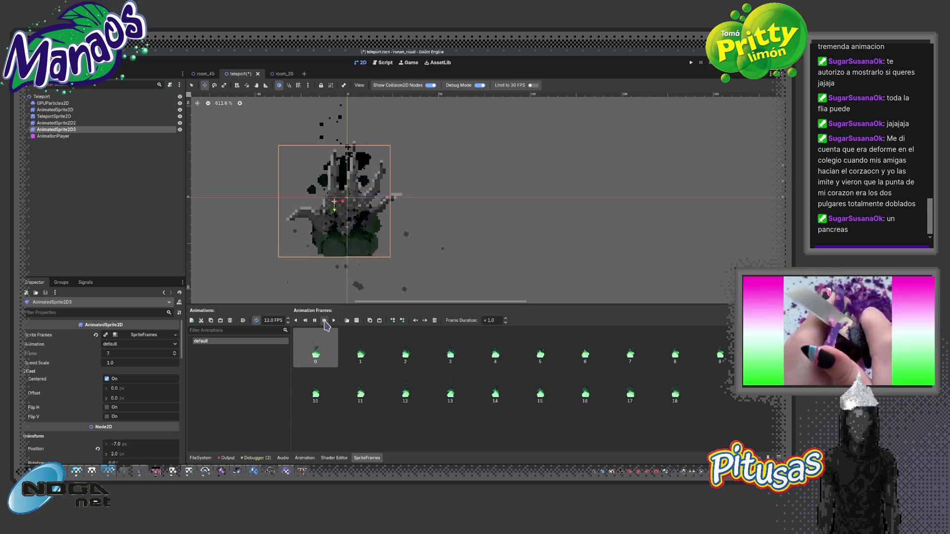
left_click(79, 122)
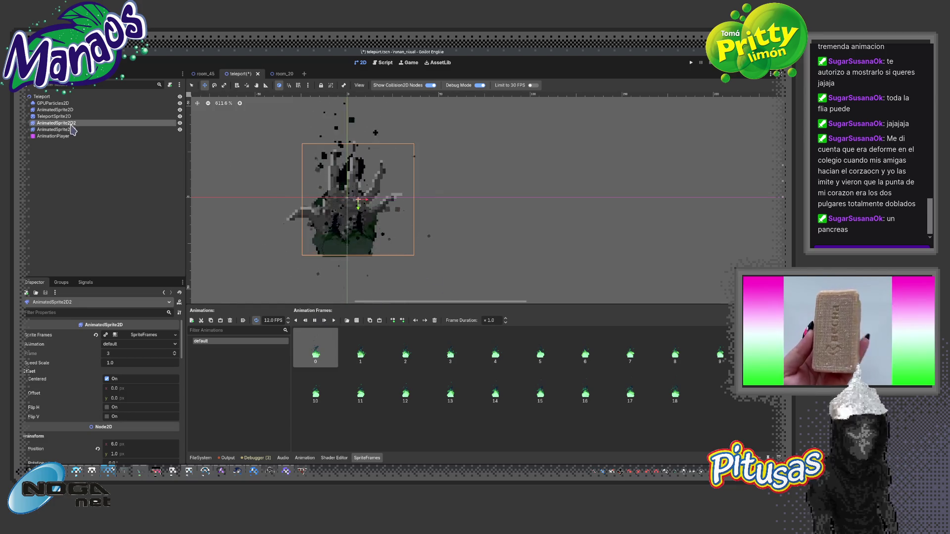
key("Delete")
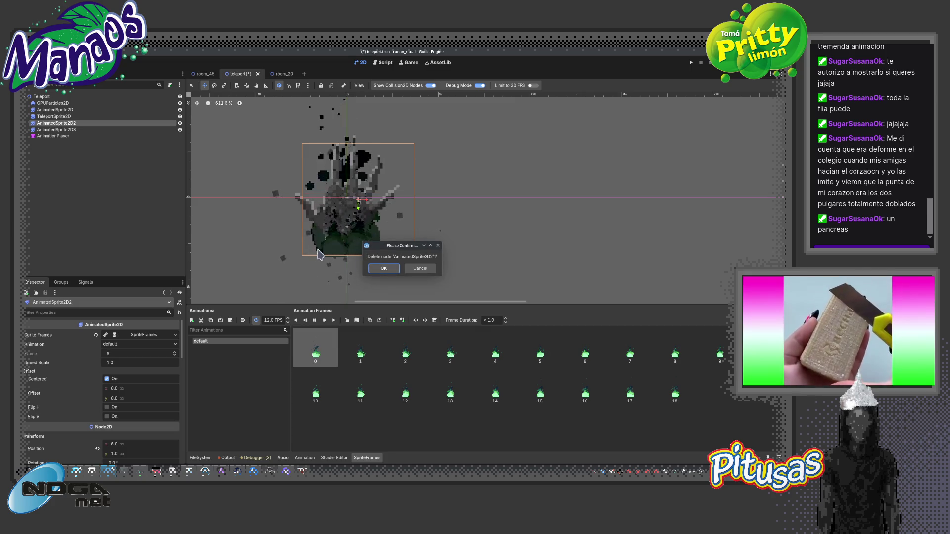
Delete both duplicate smoke sprites, AnimatedSprite2D2 and AnimatedSprite2D3
left_click(384, 269)
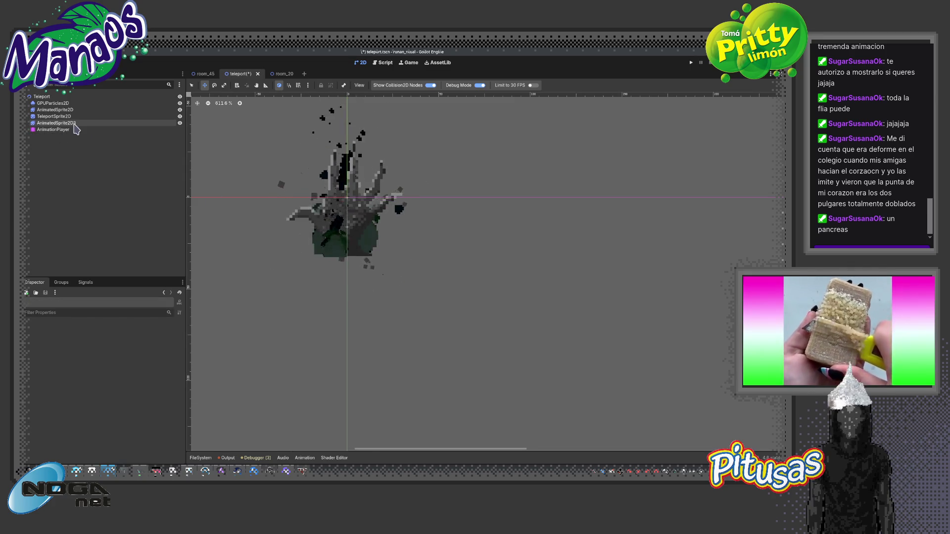
left_click(65, 123)
key("Delete")
left_click(384, 270)
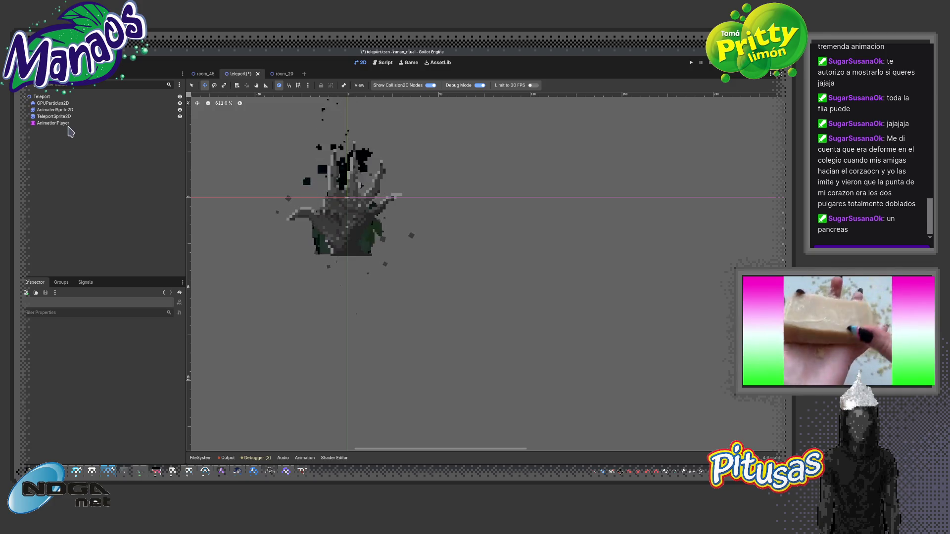
Make the original smoke sprite's dark Modulate tint semi-transparent
left_click(61, 124)
left_click(54, 109)
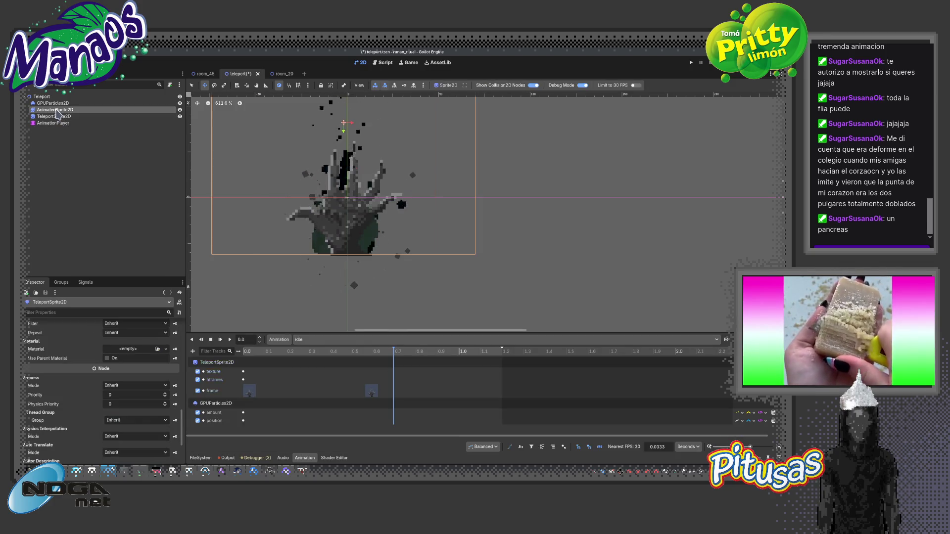
left_click(140, 353)
left_click_drag(149, 307, 130, 310)
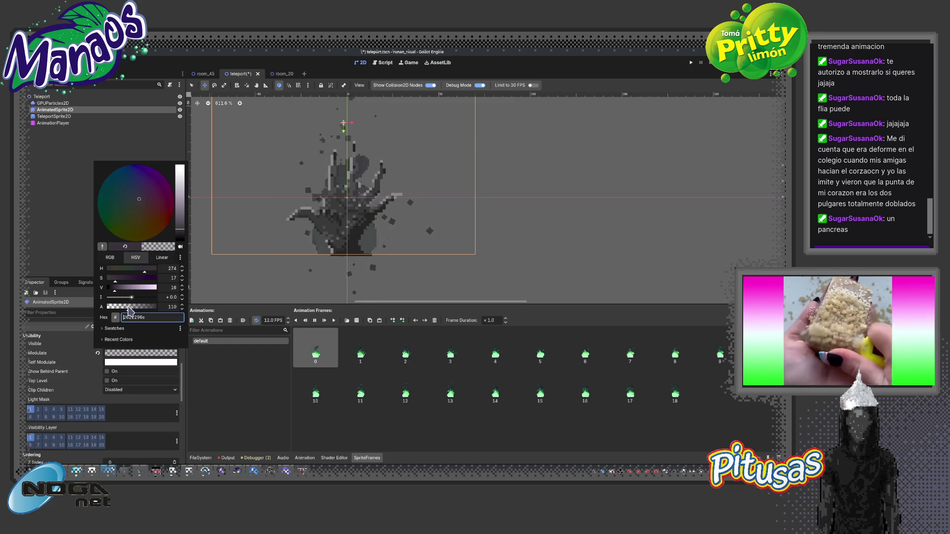
left_click_drag(131, 310, 139, 312)
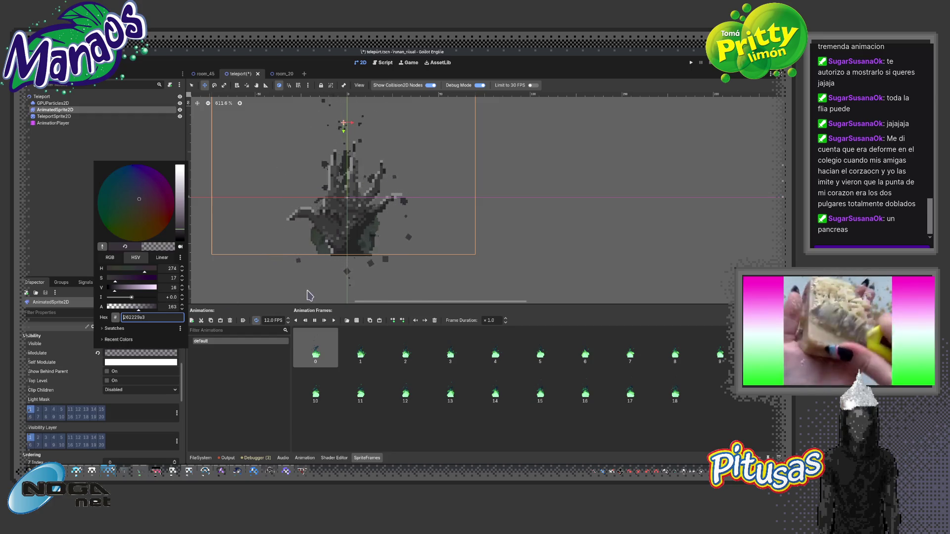
left_click(263, 295)
Show the AnimationPlayer's list of animations: RESET, activated and idle
scroll(269, 285, "down", 3)
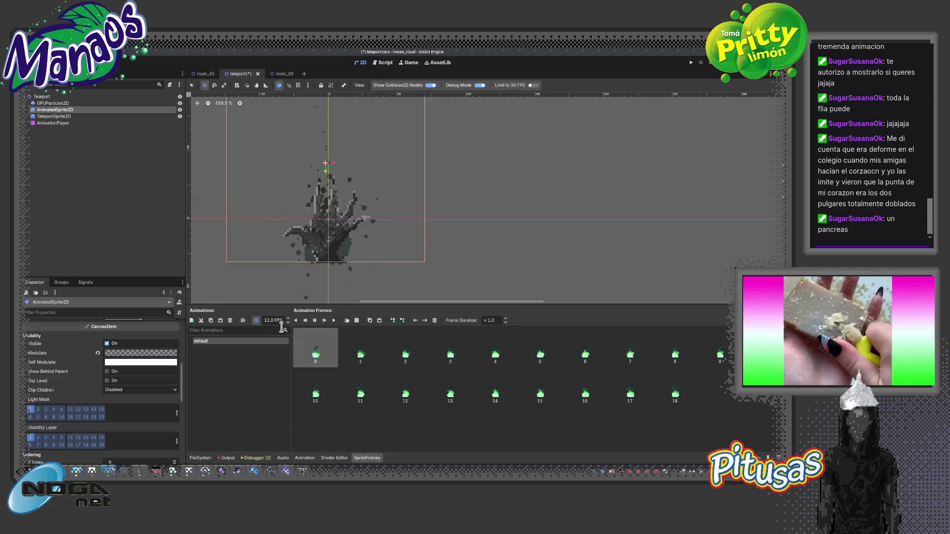
left_click(55, 122)
left_click(347, 339)
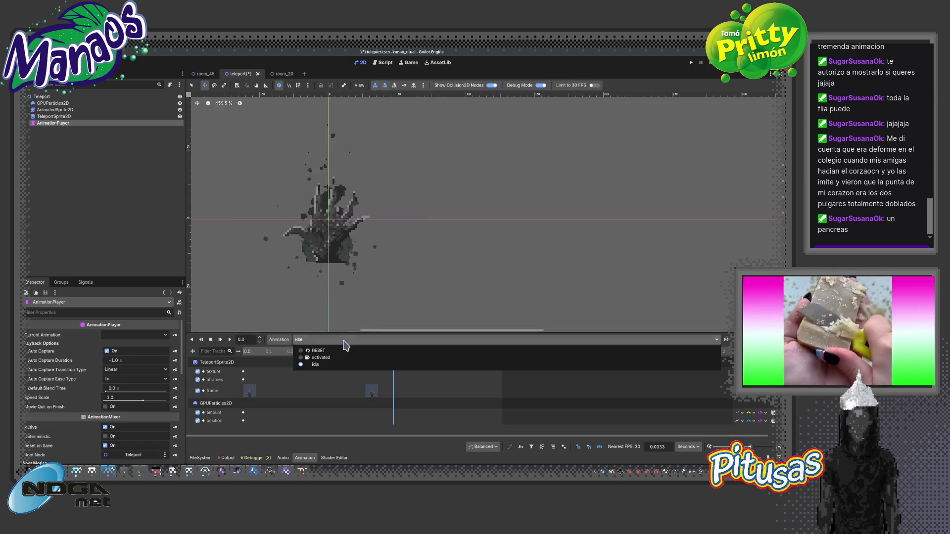
Preview the activated animation, then stop it
left_click(341, 358)
left_click(221, 340)
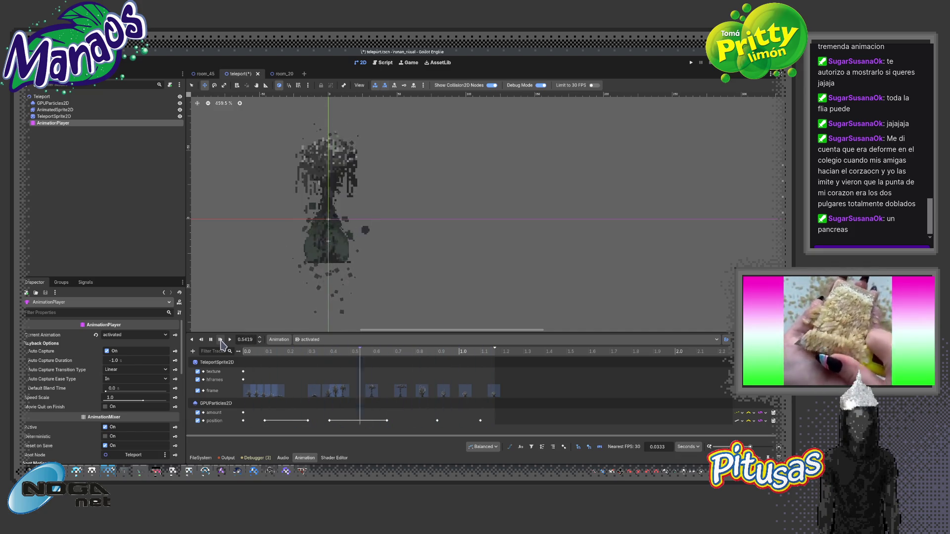
left_click(221, 340)
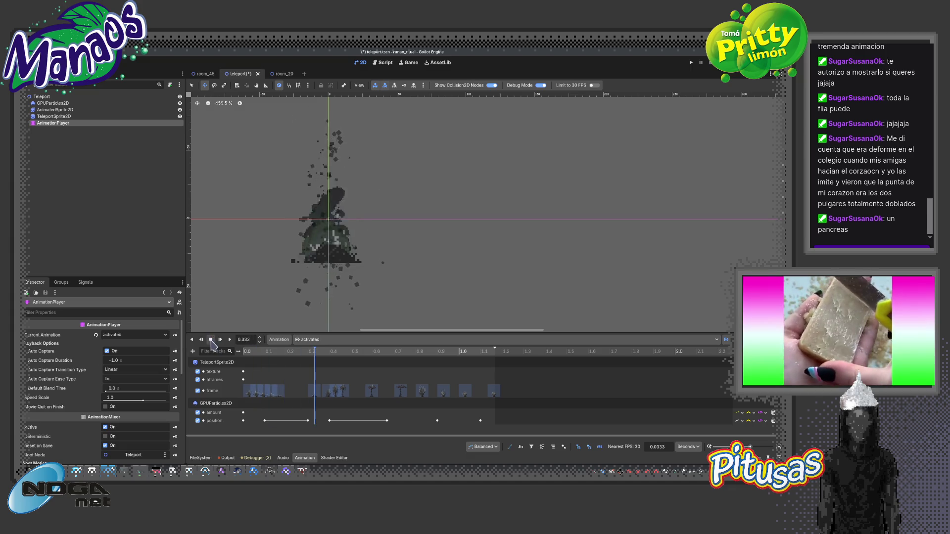
Test-move TeleportSprite2D and undo it, then duplicate AnimatedSprite2D
left_click(68, 118)
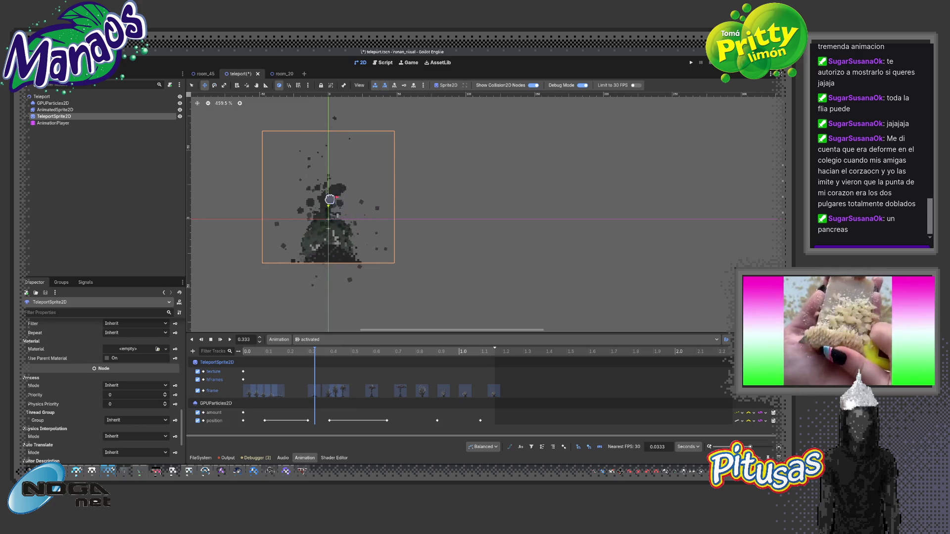
left_click_drag(329, 199, 432, 203)
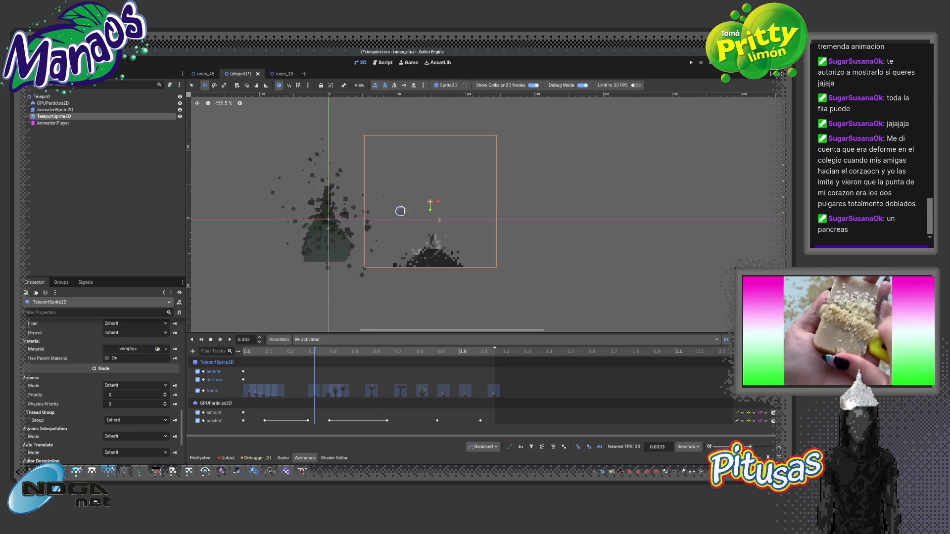
key("ctrl+z")
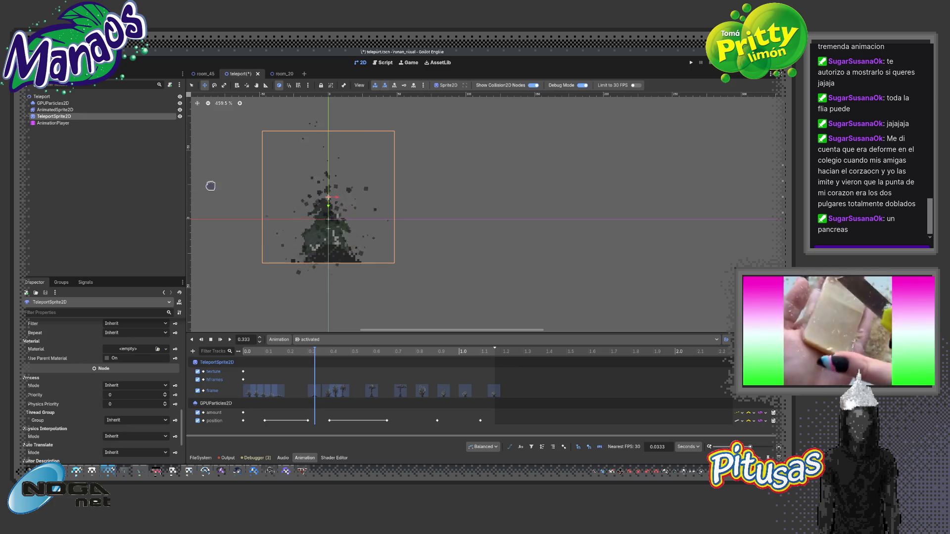
left_click(54, 109)
key("ctrl+d")
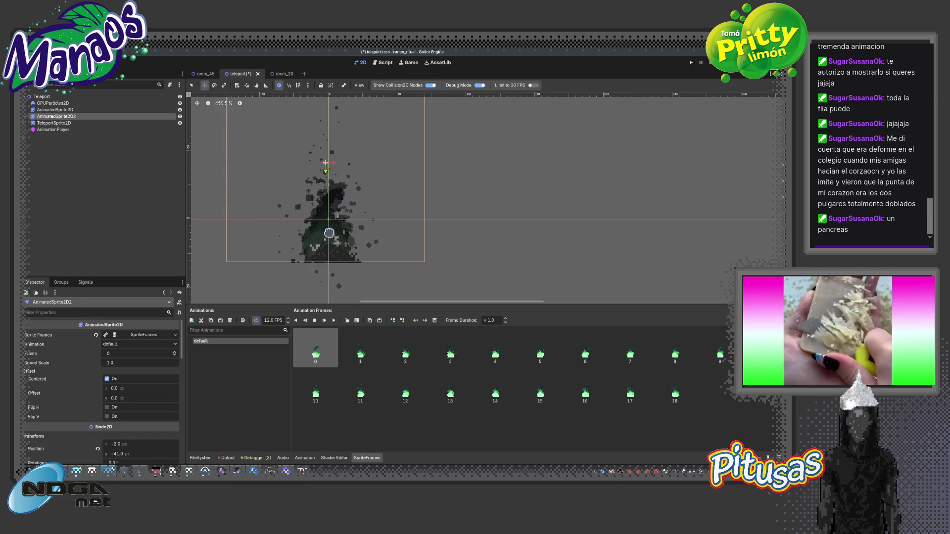
Move AnimatedSprite2D2 right and shrink it to about 0.451 scale
left_click_drag(332, 236, 451, 244)
scroll(438, 232, "down", 1)
key("q")
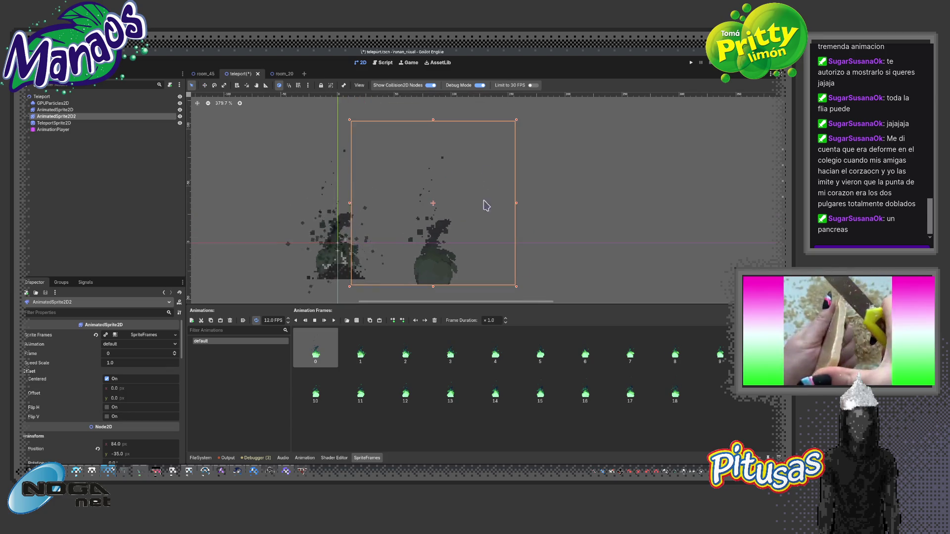
mouse_move(517, 120)
left_mouse_down()
mouse_move(477, 173)
mouse_move(451, 182)
mouse_move(430, 218)
left_mouse_up()
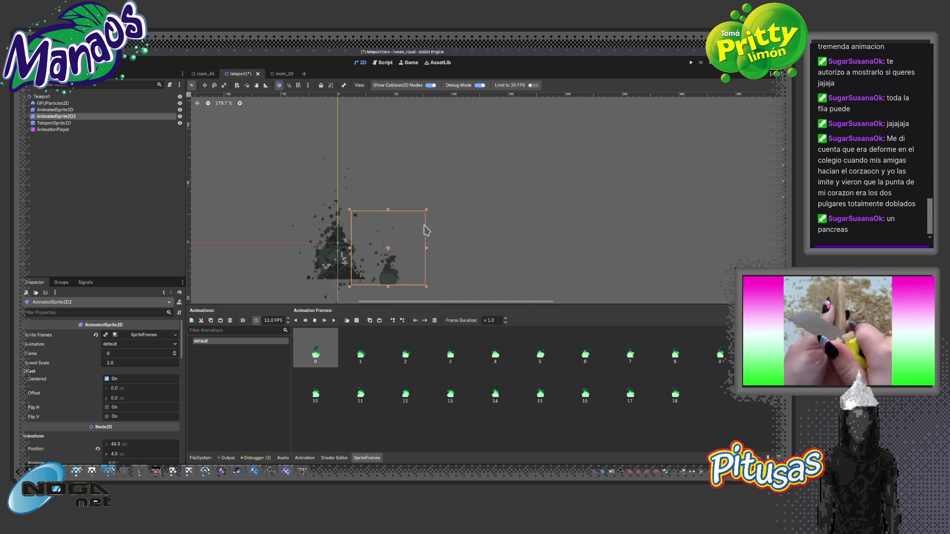
left_click_drag(422, 252, 500, 251)
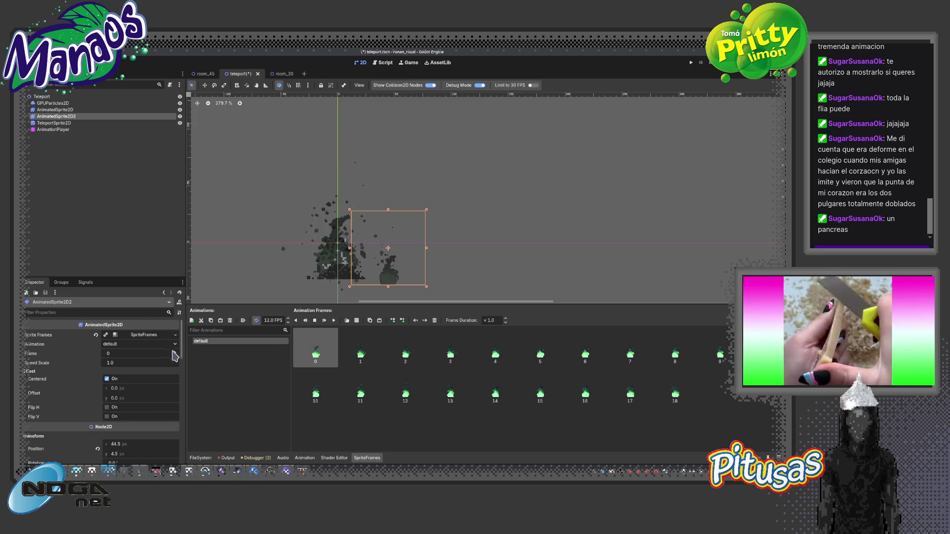
Flip AnimatedSprite2D2 horizontally, shift it right, and enable grid snapping
left_click(108, 409)
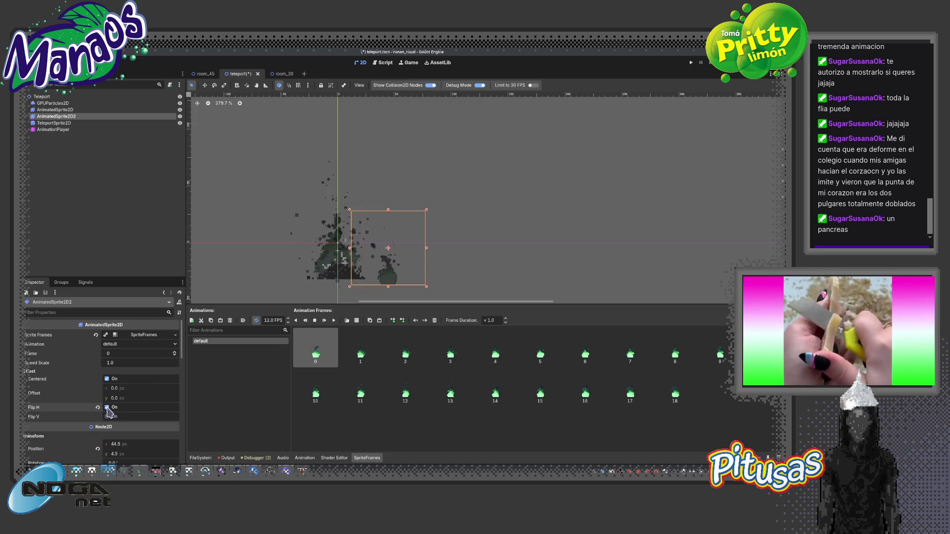
left_click_drag(347, 277, 399, 268)
scroll(395, 265, "up", 10)
key("shift+g")
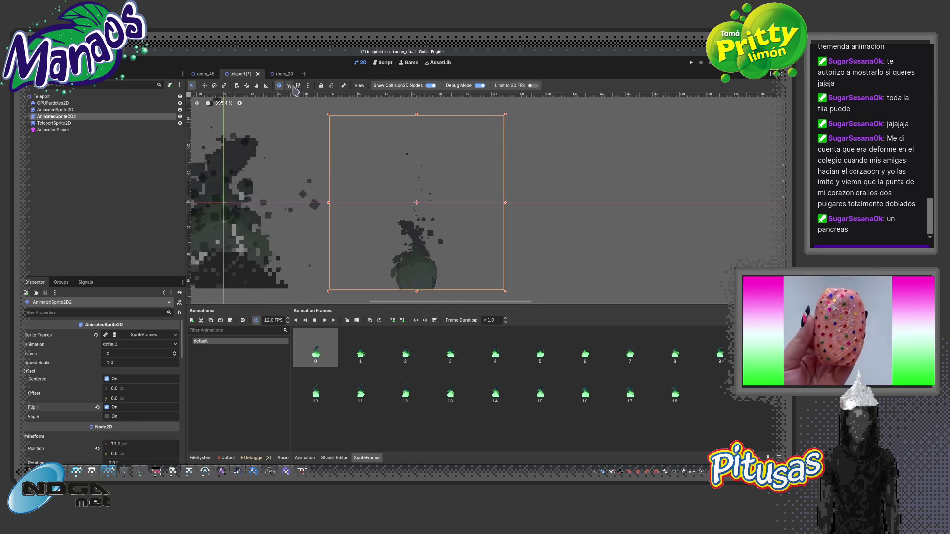
Darken AnimatedSprite2D2's Modulate tint and adjust its alpha
scroll(418, 237, "up", 5)
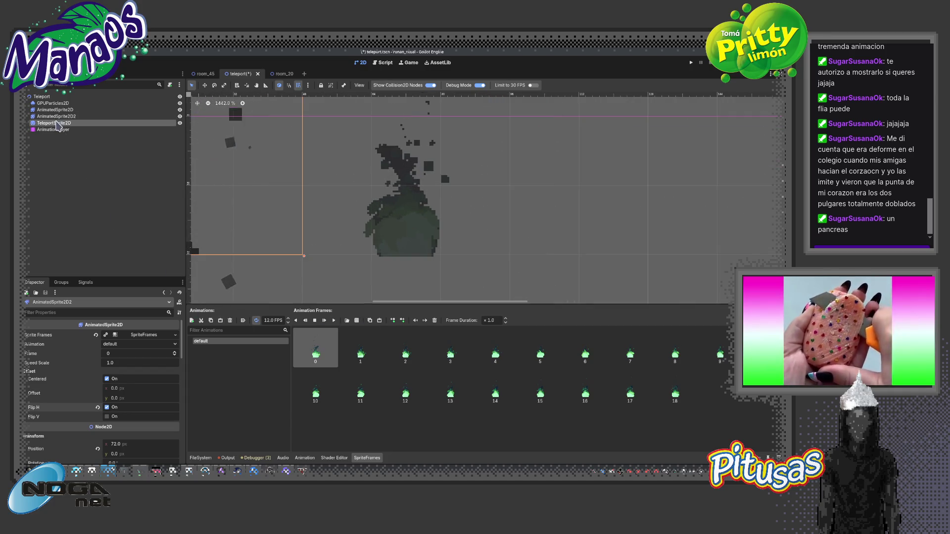
scroll(180, 366, "down", 10)
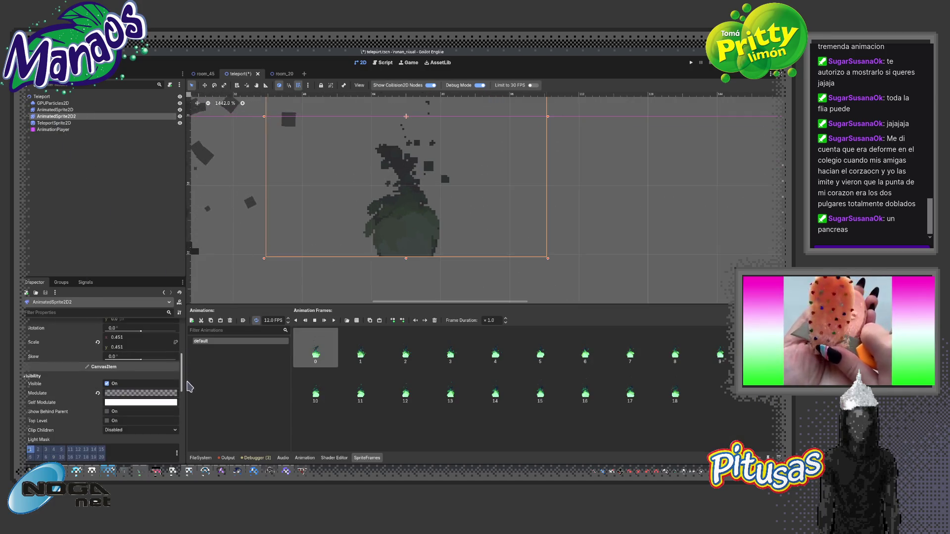
left_click(167, 381)
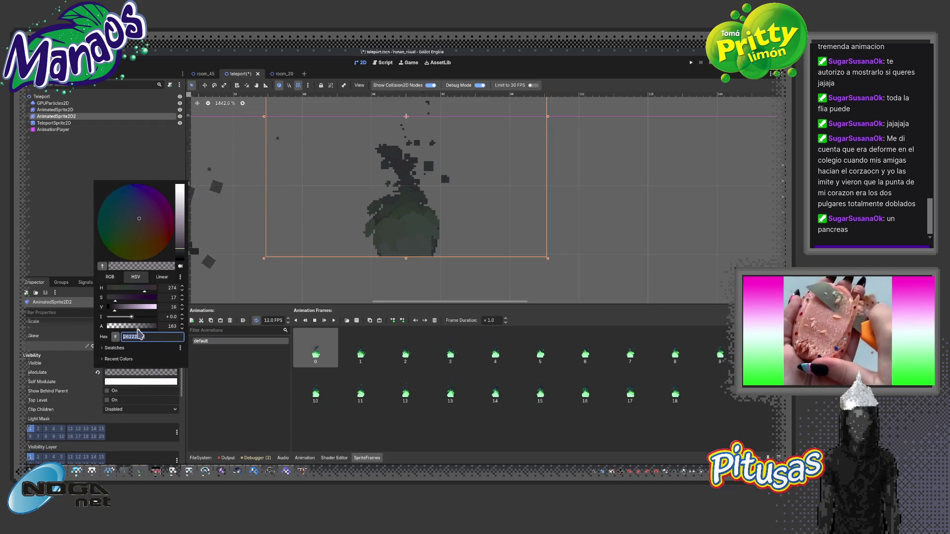
left_click(255, 251)
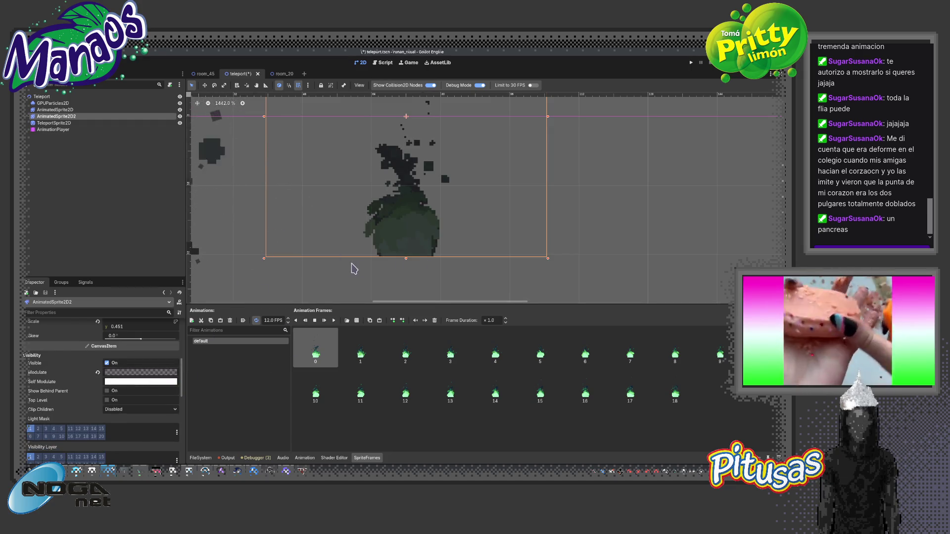
scroll(282, 263, "down", 3)
left_click(141, 373)
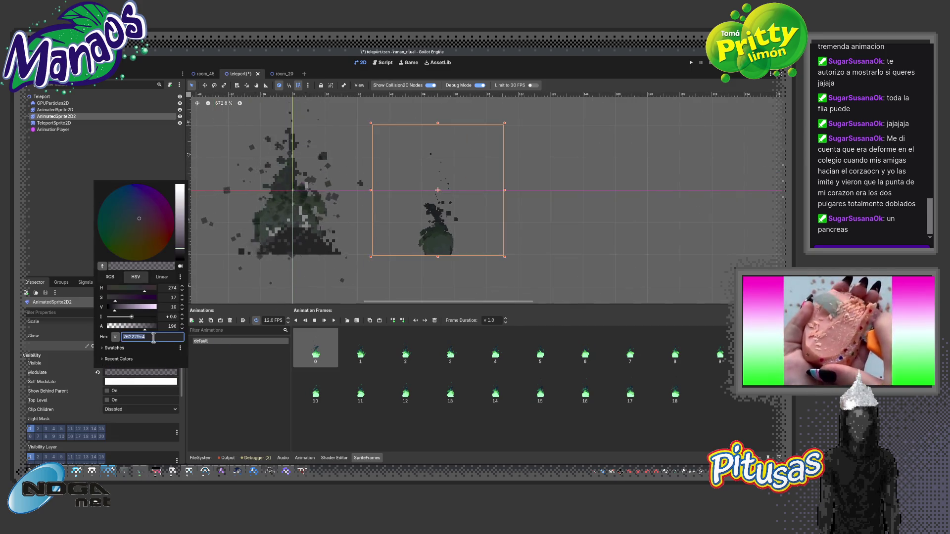
left_click(132, 328)
left_click_drag(131, 328, 157, 326)
left_click(394, 267)
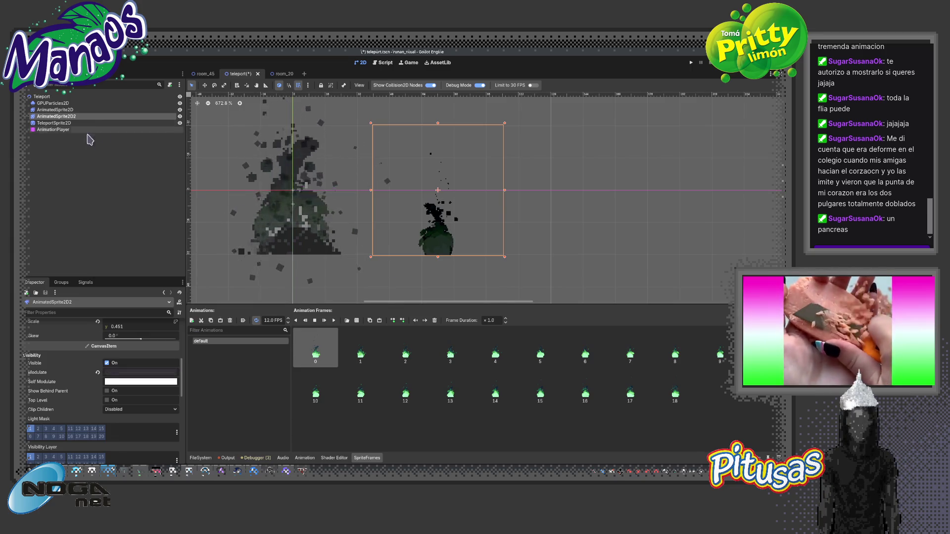
Move AnimatedSprite2D2 back to centre over the original smoke sprite
scroll(445, 246, "up", 4)
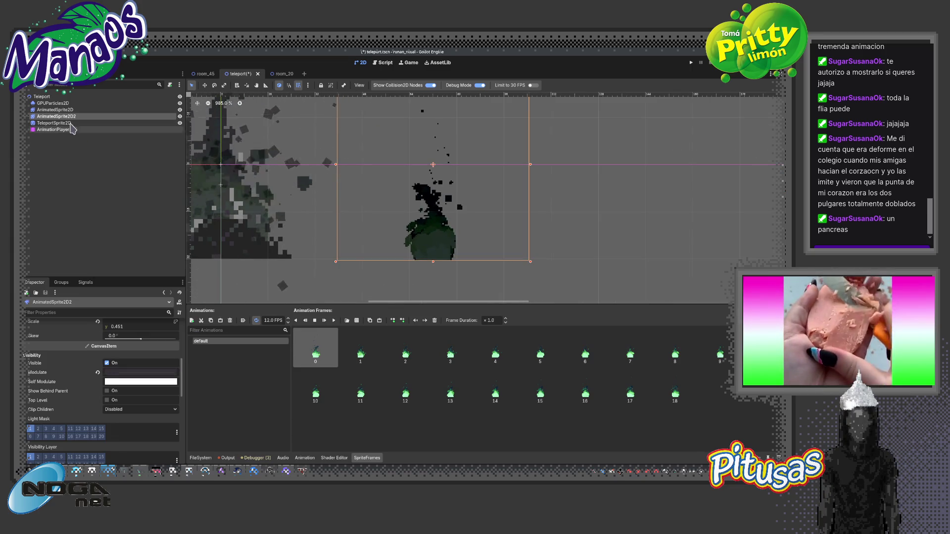
scroll(328, 265, "down", 2)
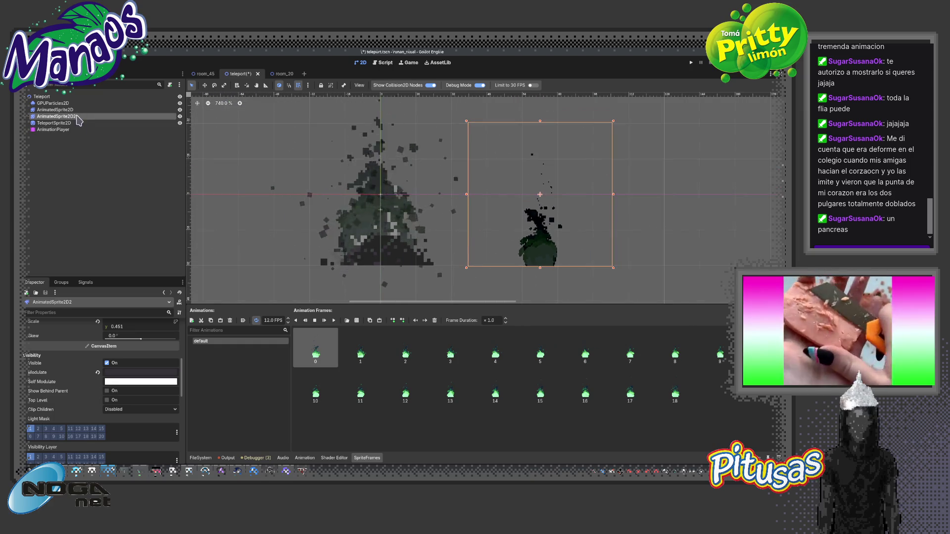
scroll(461, 268, "down", 1)
key("w")
mouse_move(543, 259)
left_mouse_down()
mouse_move(378, 247)
mouse_move(384, 241)
left_mouse_up()
left_click(378, 247)
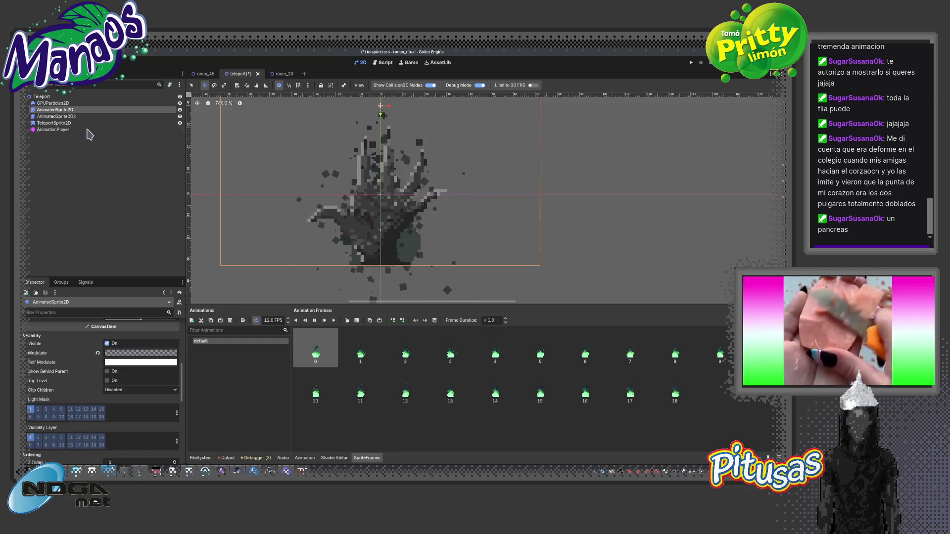
left_click(49, 96)
scroll(359, 266, "down", 4)
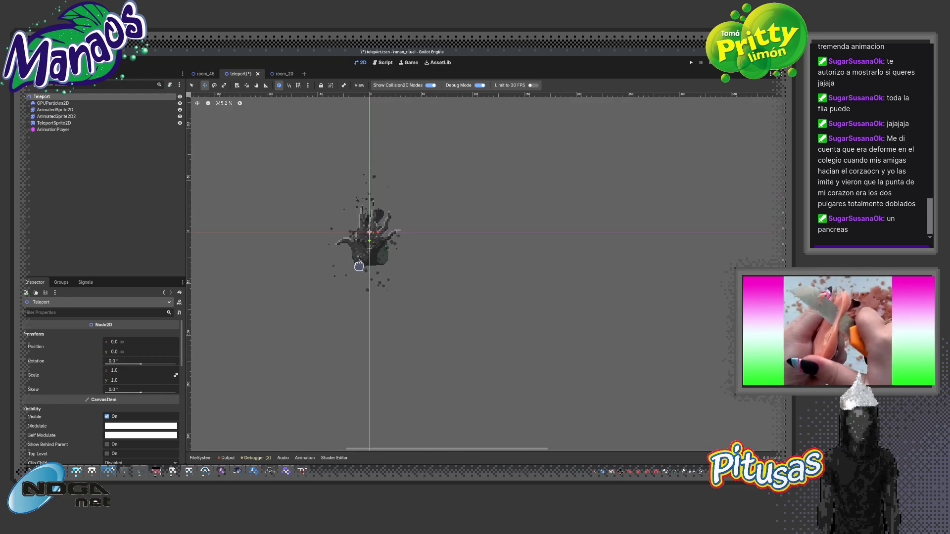
left_click(54, 129)
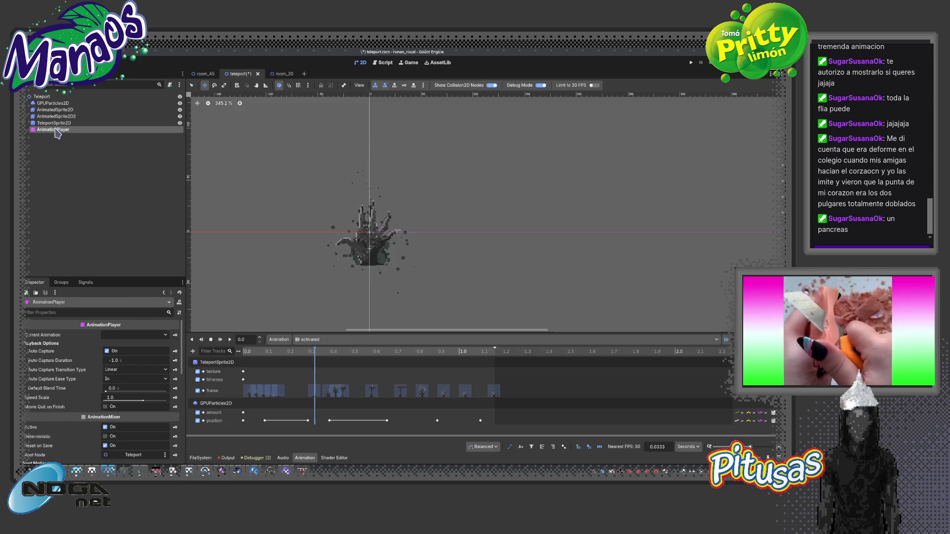
left_click(384, 340)
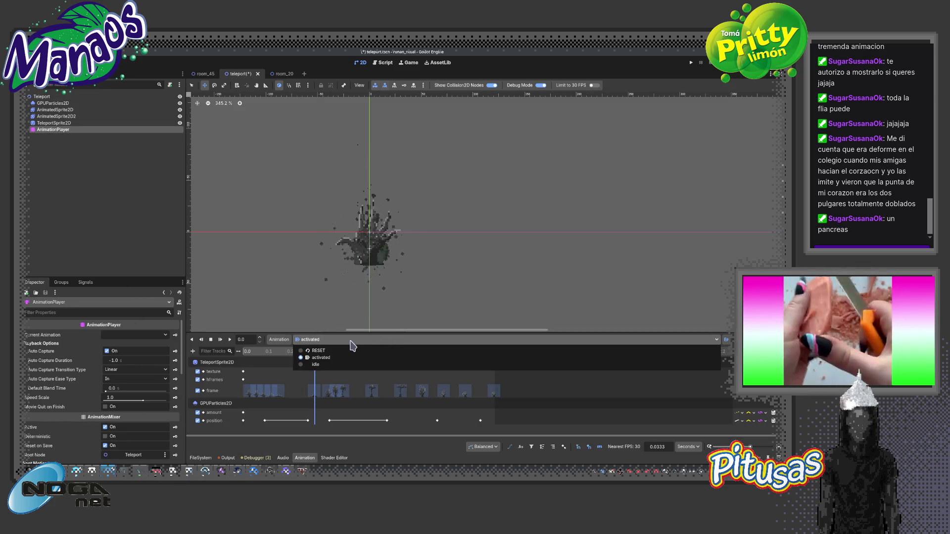
left_click(322, 357)
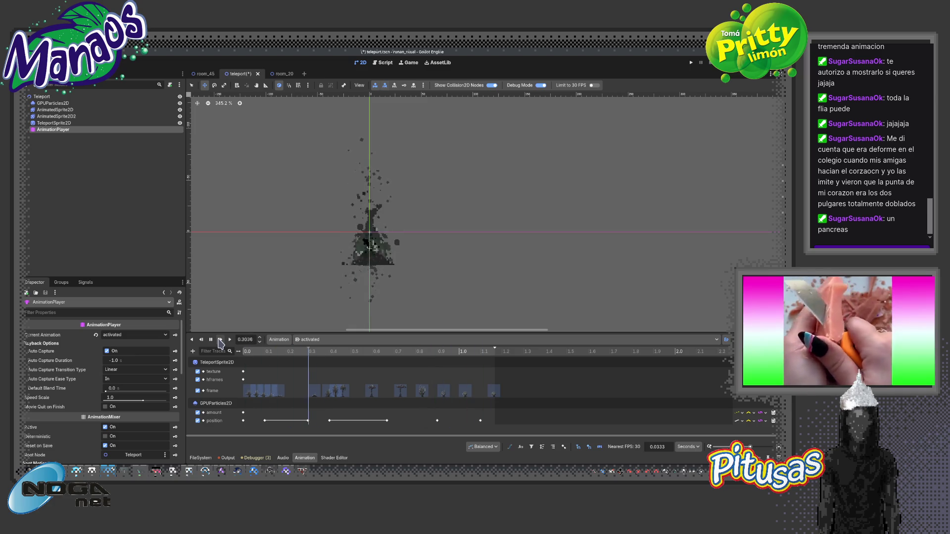
left_click(210, 339)
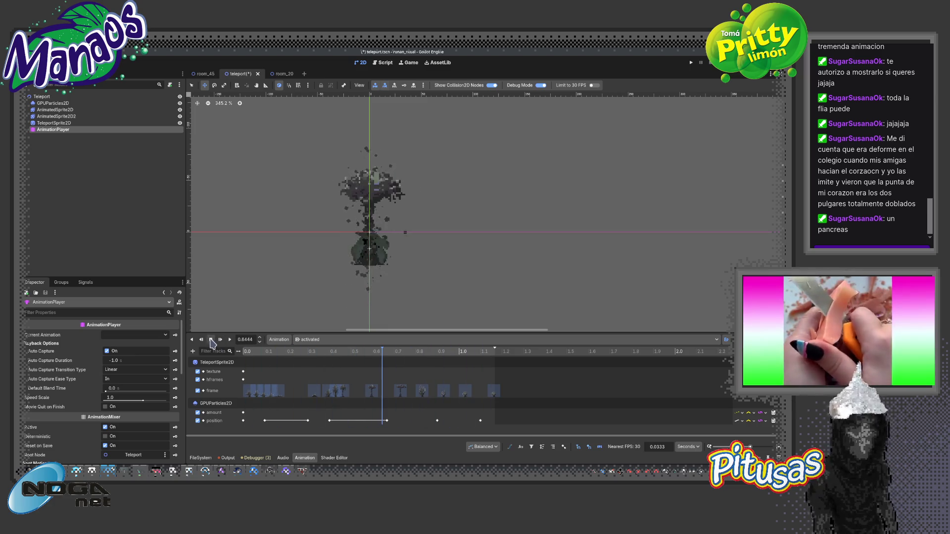
left_click(50, 117)
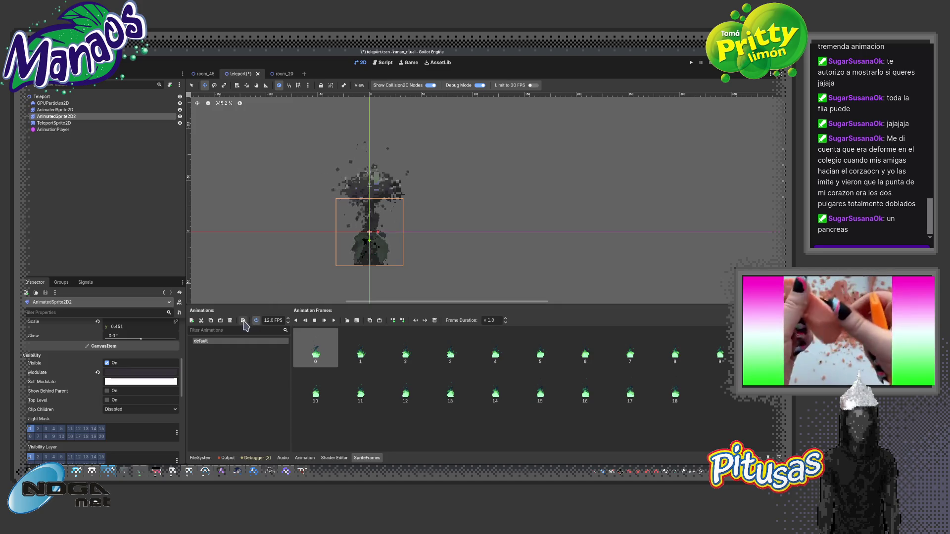
Lower the AnimatedSprite2D's Modulate alpha to about half so it looks semi-transparent
left_click(68, 111)
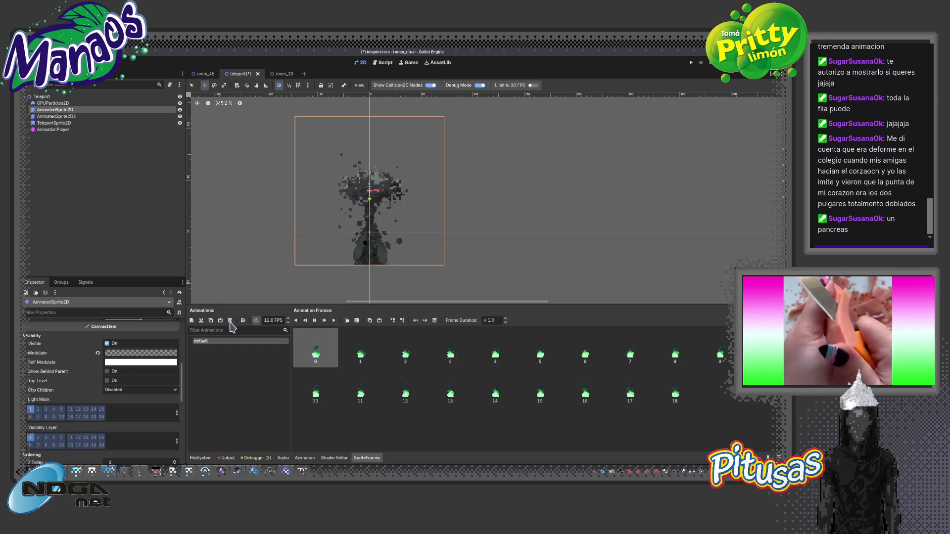
left_click(129, 356)
left_click(131, 307)
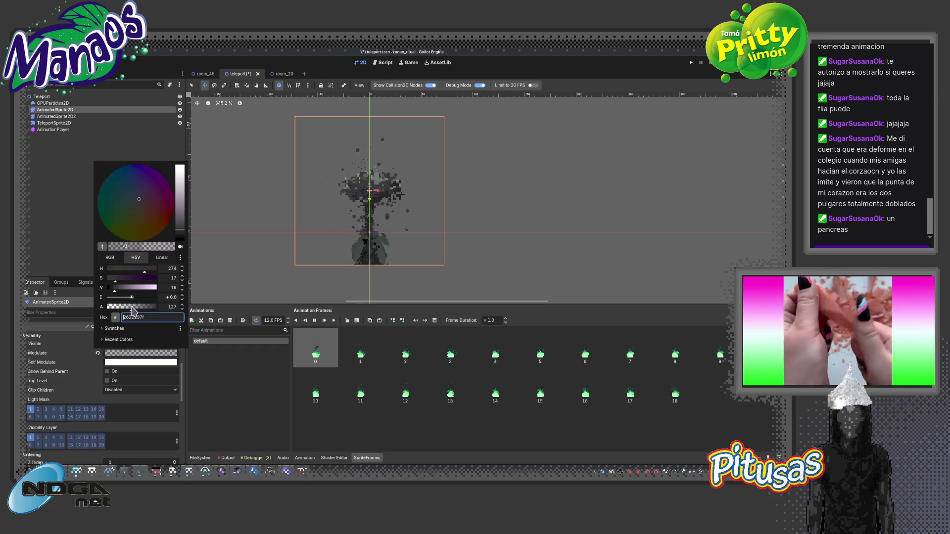
left_click(283, 276)
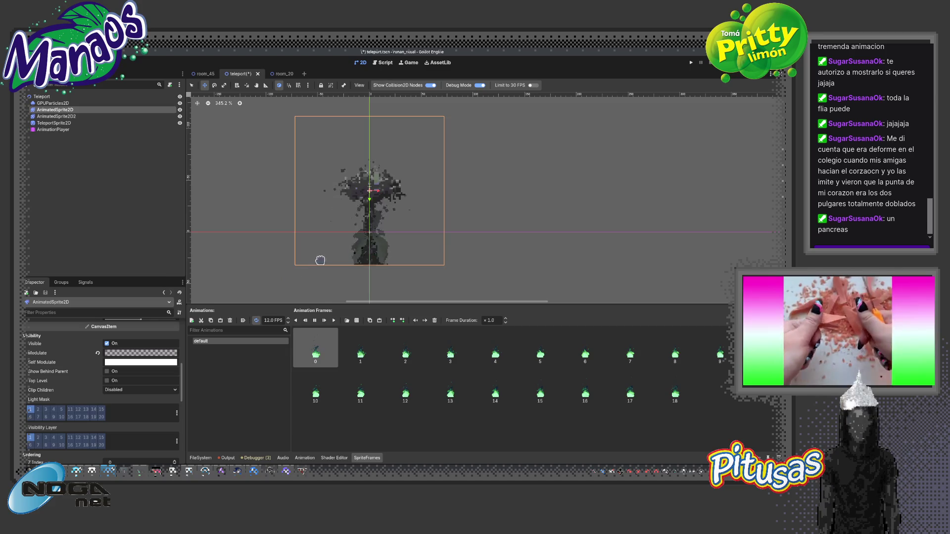
Select the AnimationPlayer and load its idle animation in the timeline
scroll(371, 245, "up", 4)
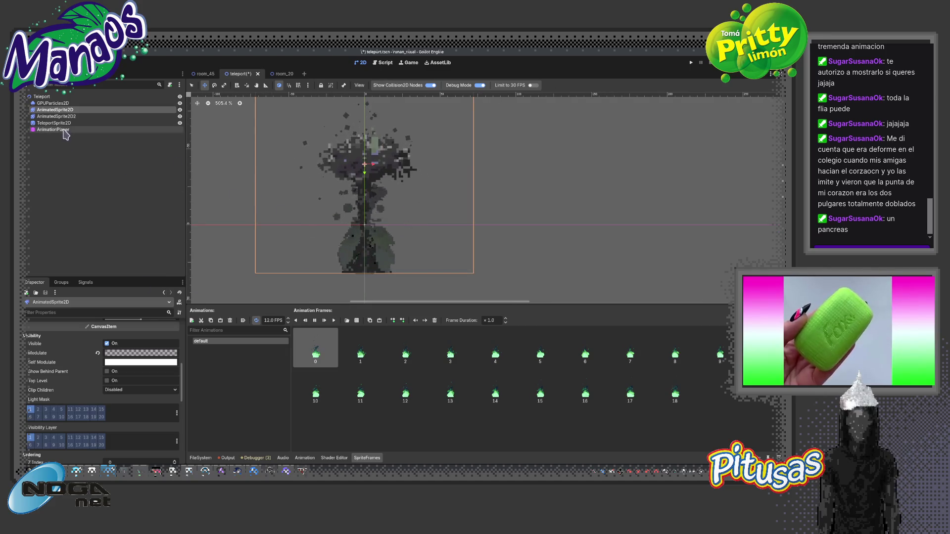
left_click(59, 102)
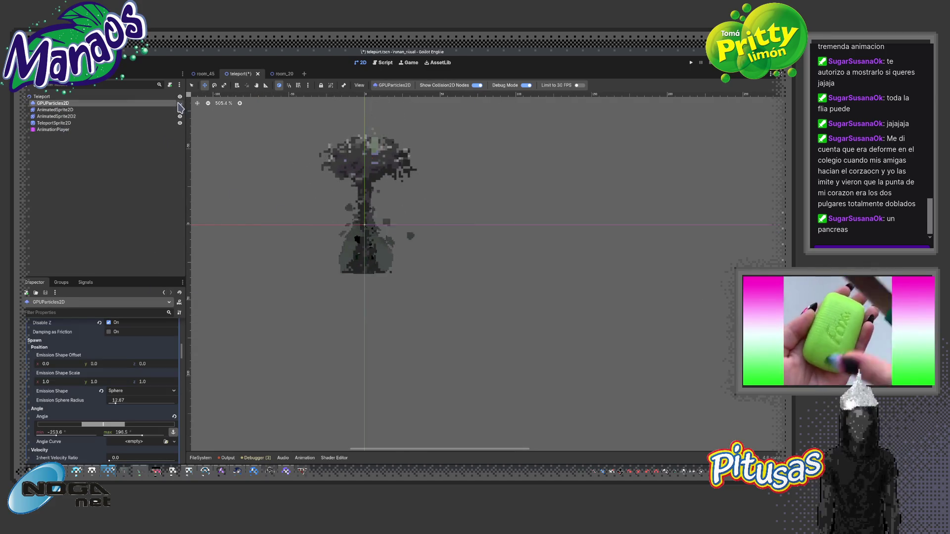
scroll(300, 285, "down", 3)
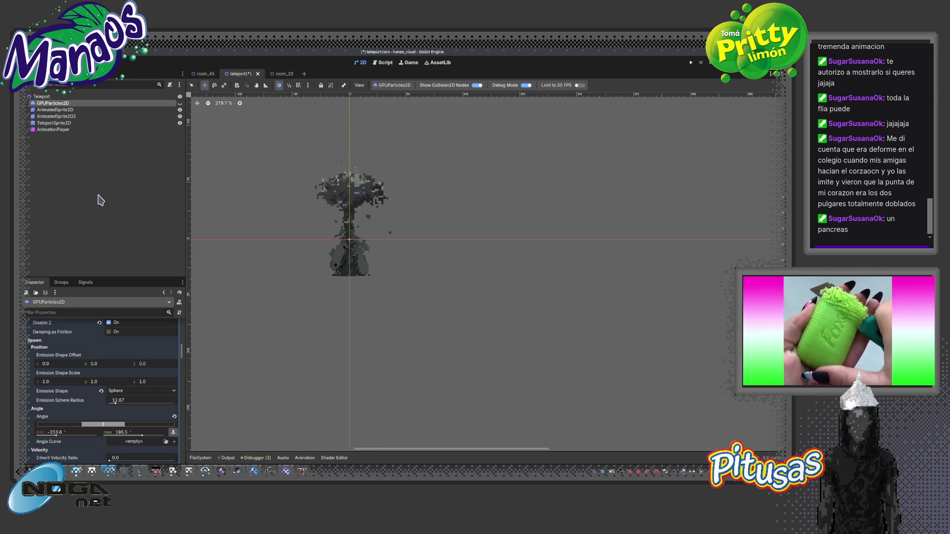
left_click(52, 130)
left_click(346, 339)
left_click(328, 360)
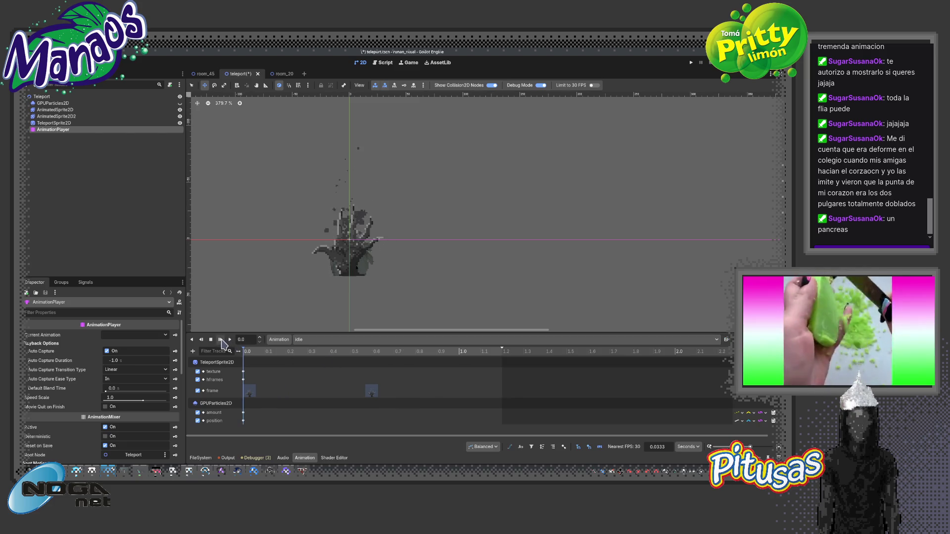
left_click(312, 340)
left_click(321, 357)
left_click(220, 340)
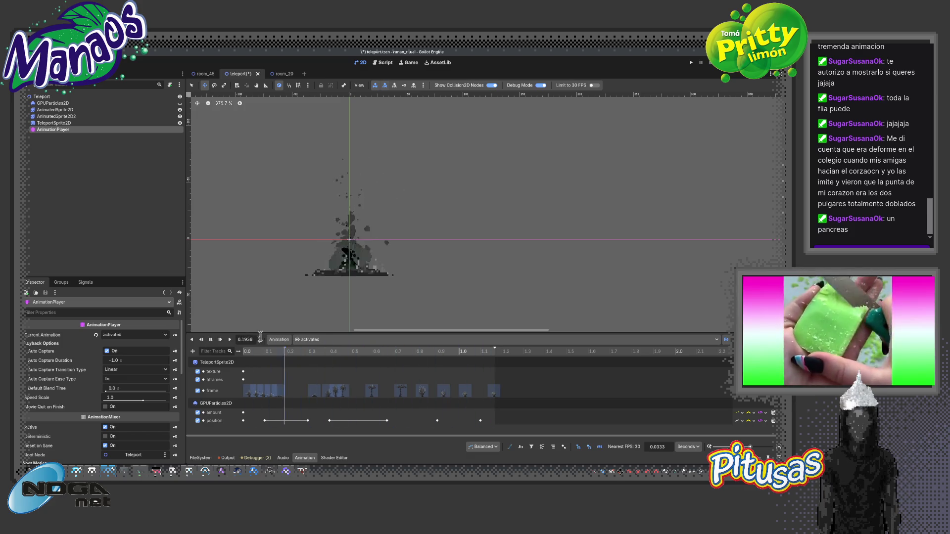
left_click(307, 339)
left_click(304, 360)
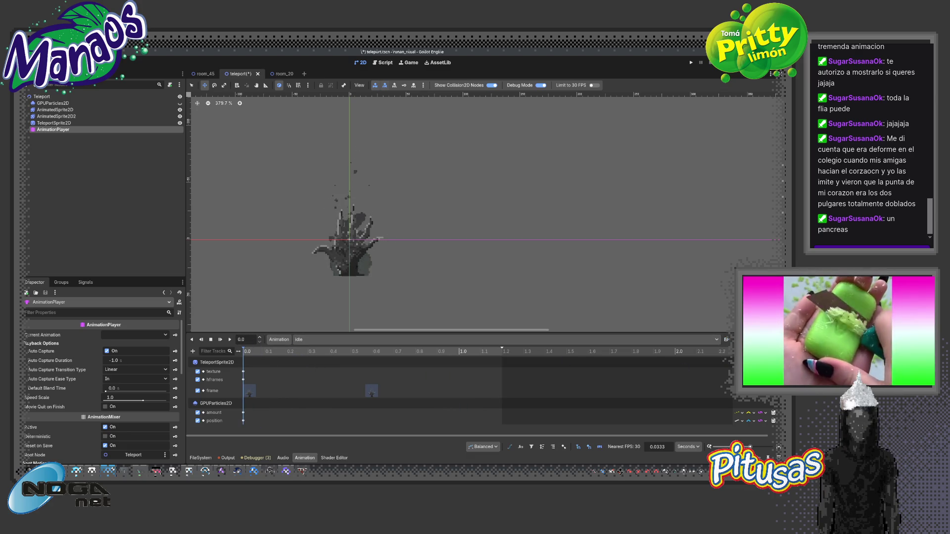
left_click(220, 340)
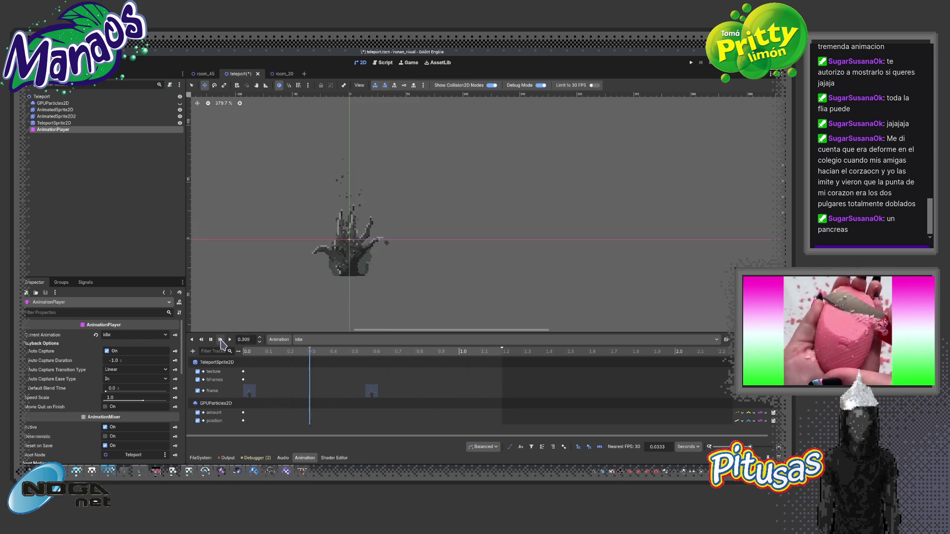
left_click(298, 339)
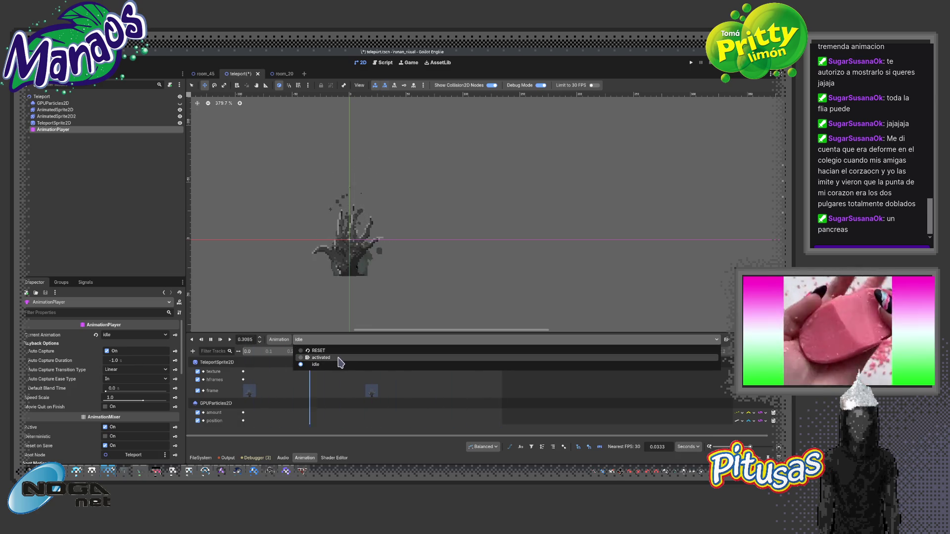
left_click(322, 357)
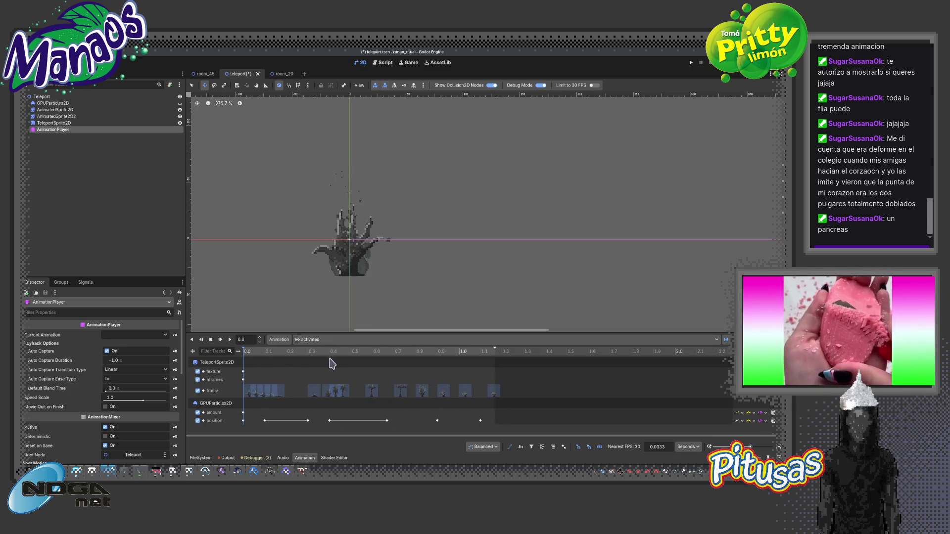
left_click(307, 339)
left_click(327, 366)
left_click(272, 339)
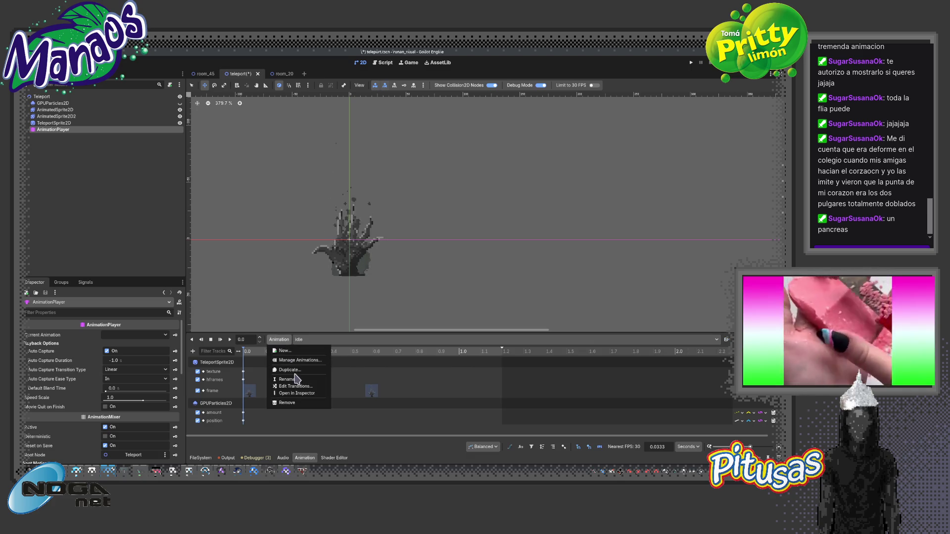
Duplicate the idle animation as a new animation named 'end'
left_click(304, 365)
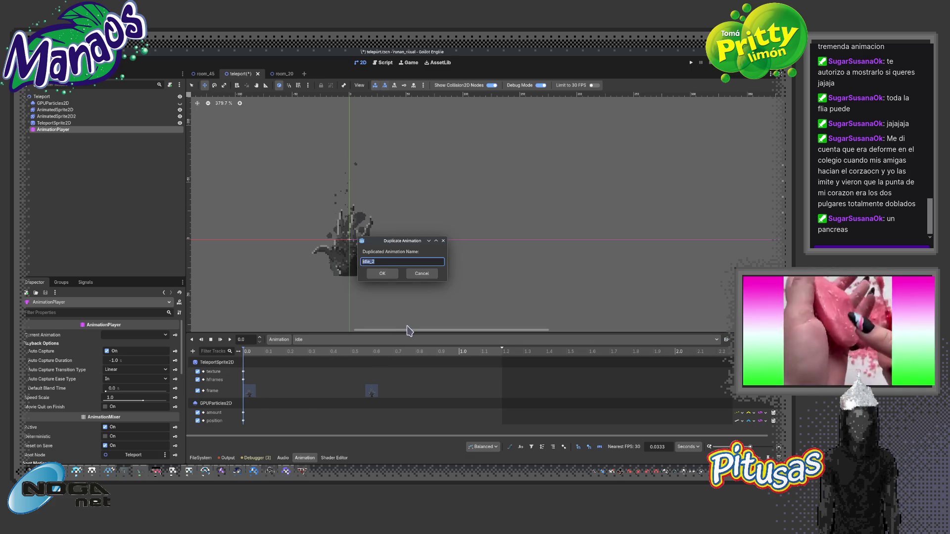
type("end")
key("Return")
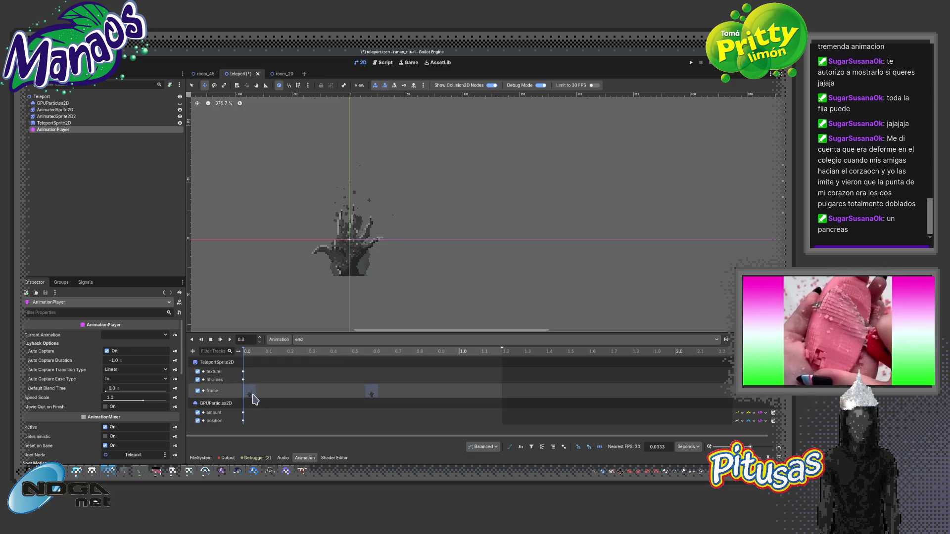
left_click(201, 458)
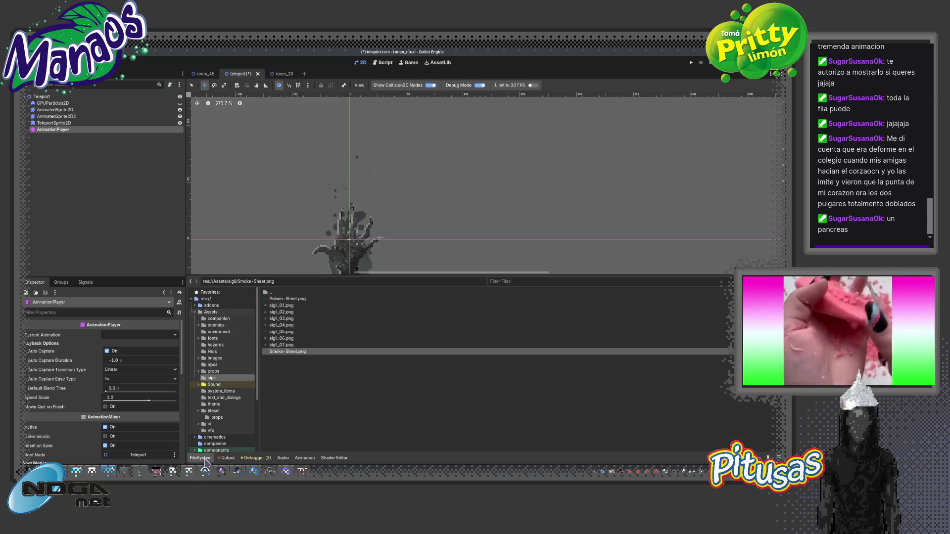
Browse to the tileset props folder and select the end animation's first texture key
left_click(210, 372)
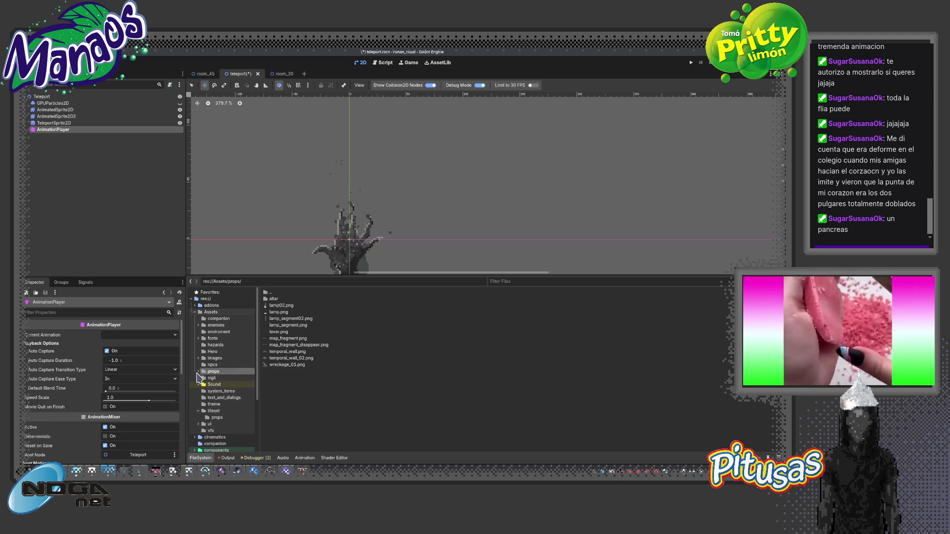
left_click(216, 418)
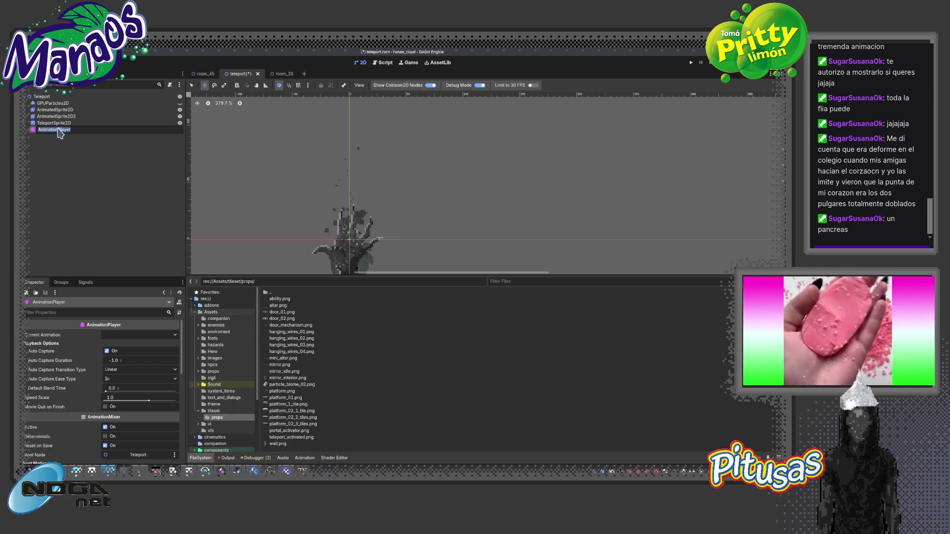
left_click(304, 459)
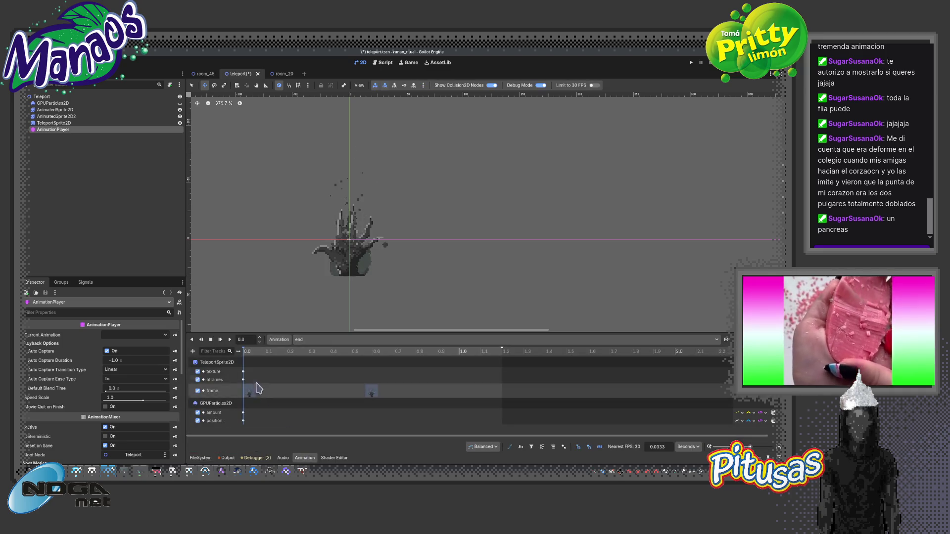
left_click(243, 371)
left_click(207, 460)
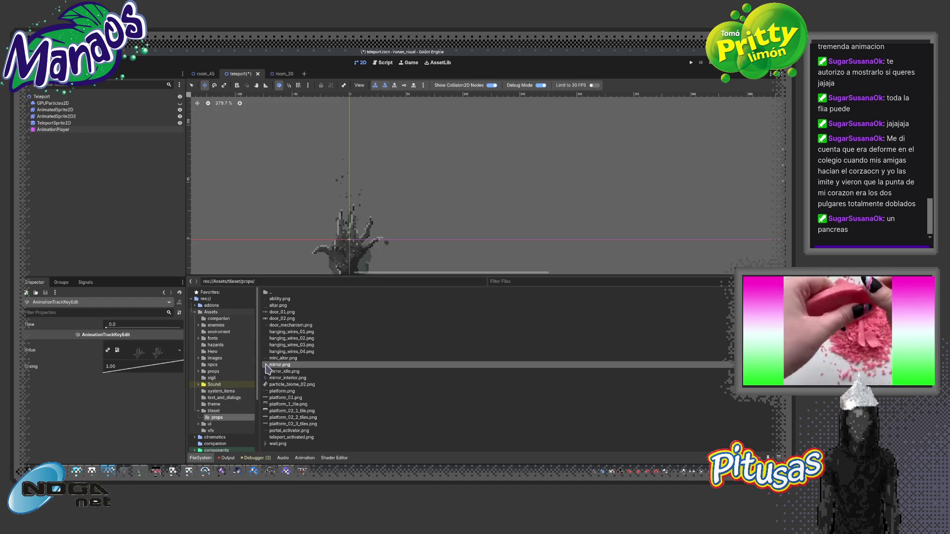
Drag teleport_activated.png onto the texture key's Value field, then return to the timeline
mouse_move(267, 369)
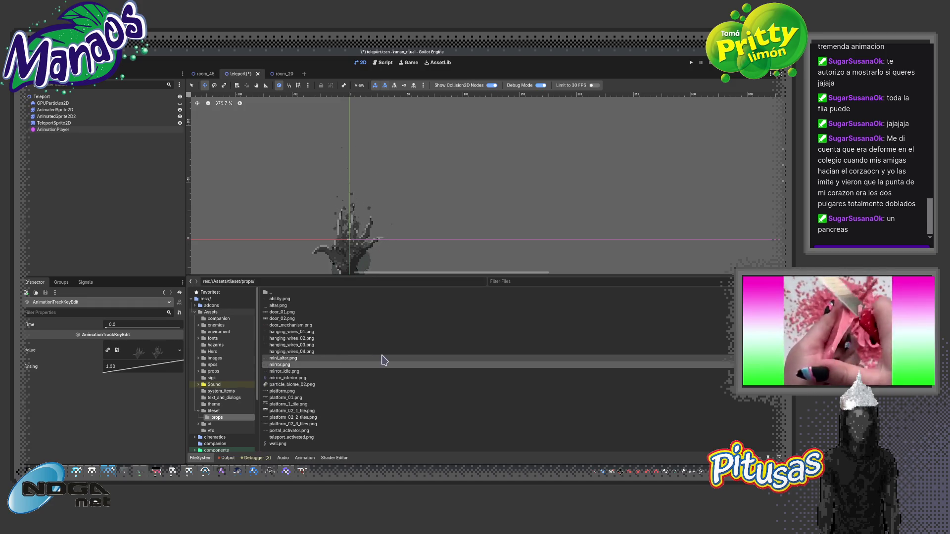
mouse_move(383, 360)
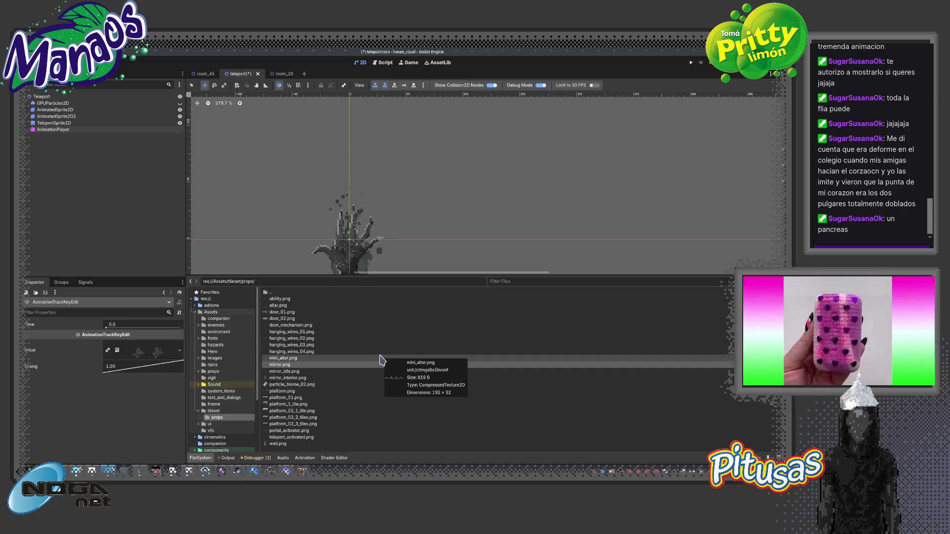
mouse_move(263, 438)
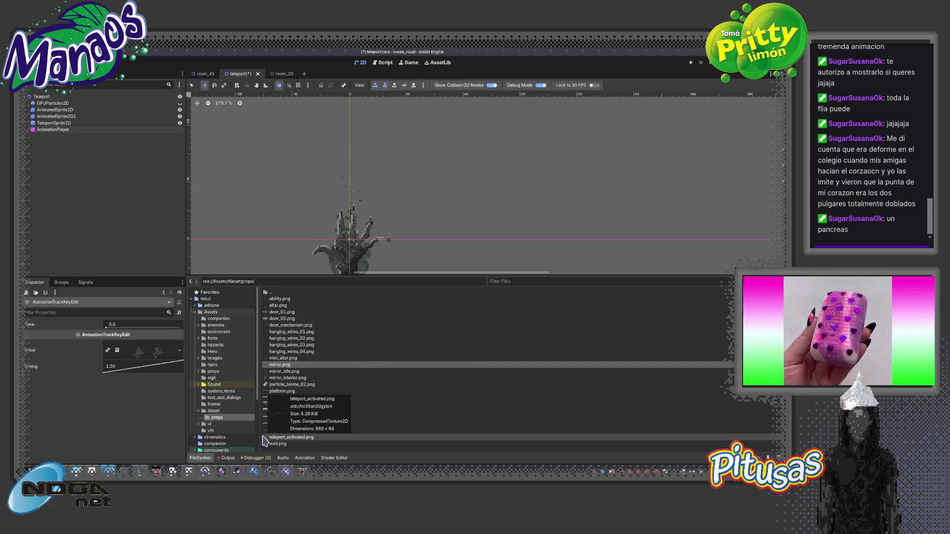
left_click_drag(264, 439, 141, 356)
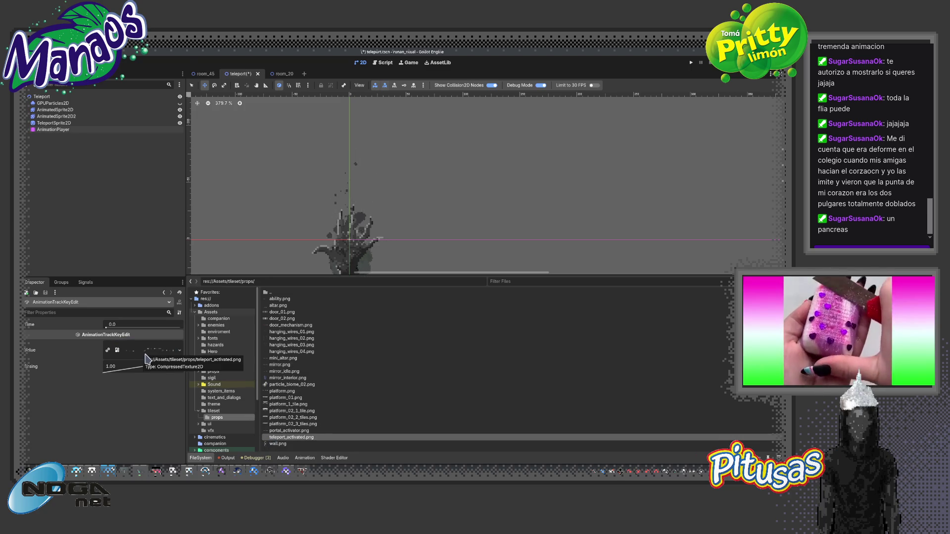
left_click(305, 457)
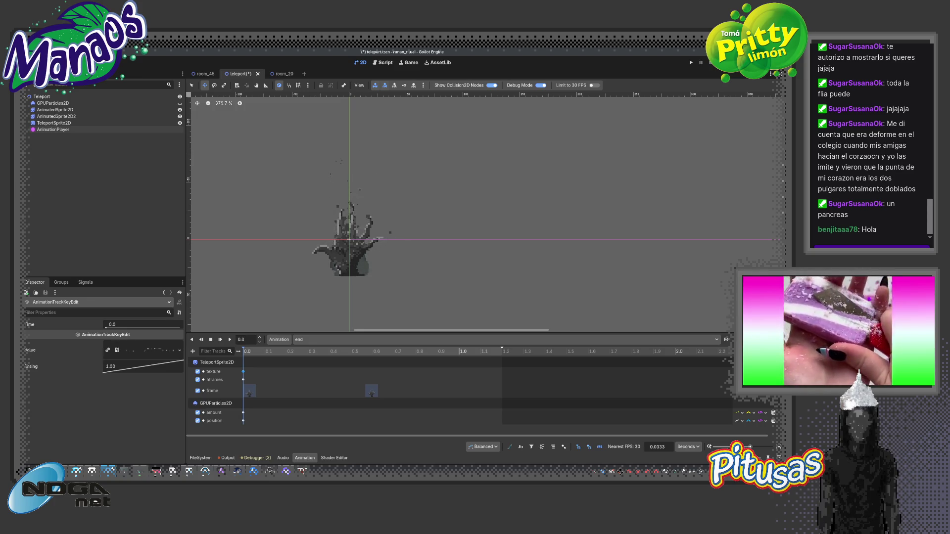
Enlarge the animation panel and preview the end animation, returning the playhead to the start
left_click_drag(366, 331, 374, 328)
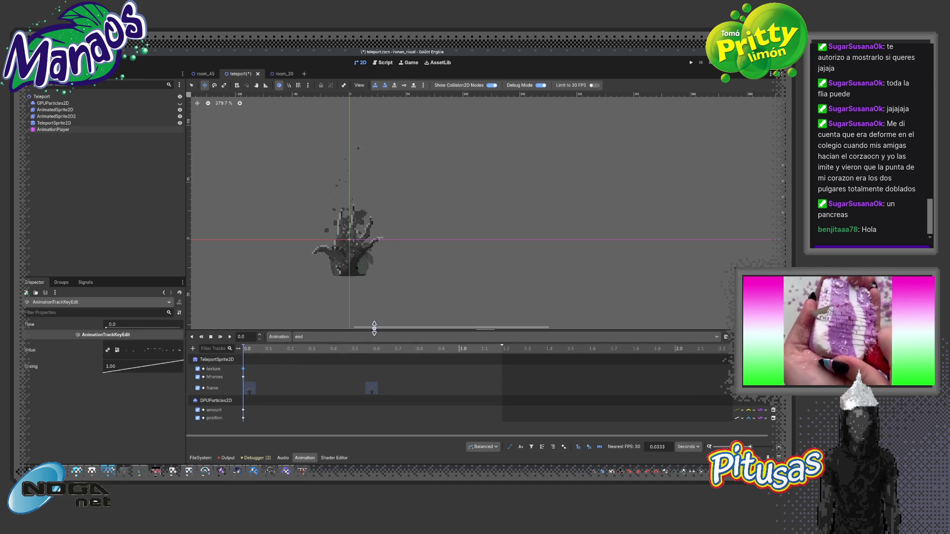
mouse_move(410, 328)
left_mouse_down()
mouse_move(386, 336)
mouse_move(419, 329)
left_mouse_up()
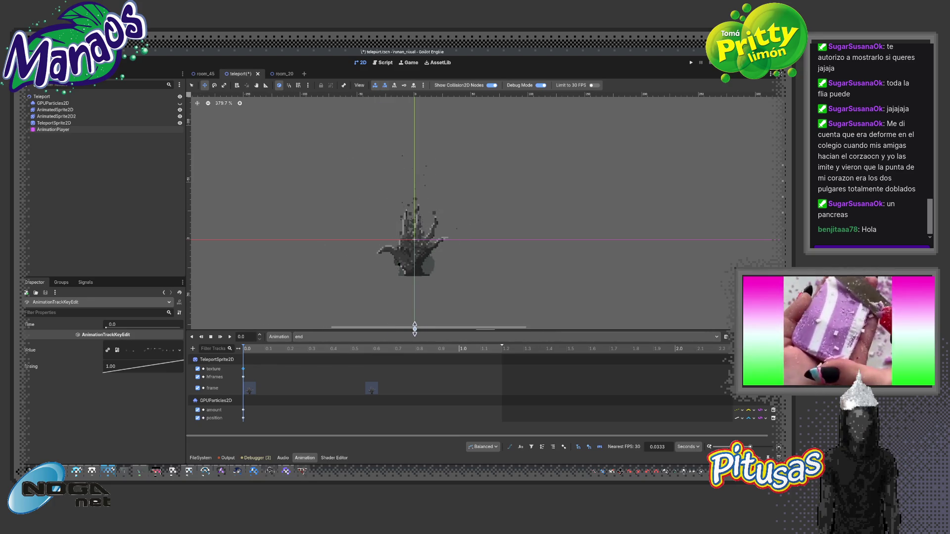
scroll(387, 302, "up", 1)
scroll(387, 302, "up", 2)
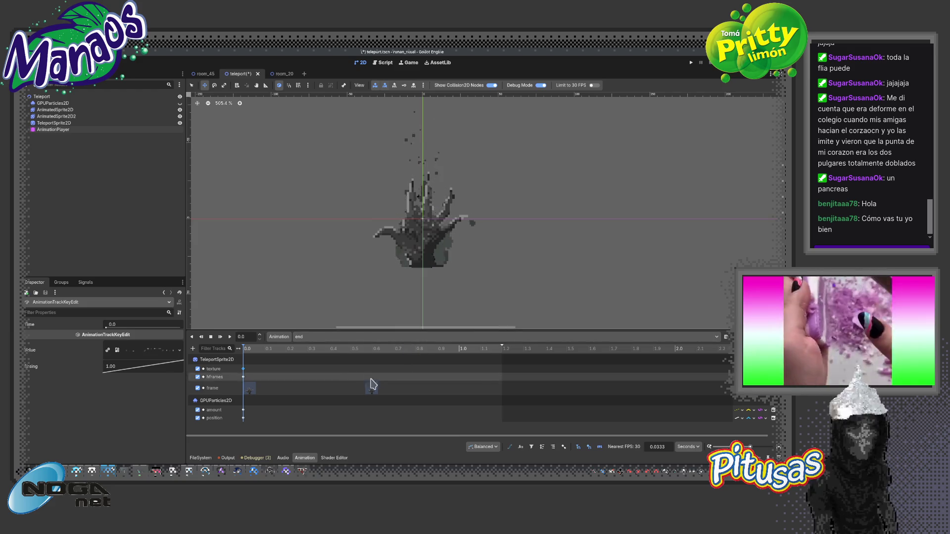
left_click(279, 349)
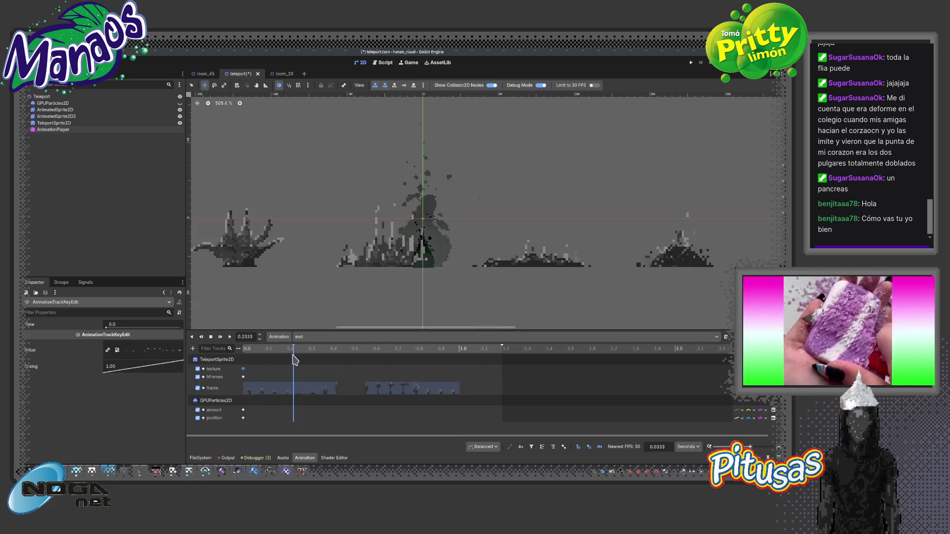
left_click_drag(278, 360, 243, 361)
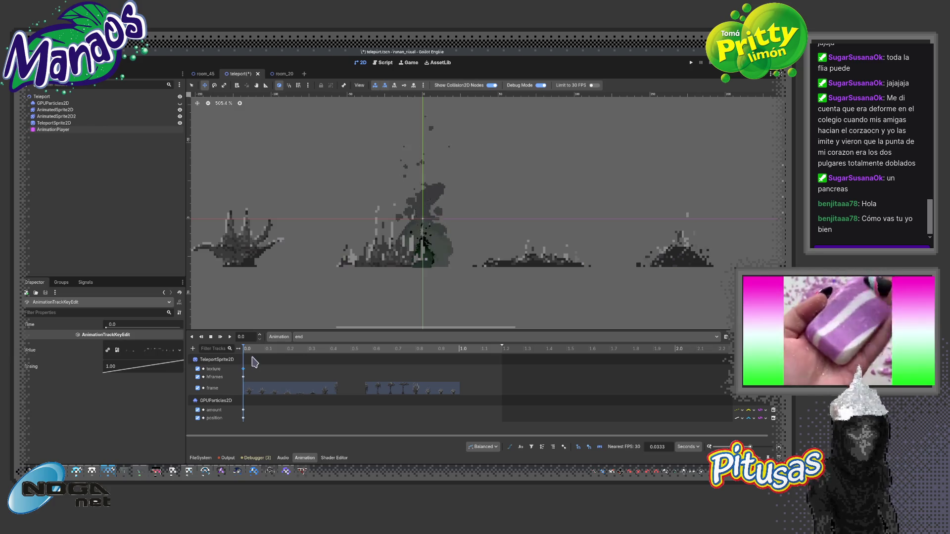
Increase the end animation's hframes key value and show the AnimationPlayer's properties in the Inspector
left_click(243, 377)
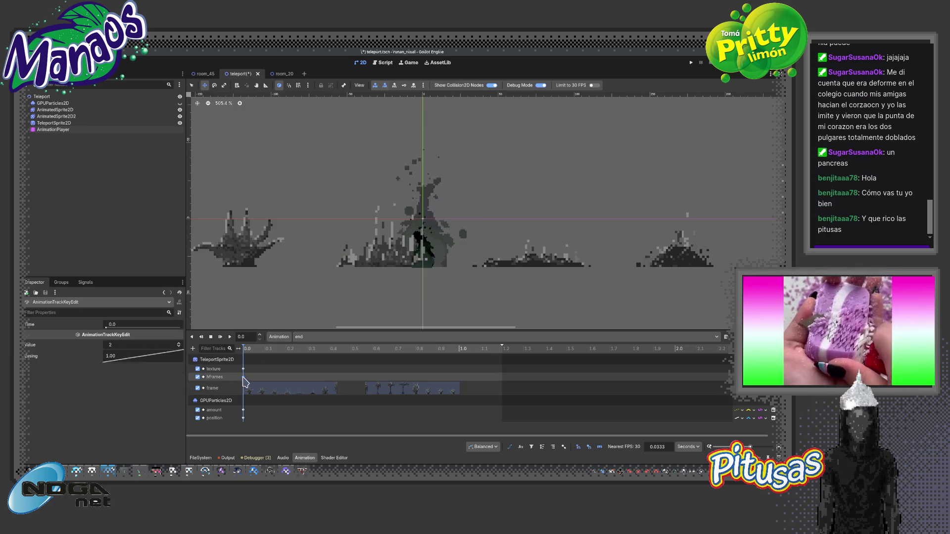
left_click(179, 345)
left_click(179, 344)
left_click(179, 345)
left_click(179, 344)
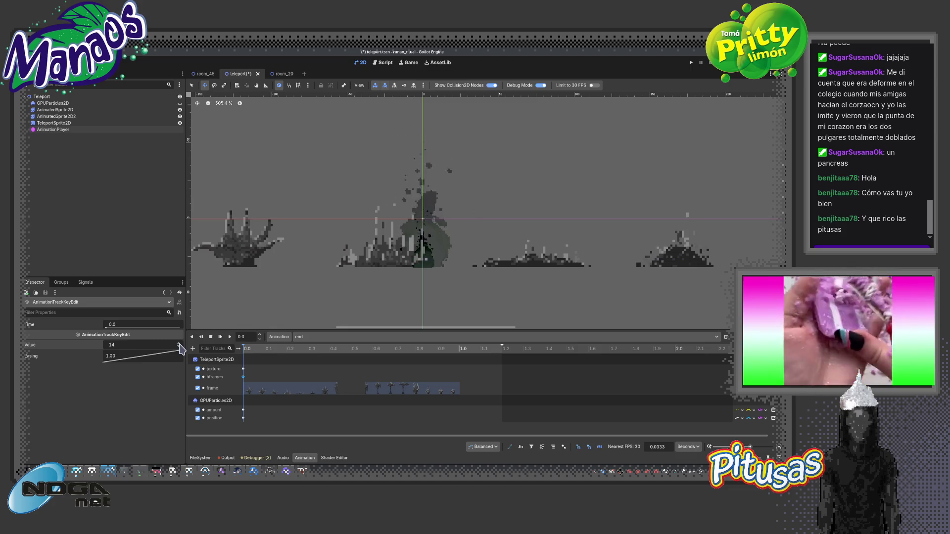
left_click(42, 97)
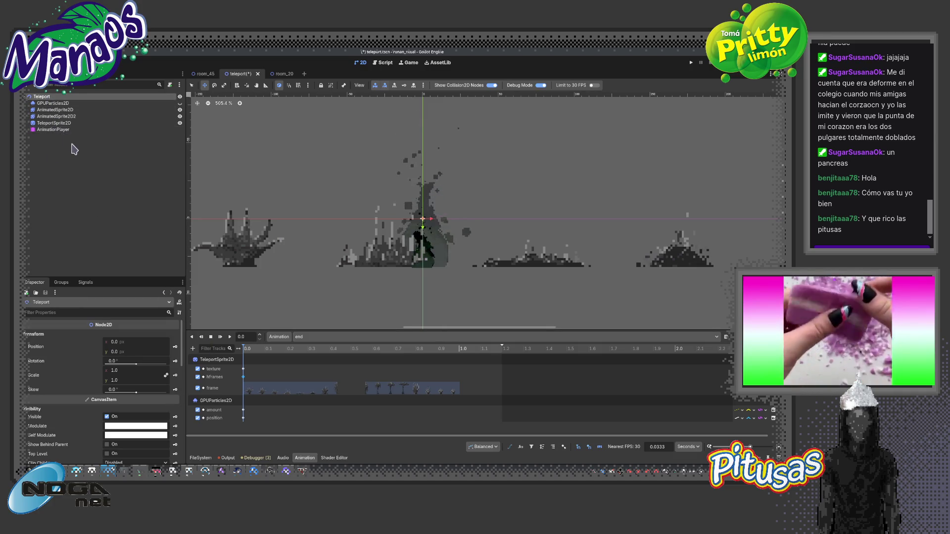
left_click(53, 130)
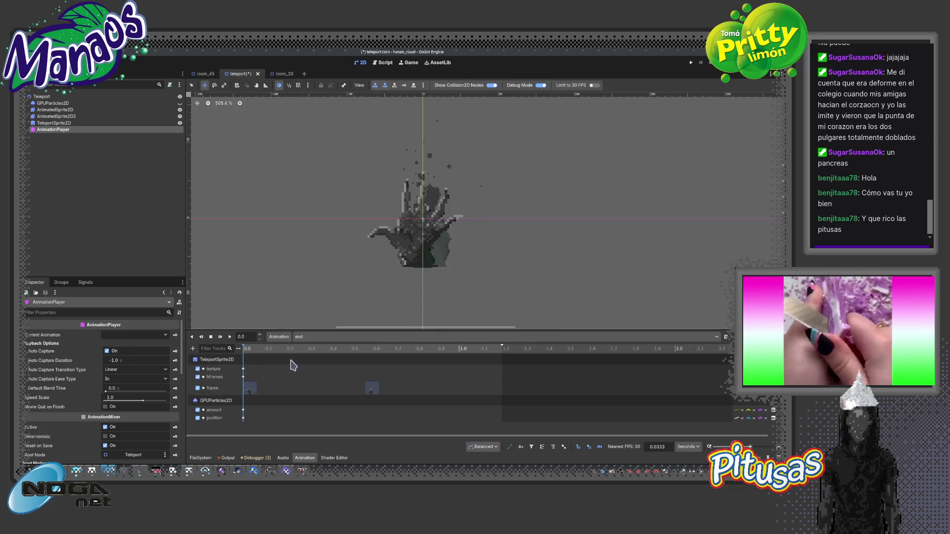
Select the frame key at 0.0 s and raise its value
left_click(243, 369)
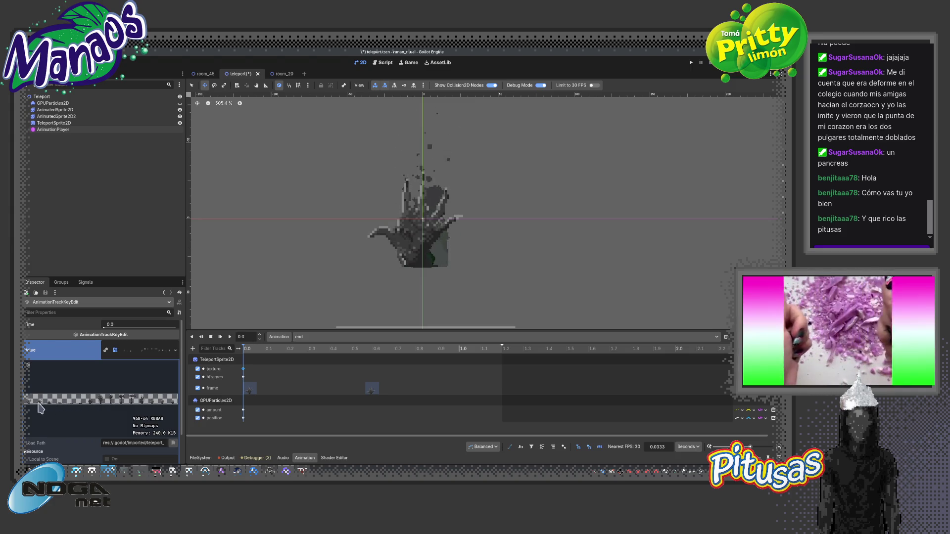
left_click(250, 389)
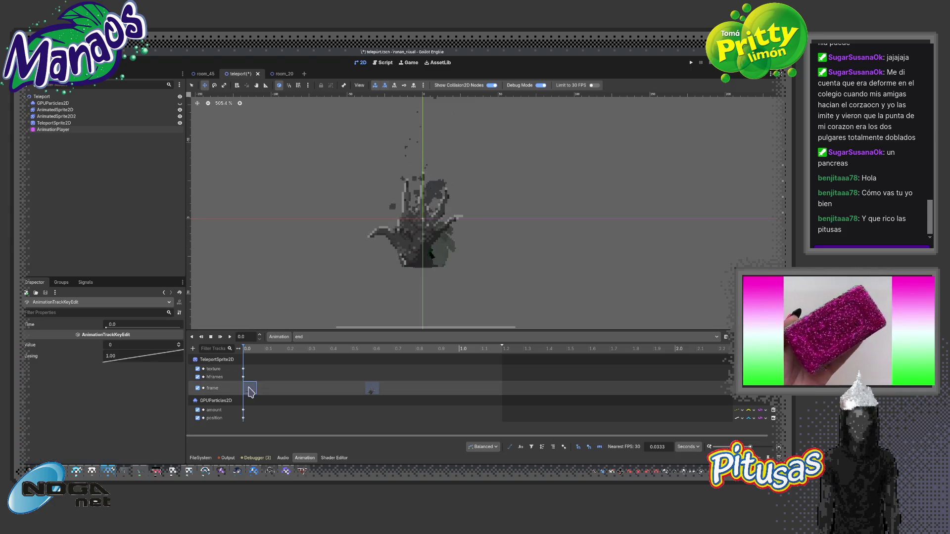
left_click(179, 344)
left_click(178, 343)
left_click(179, 343)
left_click(179, 344)
left_click(179, 343)
left_click(178, 344)
left_click(179, 343)
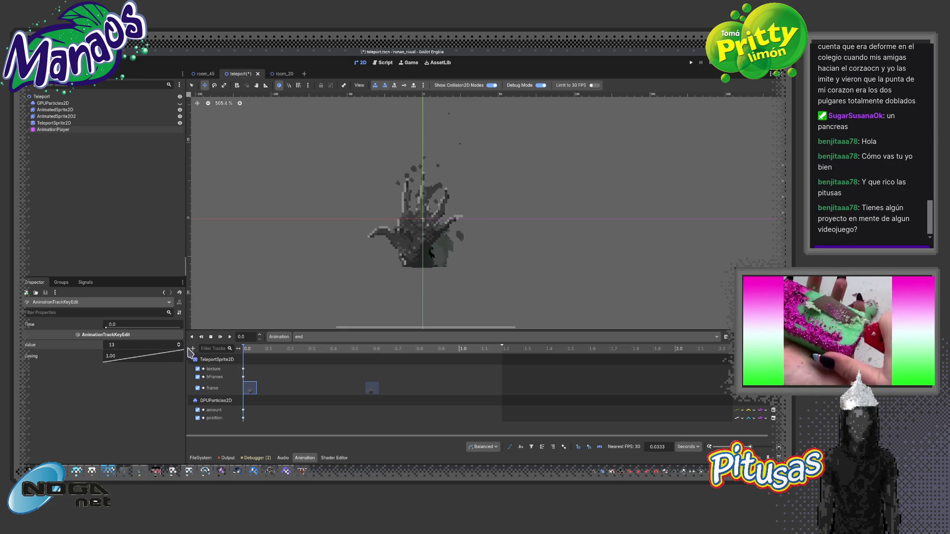
Raise the frame key at 0.5667 s to 12 and preview the end animation
left_click(371, 390)
left_click(179, 343)
left_click(179, 343)
left_click(178, 343)
left_click(179, 343)
left_click(179, 344)
left_click(179, 343)
left_click(230, 337)
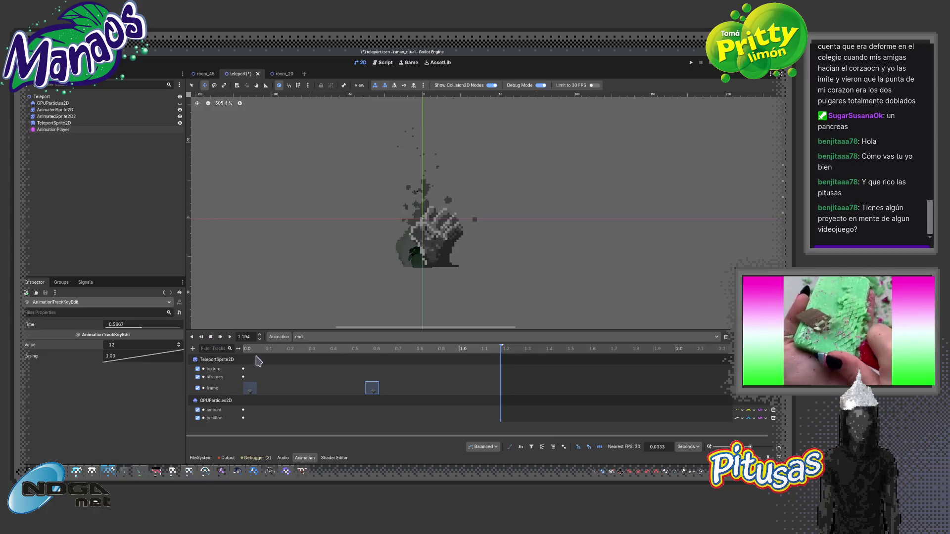
Try 14 for the first frame key, settle on 13, and play the end animation
left_click(250, 389)
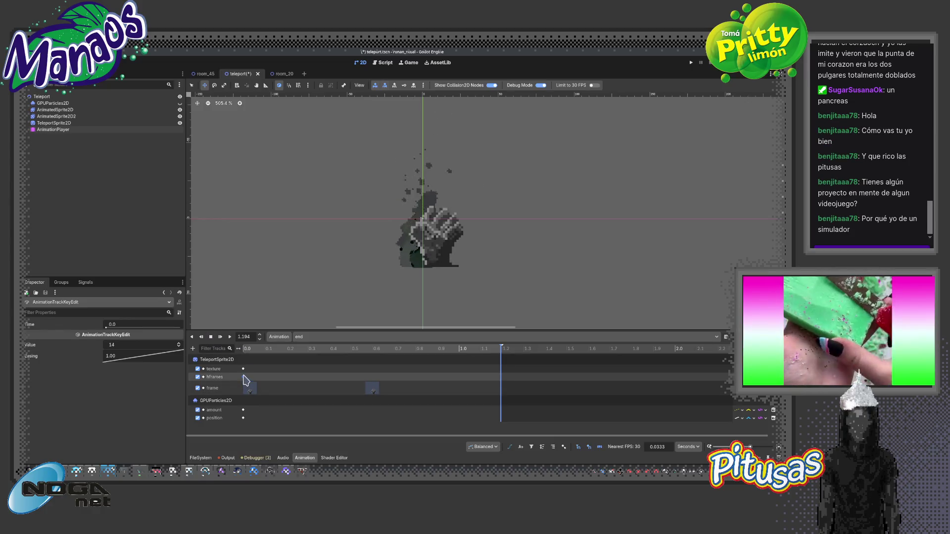
left_click(179, 343)
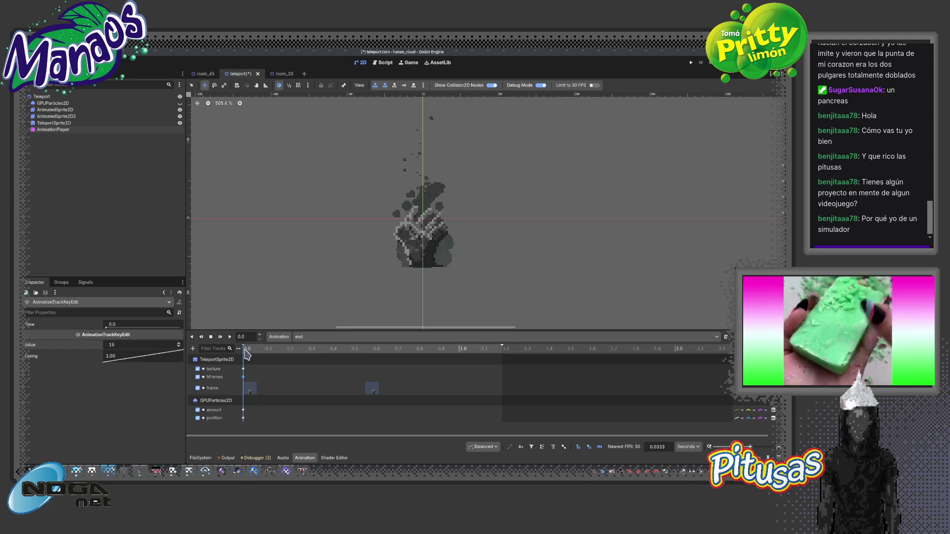
left_click(252, 389)
left_click(179, 343)
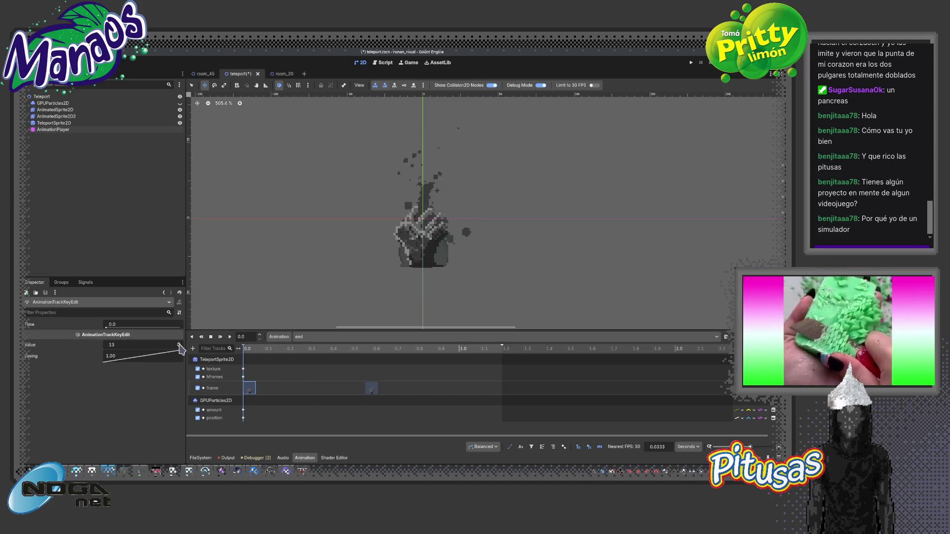
left_click(371, 389)
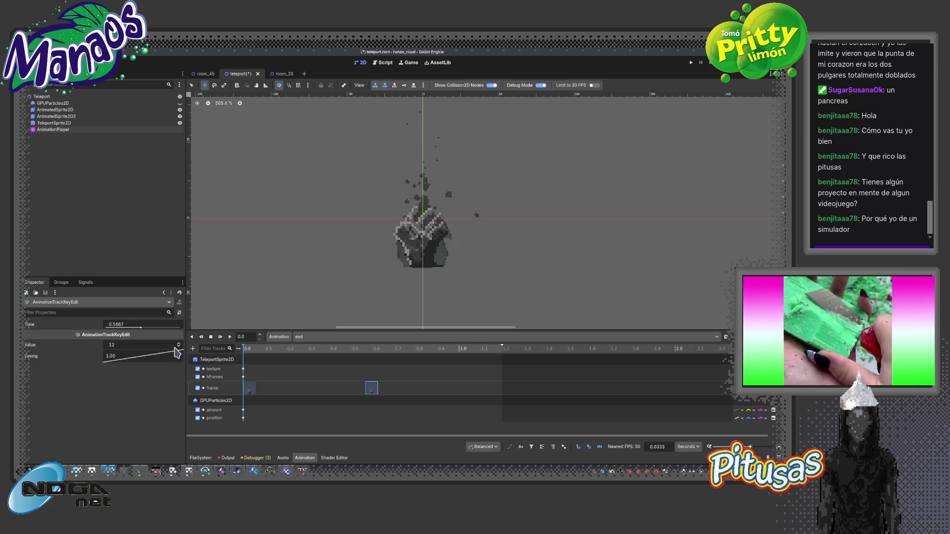
left_click(248, 389)
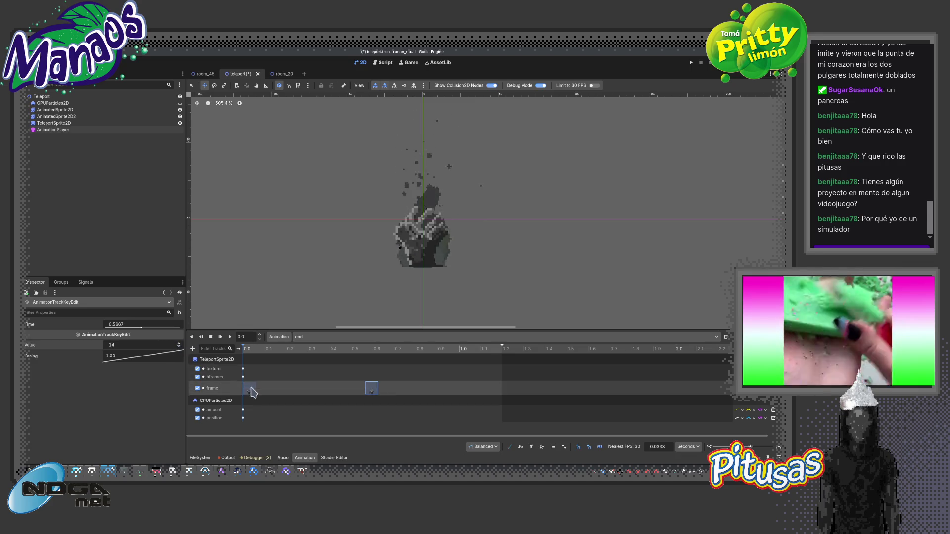
left_click(178, 346)
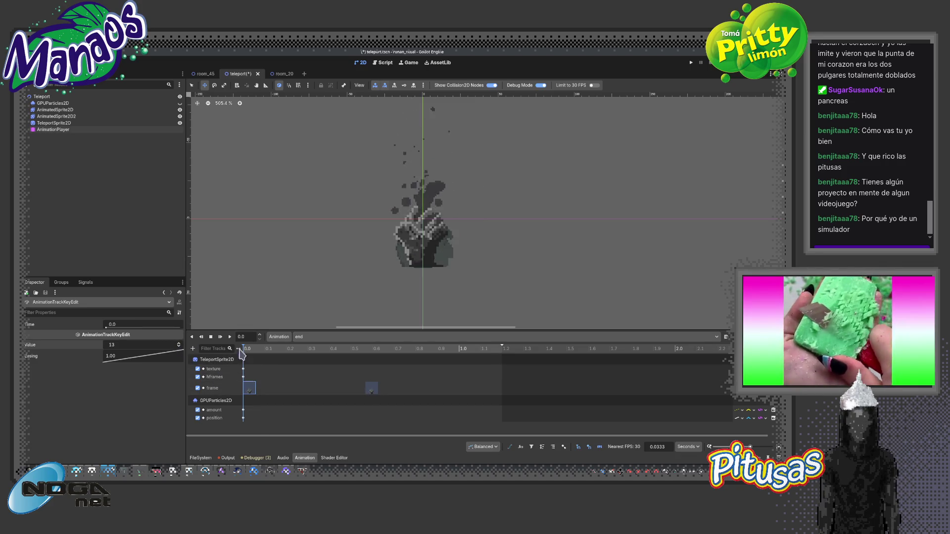
left_click(220, 337)
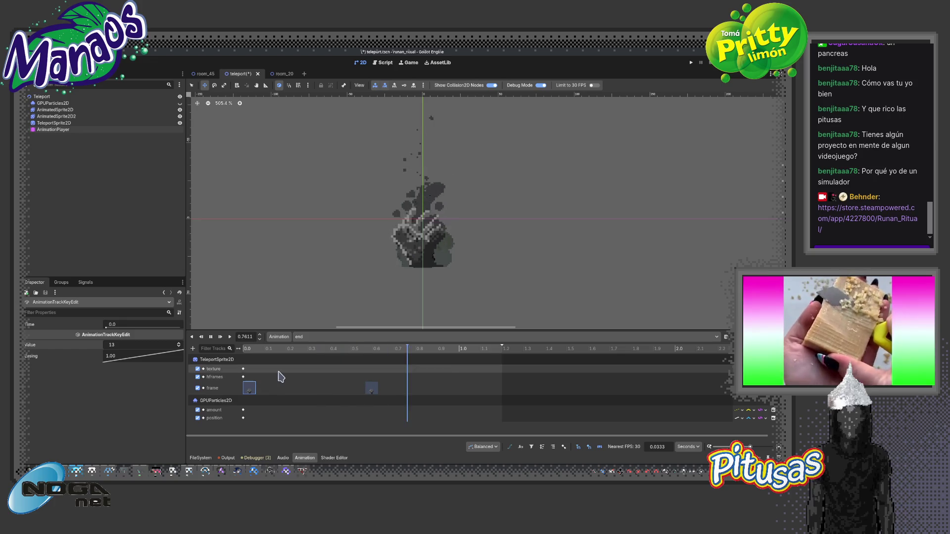
left_click(220, 337)
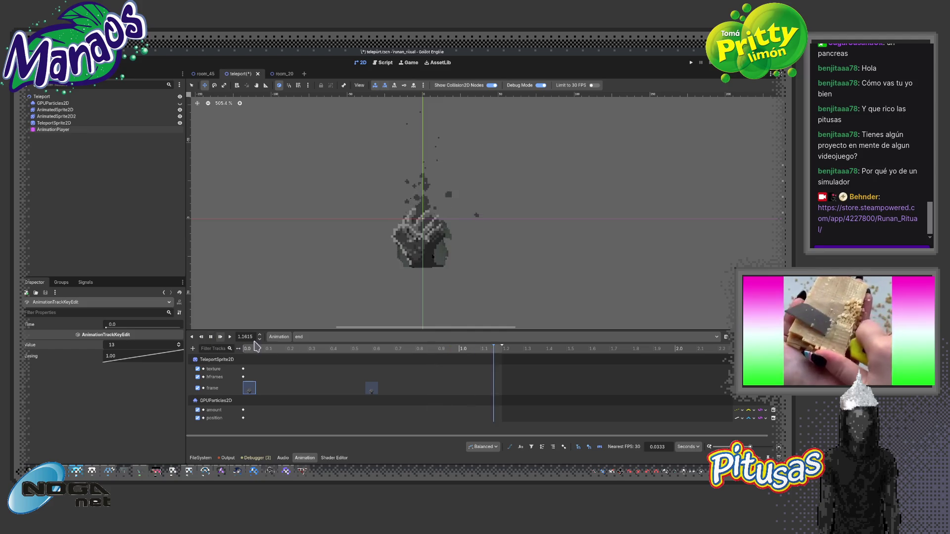
scroll(334, 302, "down", 3)
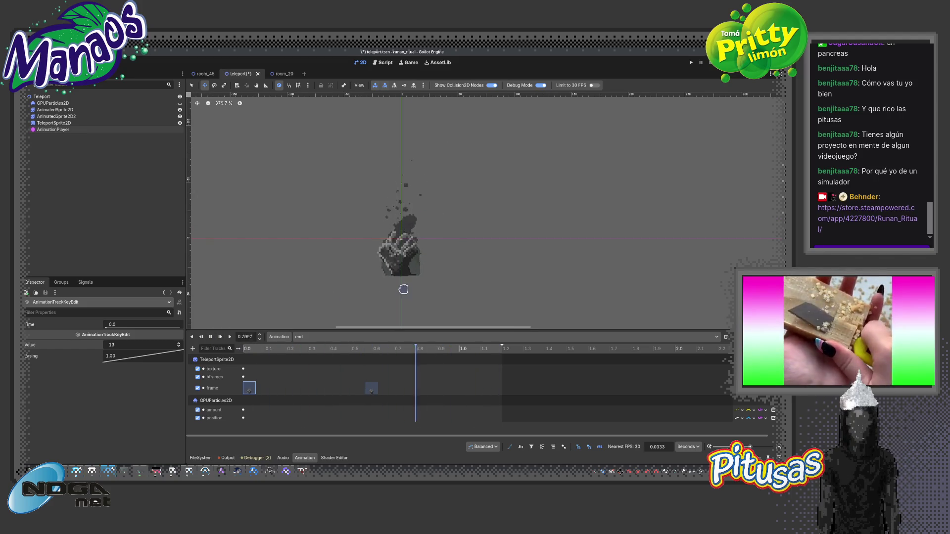
scroll(403, 286, "up", 6)
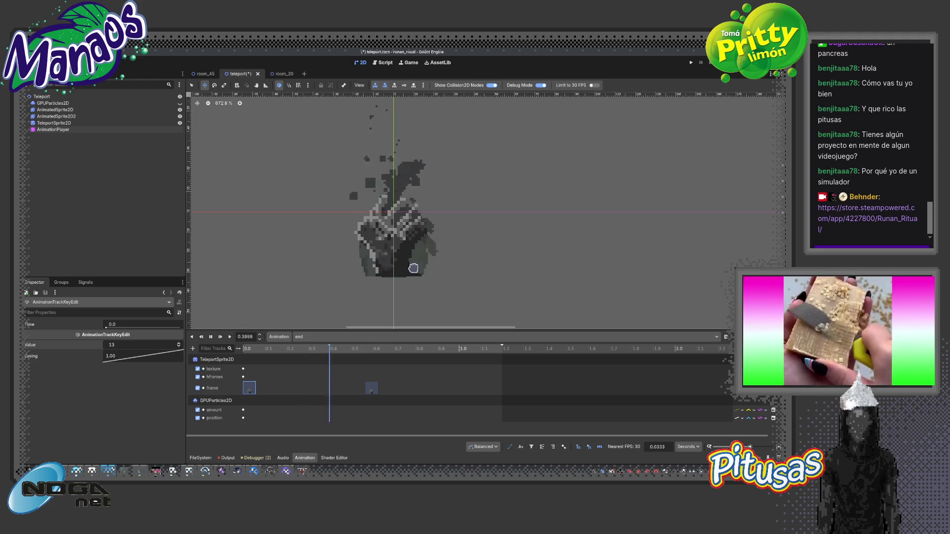
scroll(412, 265, "down", 6)
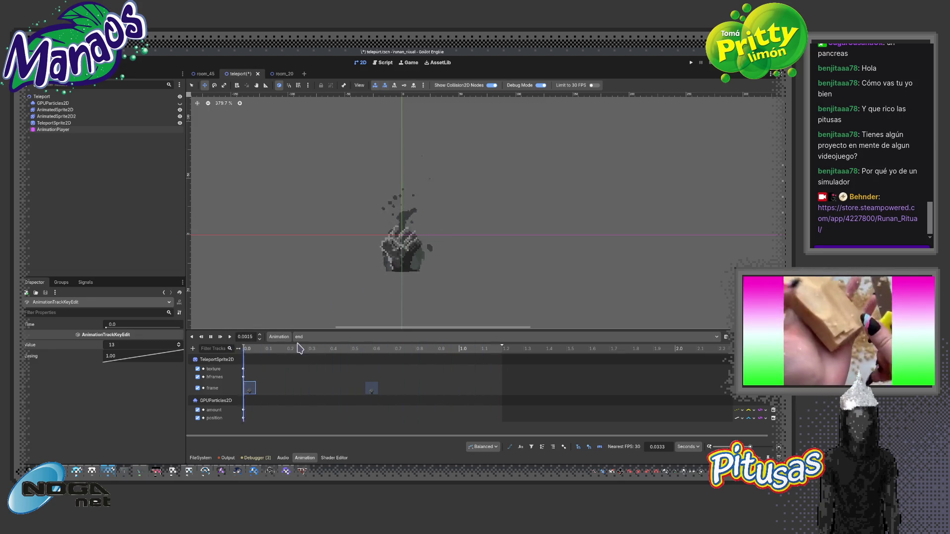
left_click(335, 343)
left_click(326, 368)
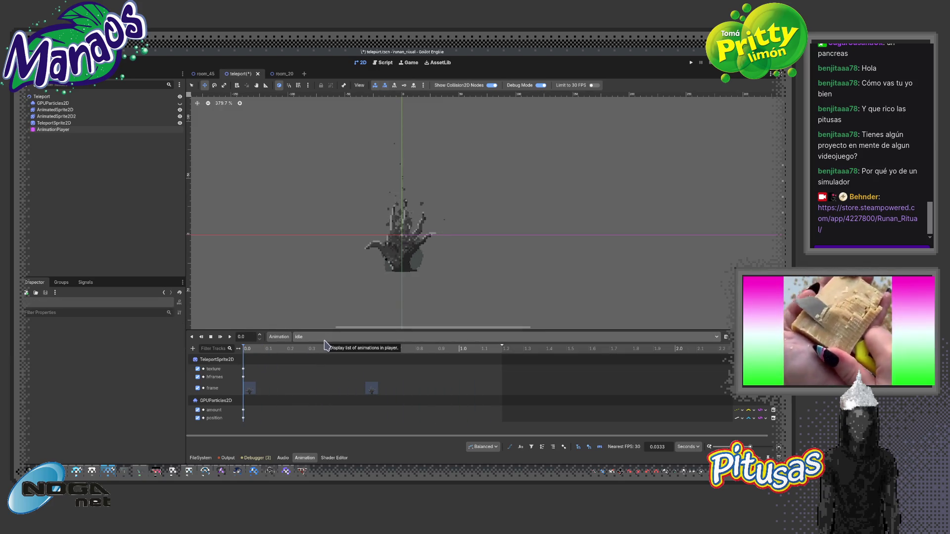
Load the activated animation and preview it, pausing at about 0.86 s
left_click(340, 338)
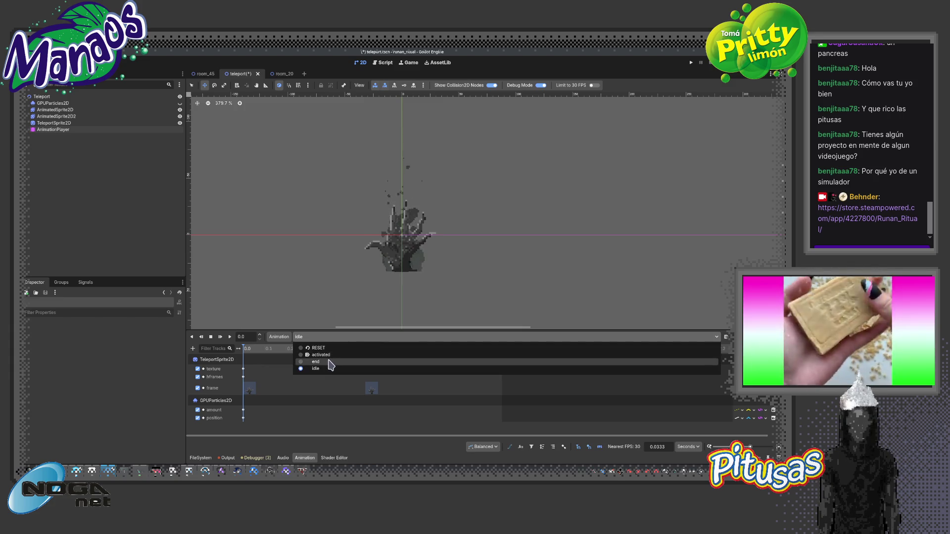
left_click(344, 354)
left_click(221, 336)
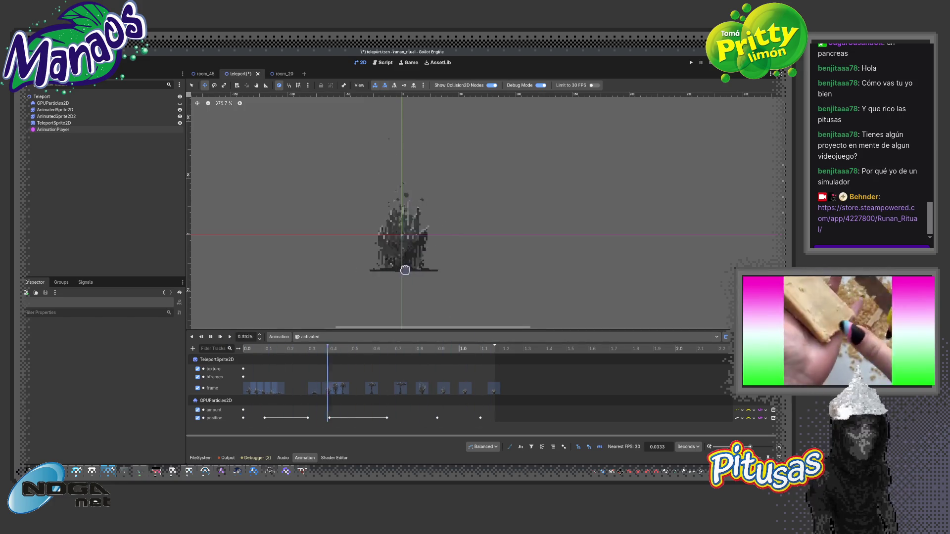
scroll(404, 264, "up", 8)
scroll(403, 263, "down", 8)
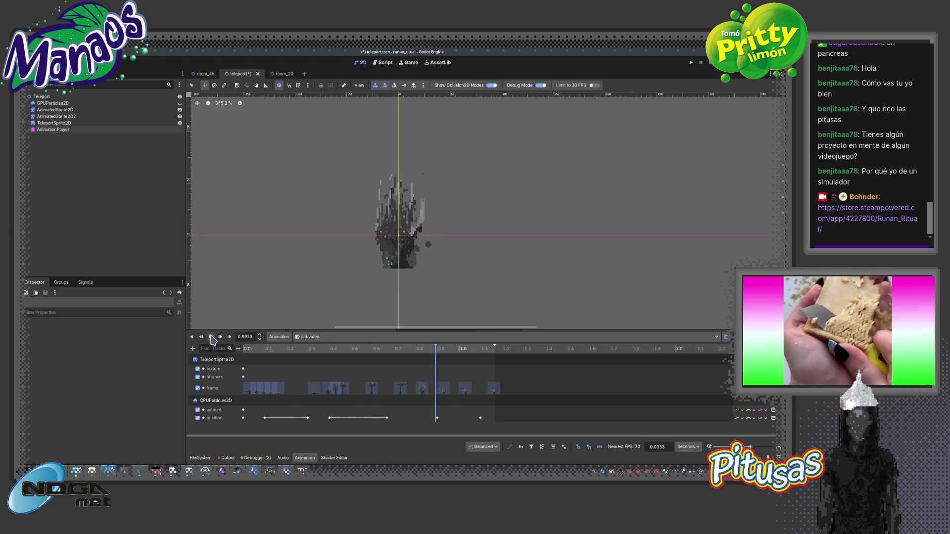
left_click(211, 338)
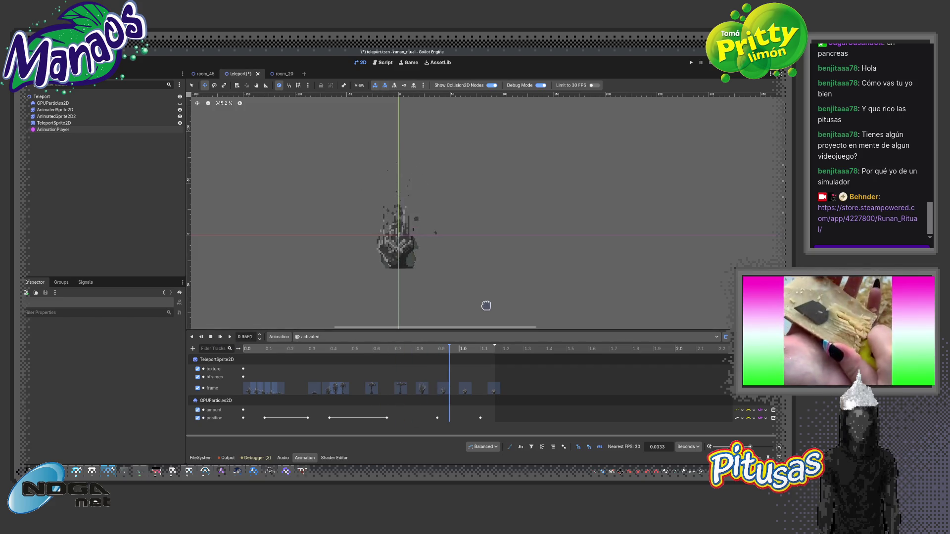
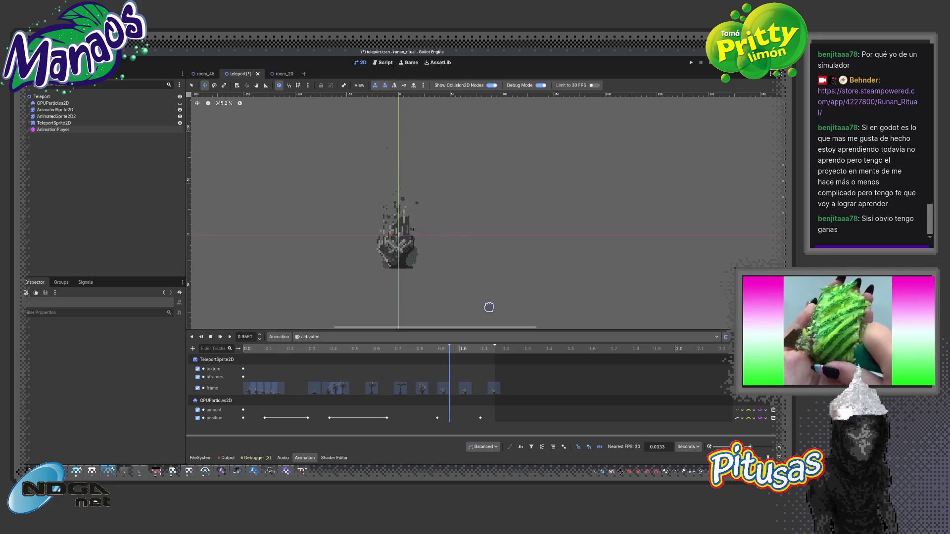
Save the teleport scene and take a look at the room_45 scene
scroll(401, 245, "up", 2)
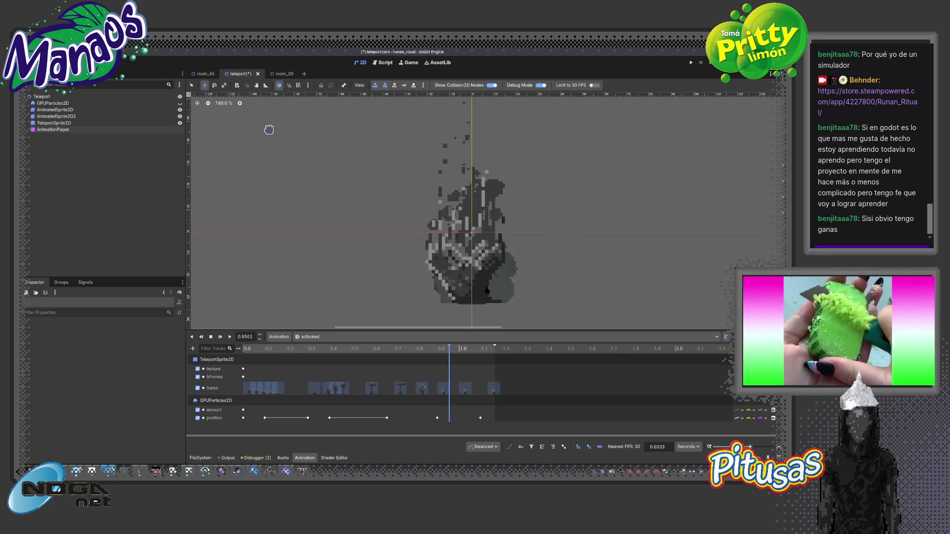
key("ctrl+s")
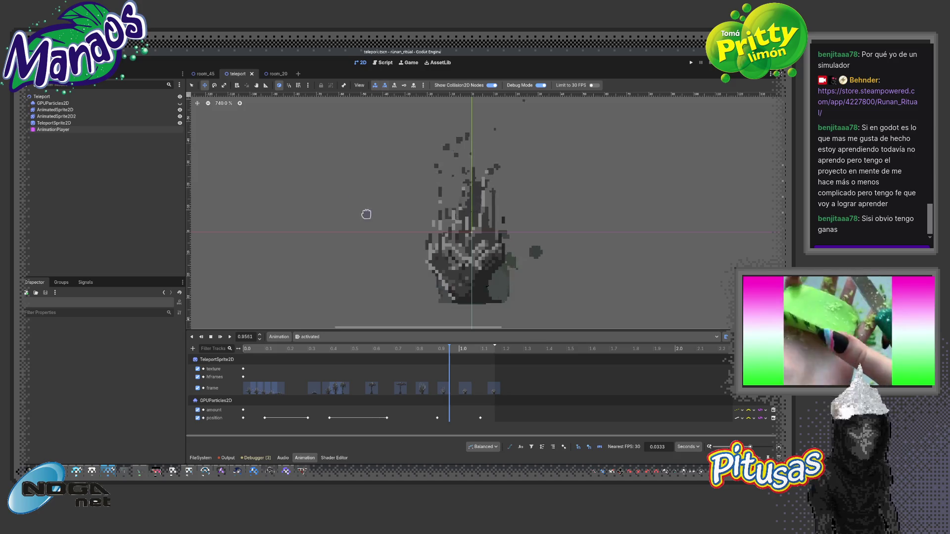
scroll(354, 222, "down", 3)
key("ctrl+shift+Tab")
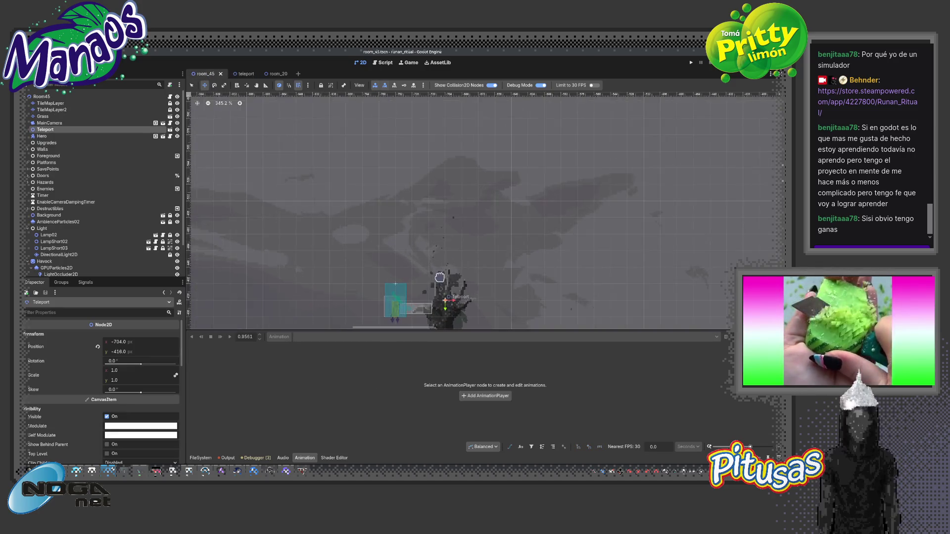
scroll(425, 277, "down", 2)
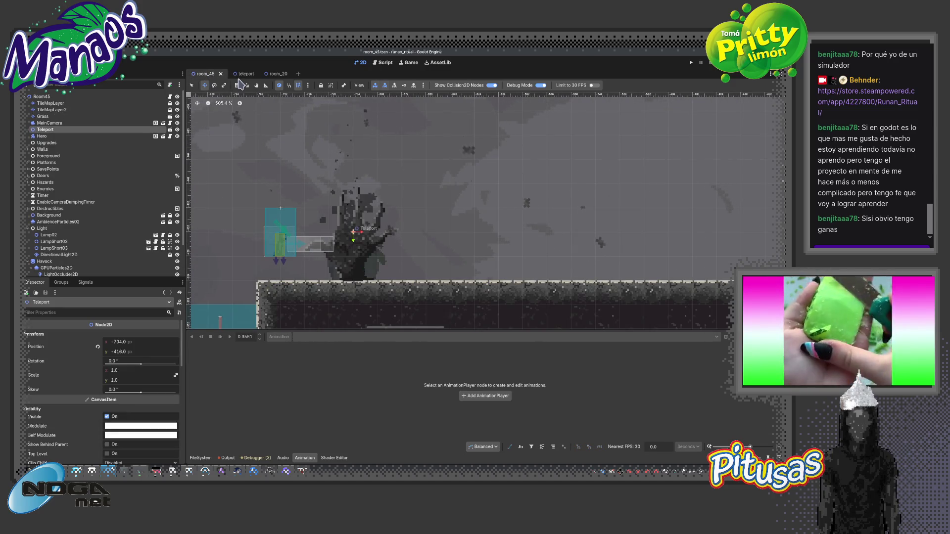
Review the teleport scene's 'end' animation keyframes, then go back to room_45
left_click(243, 74)
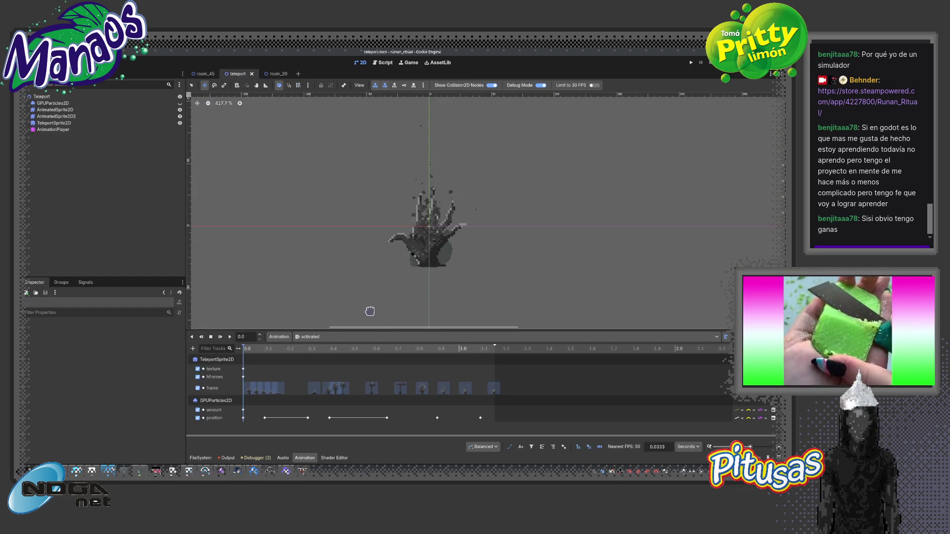
left_click(373, 337)
left_click(334, 362)
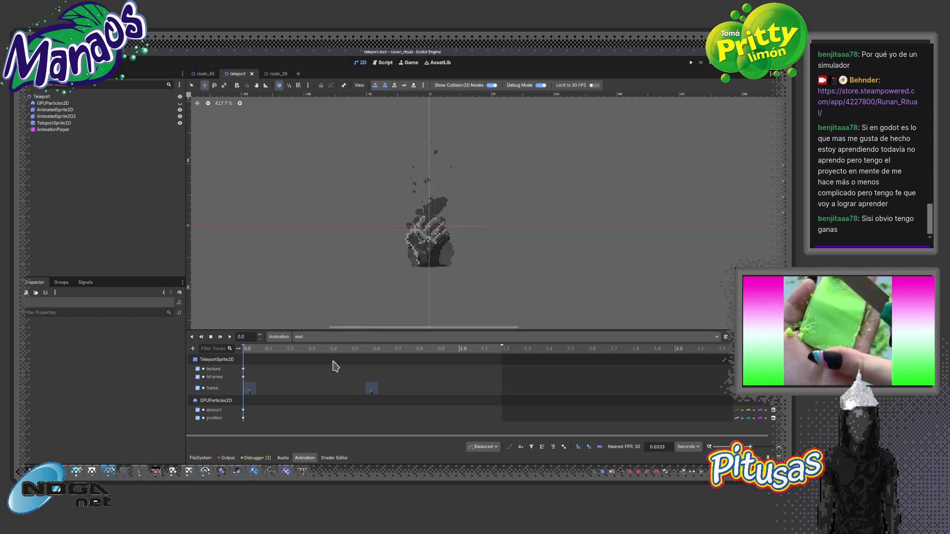
left_click(685, 338)
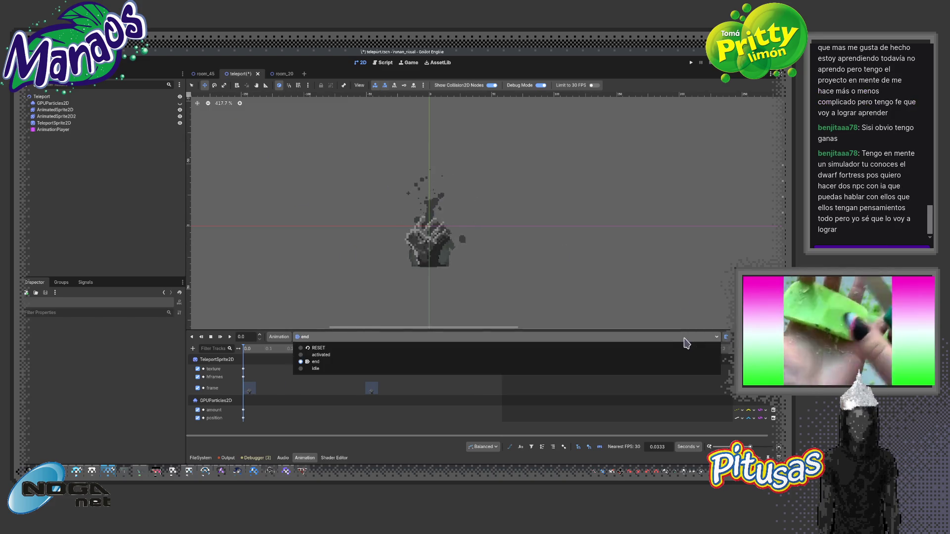
key("Escape")
left_click(202, 74)
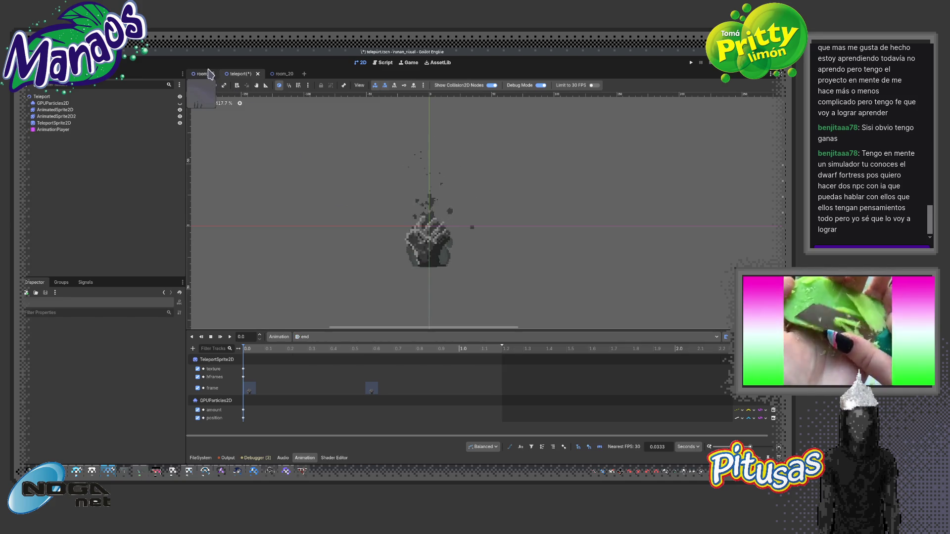
Test-run and stop the game, then view AnimatedSprite2D2's frames in the teleport scene
key("F6")
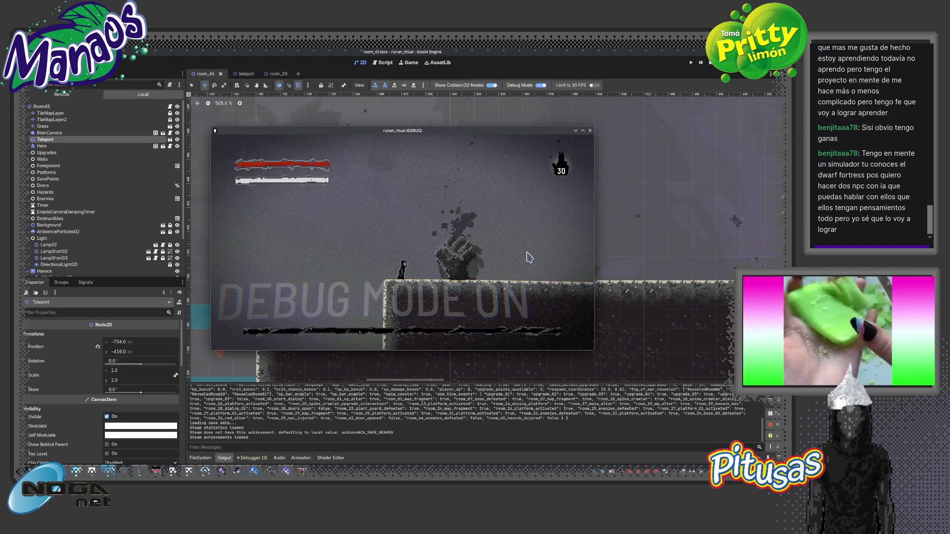
key("F8")
left_click(272, 75)
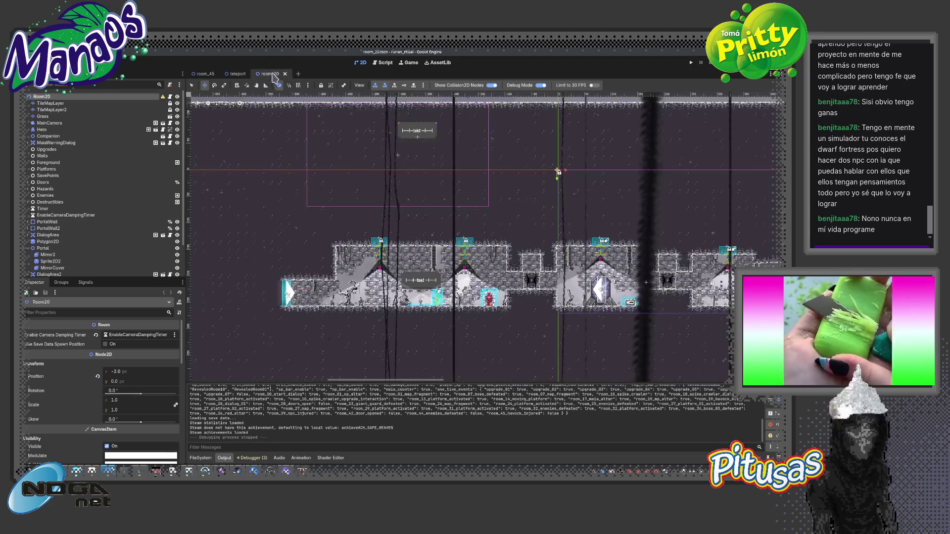
left_click(237, 74)
left_click(165, 116)
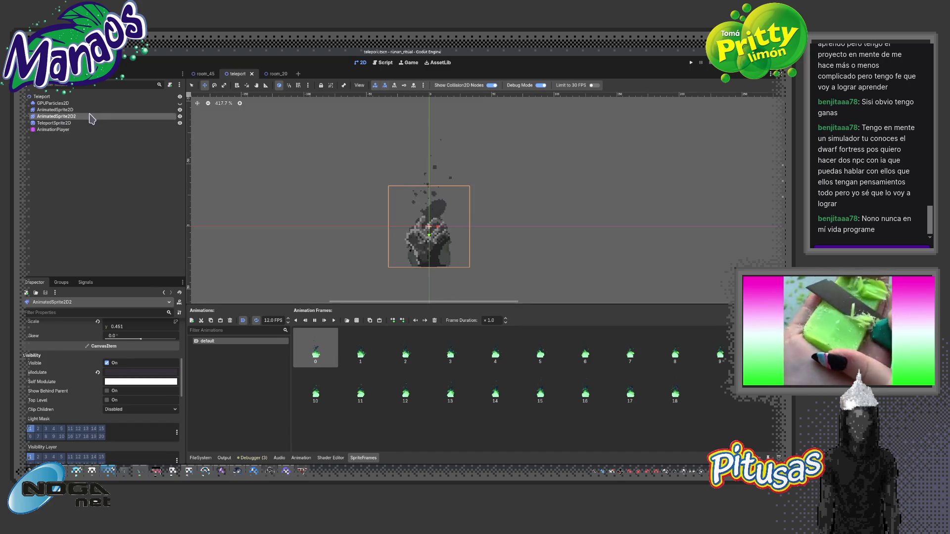
Rename AnimatedSprite2D2 to Smoke, make AnimatedSprite2D visible and rename it SmokeBig
double_click(73, 117)
type("Smoke")
key("Return")
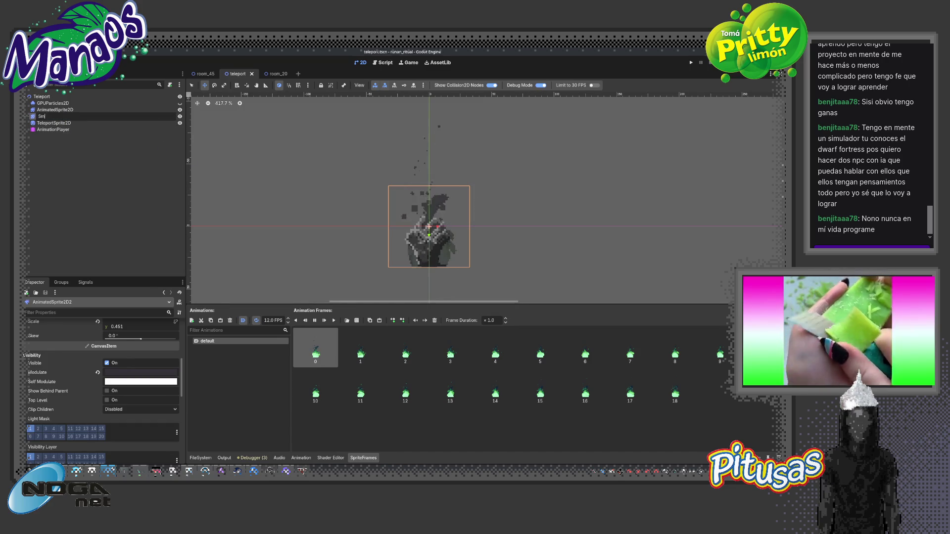
left_click(102, 110)
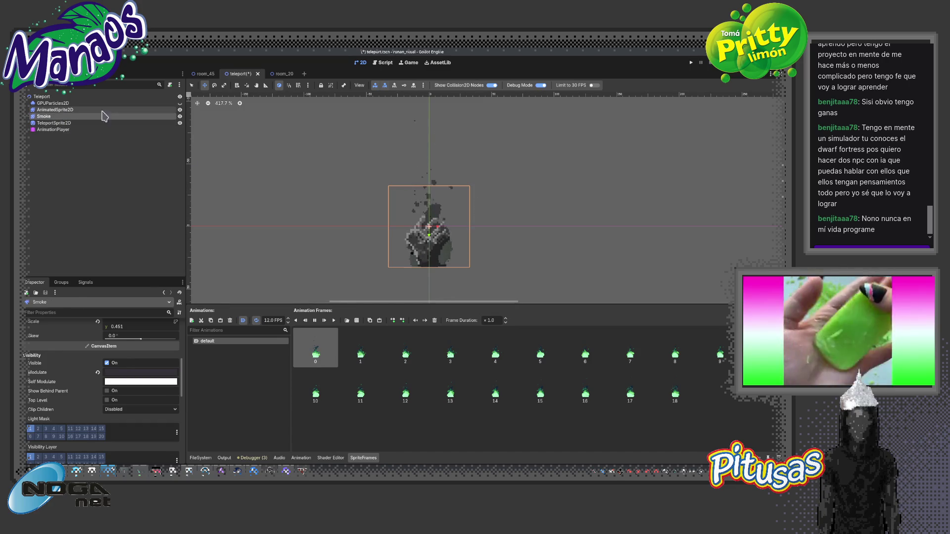
left_click(180, 109)
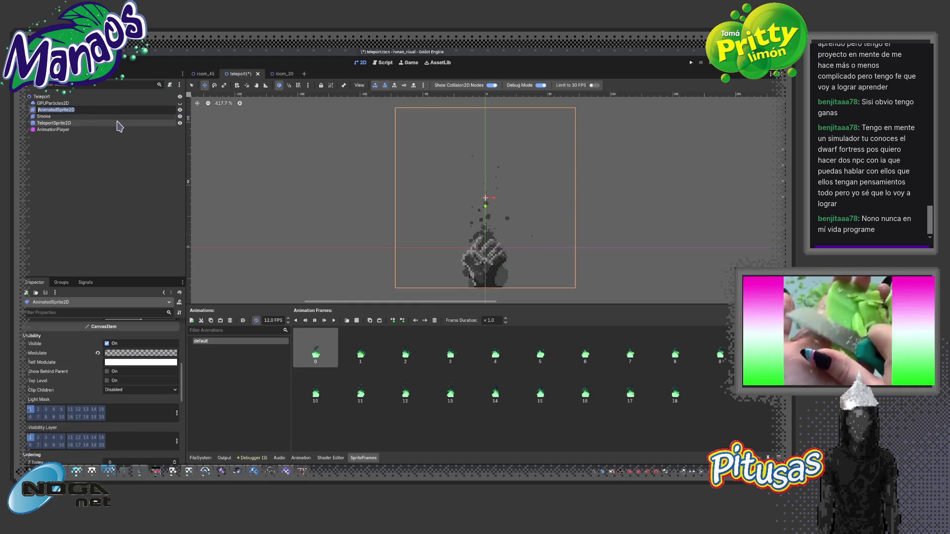
double_click(79, 110)
type("SmokeBig")
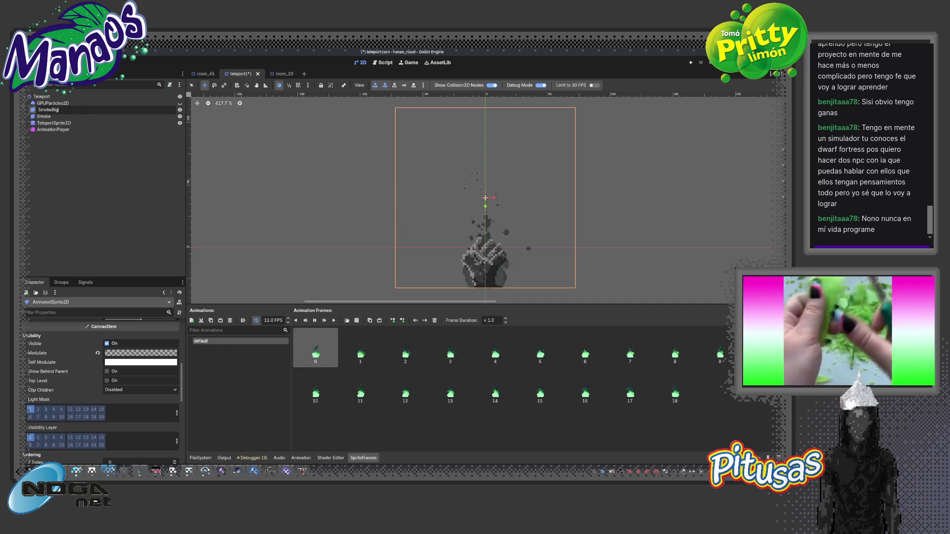
key("Return")
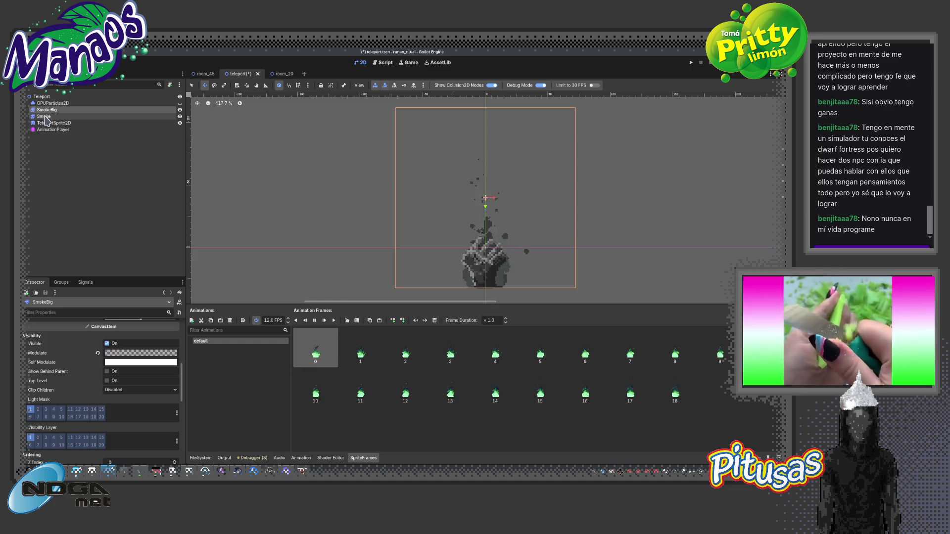
Recentre the view on the hand sprite, save the teleport scene, and open room_45
left_click_drag(344, 198, 314, 193)
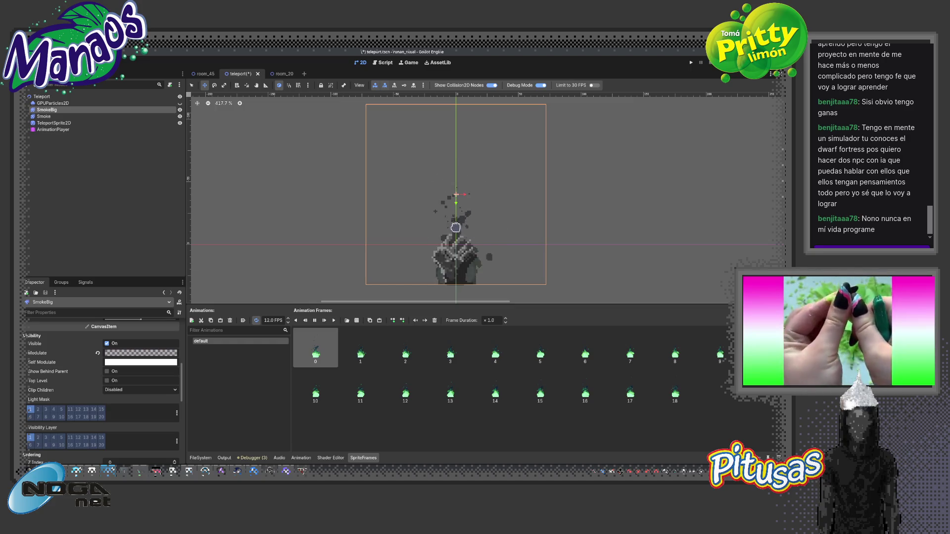
scroll(455, 228, "up", 1)
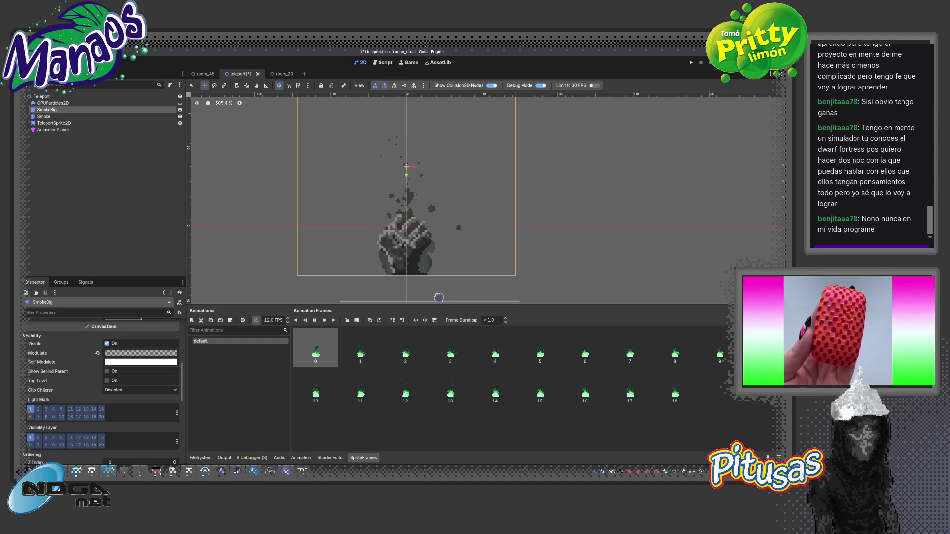
left_click_drag(439, 299, 443, 327)
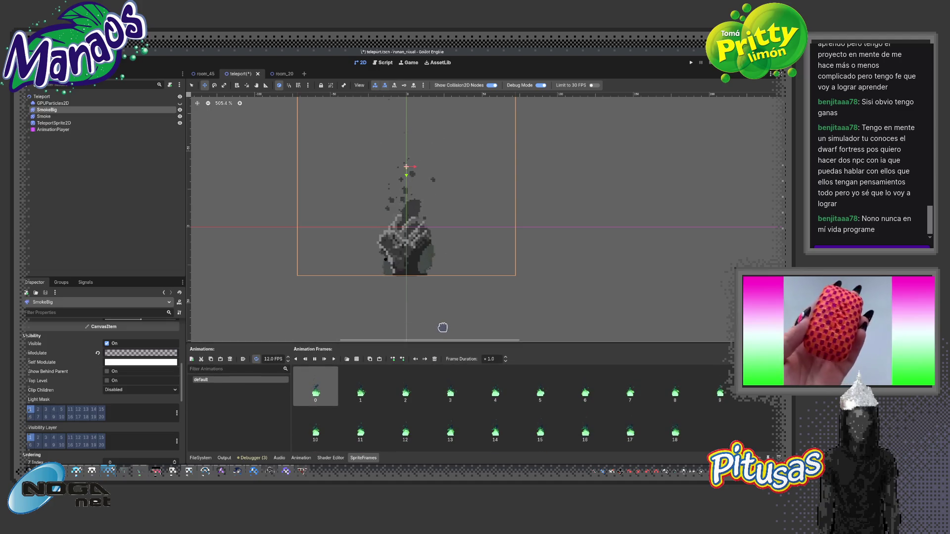
scroll(484, 312, "up", 1)
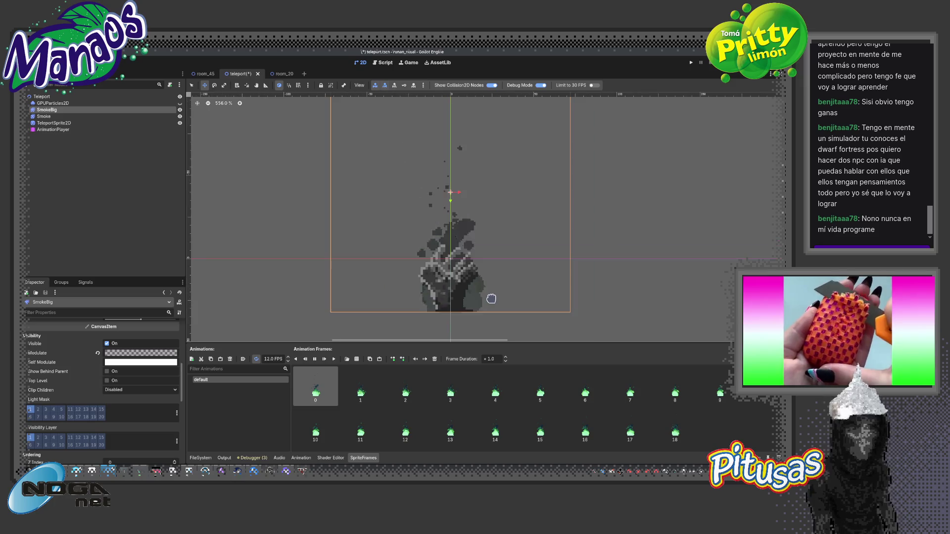
left_click_drag(504, 310, 443, 299)
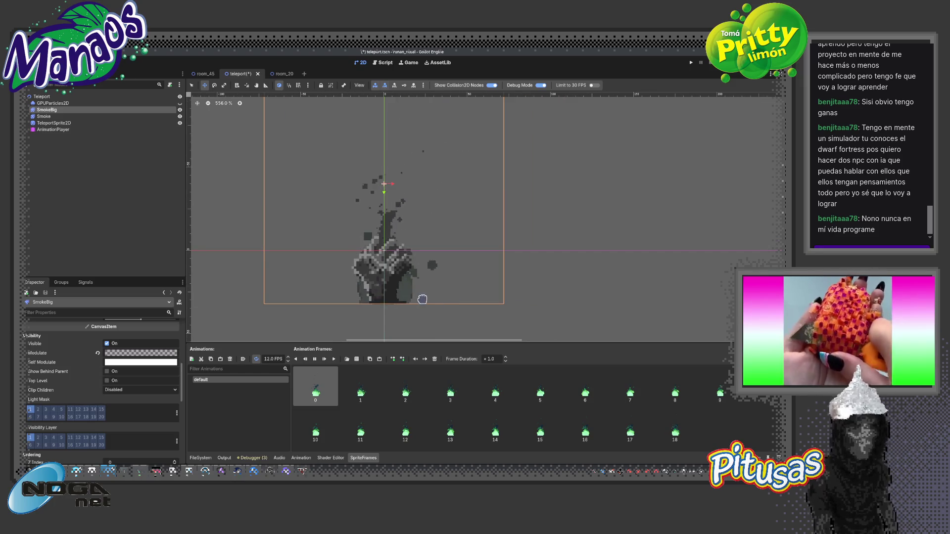
key("ctrl+s")
left_click(203, 73)
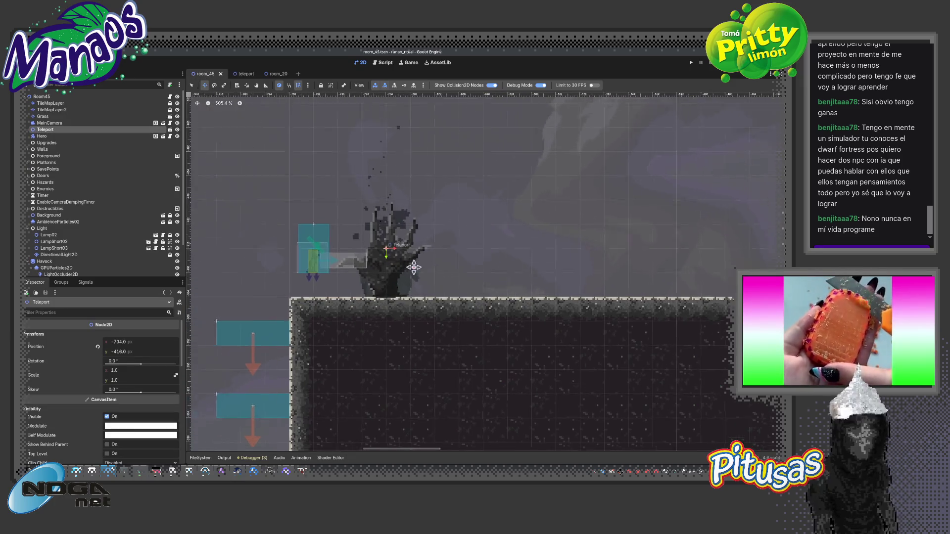
Collapse the Light and Havock branches in room_45's Scene dock
scroll(367, 250, "up", 5)
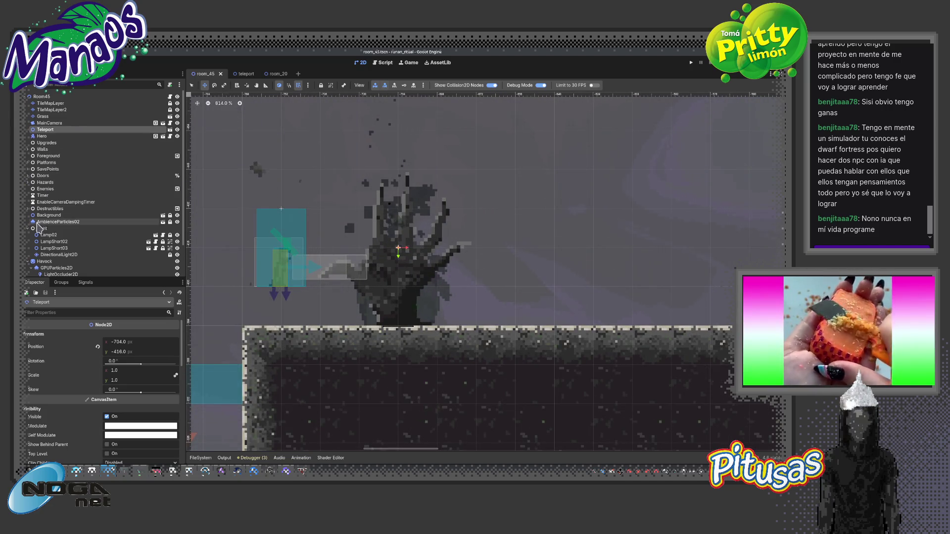
left_click(28, 229)
left_click(28, 235)
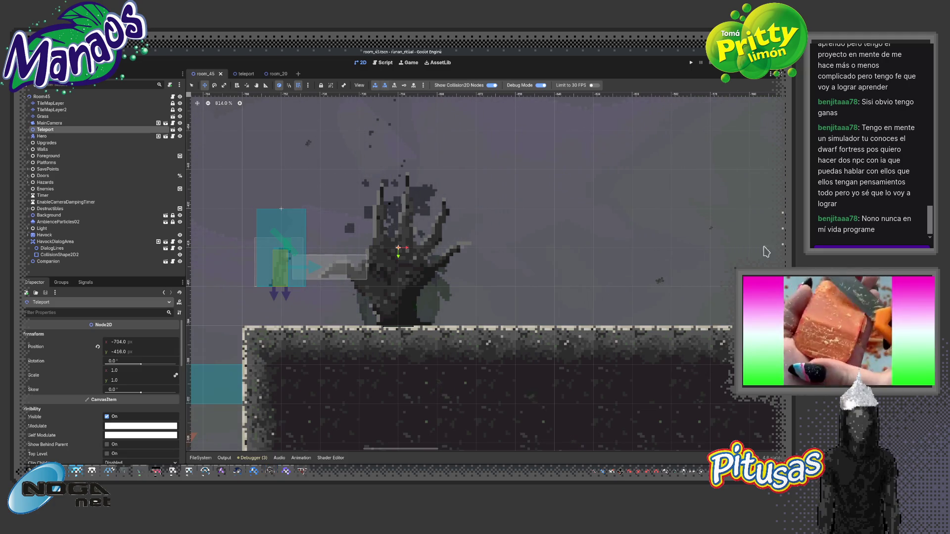
Play-test the game full-screen, walking toward the hand, then stop and return to teleport
scroll(475, 259, "down", 4)
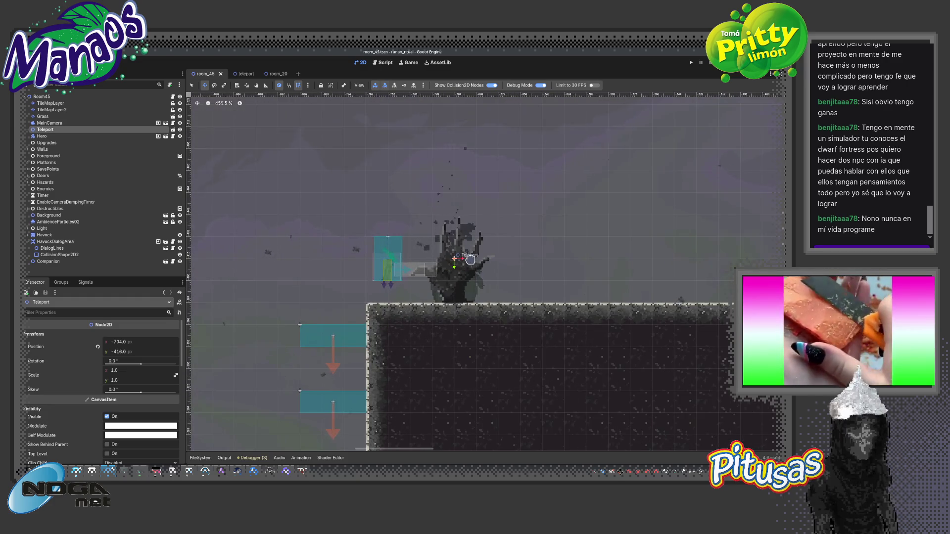
scroll(470, 259, "up", 2)
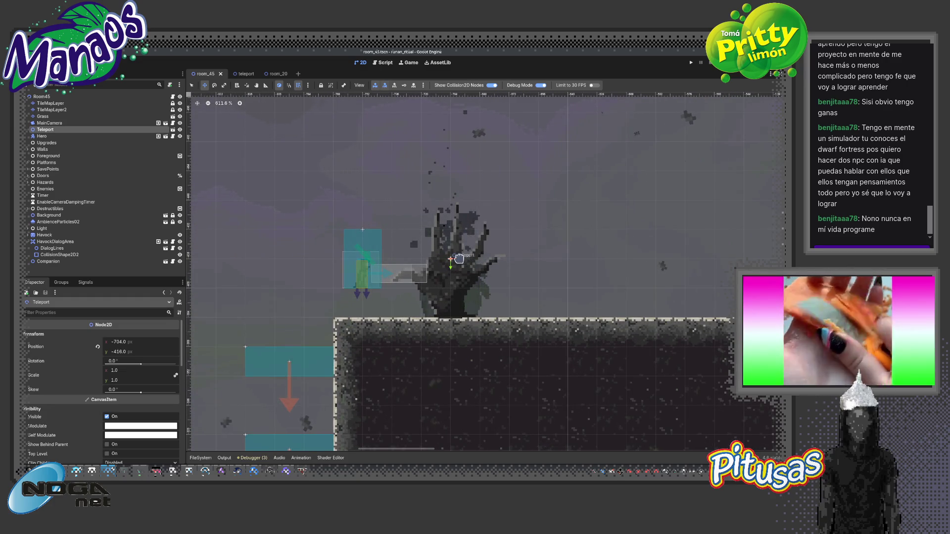
key("F5")
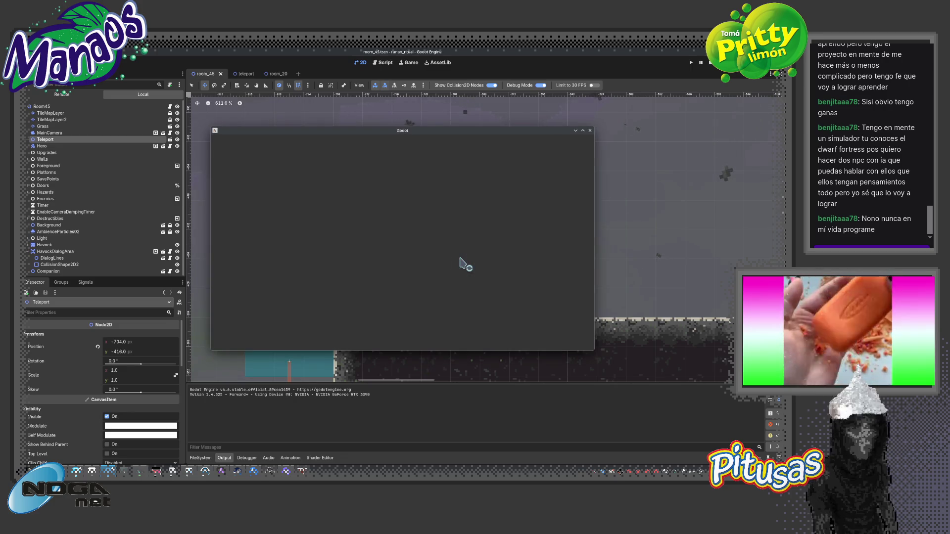
left_click(583, 131)
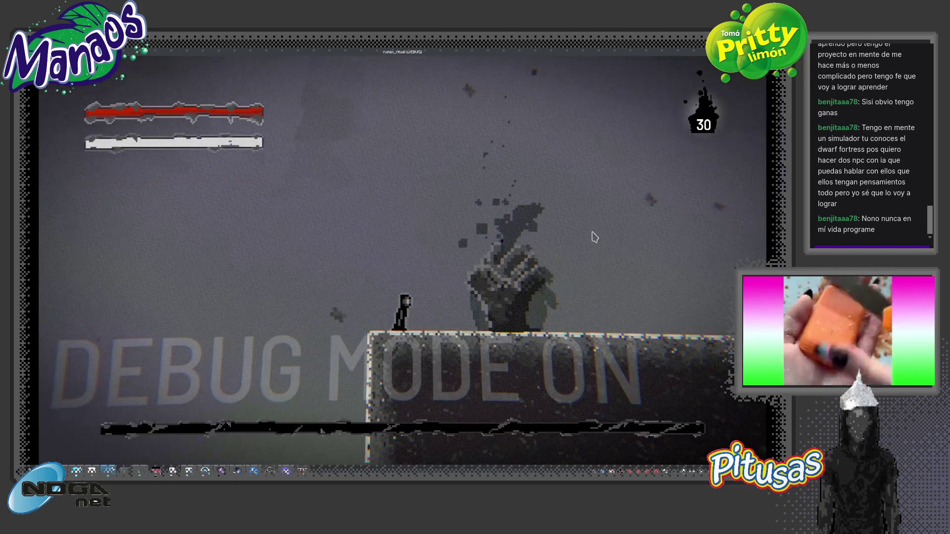
key("d")
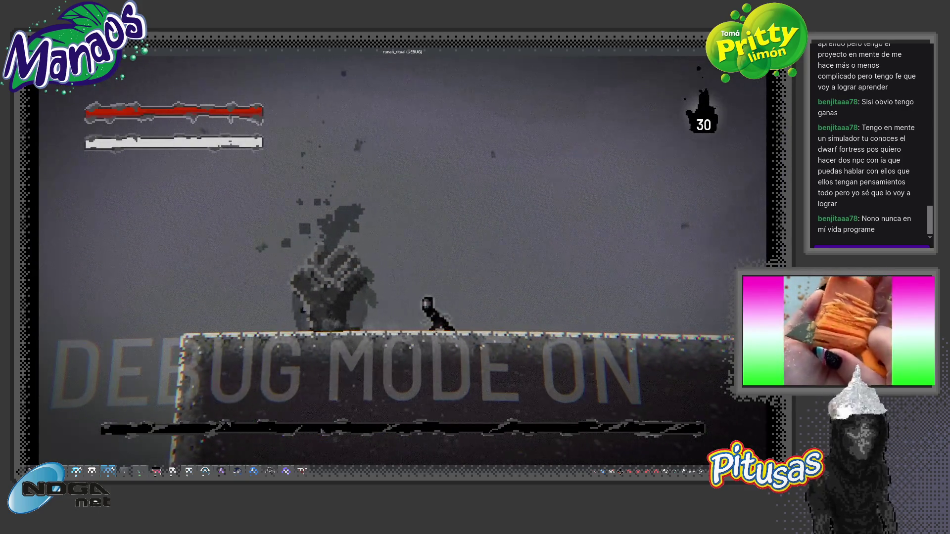
key("F8")
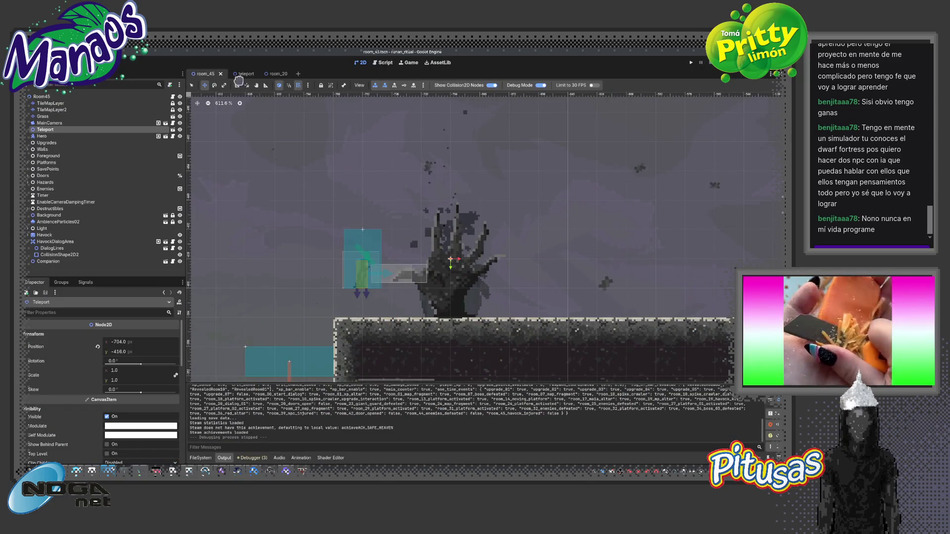
left_click(239, 75)
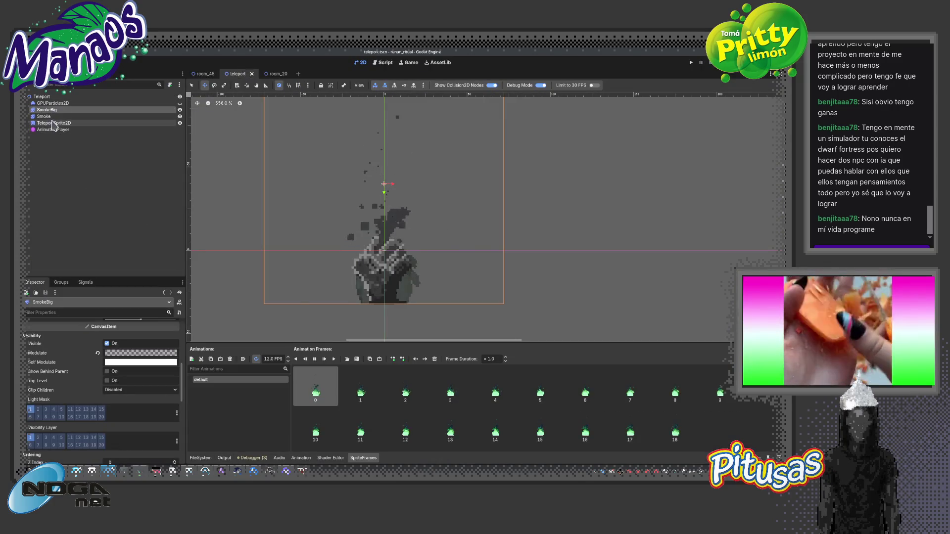
left_click(53, 123)
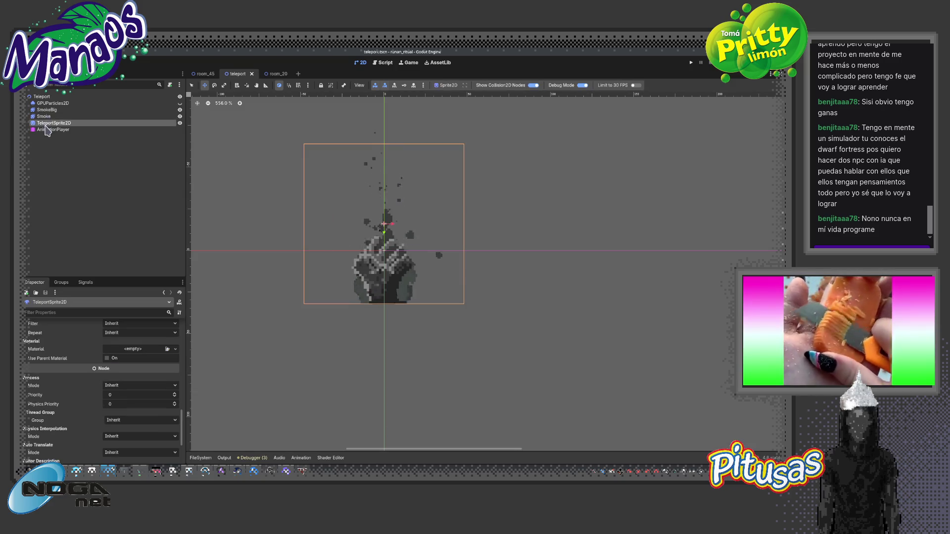
left_click(48, 110)
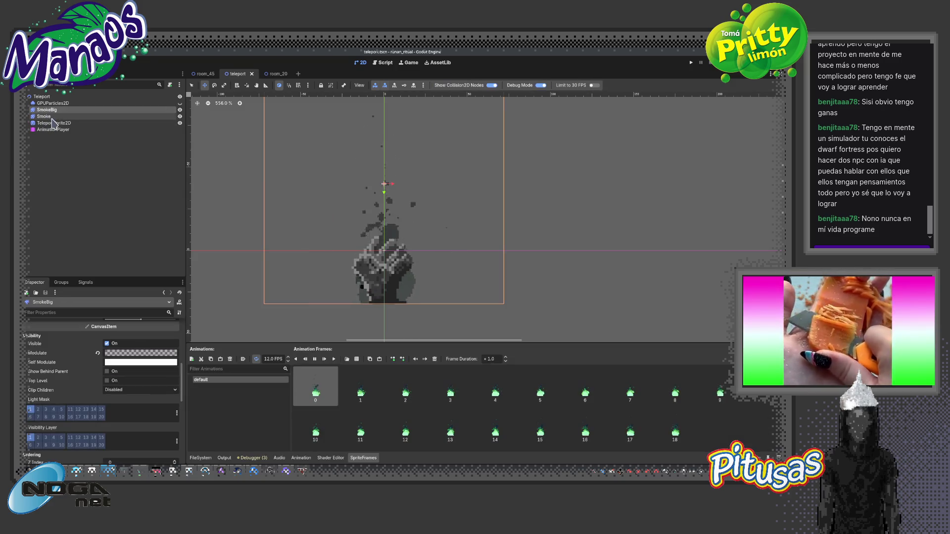
left_click(52, 117)
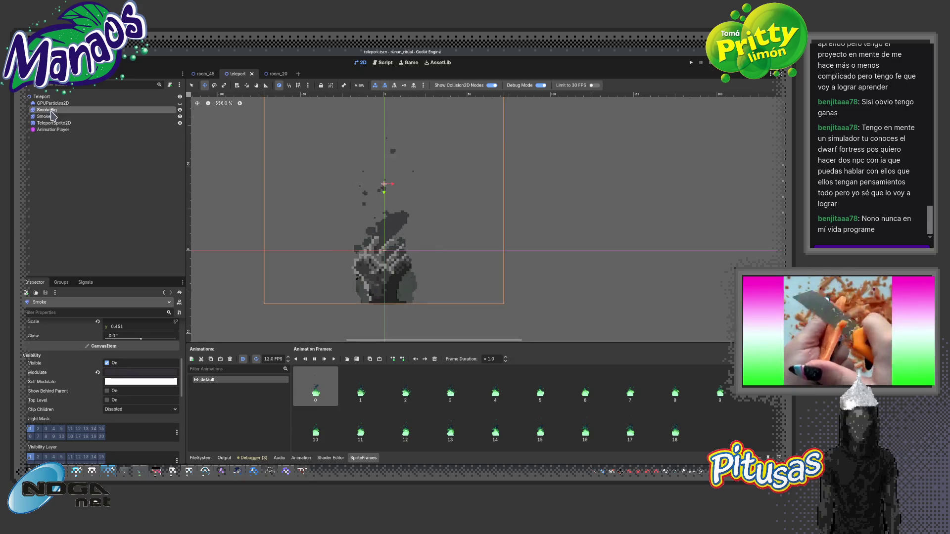
left_click(49, 111)
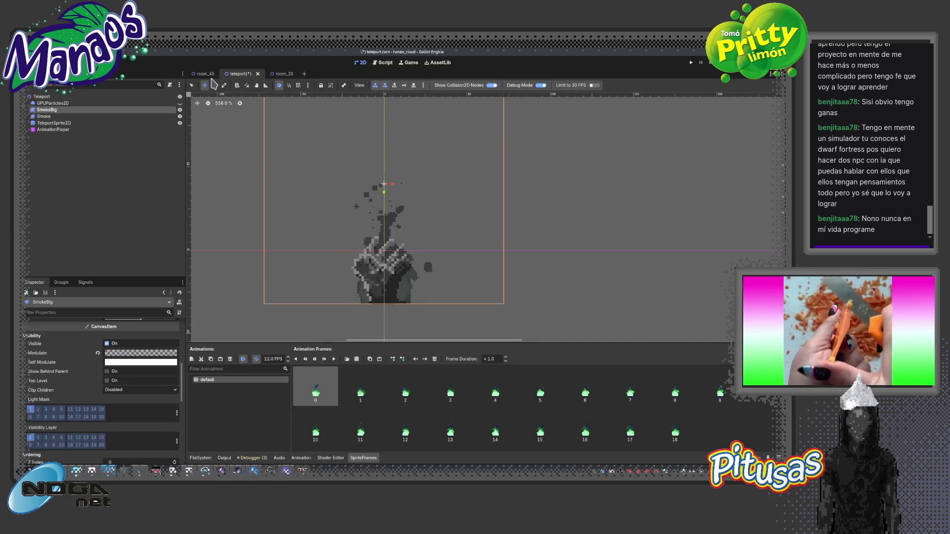
left_click(204, 74)
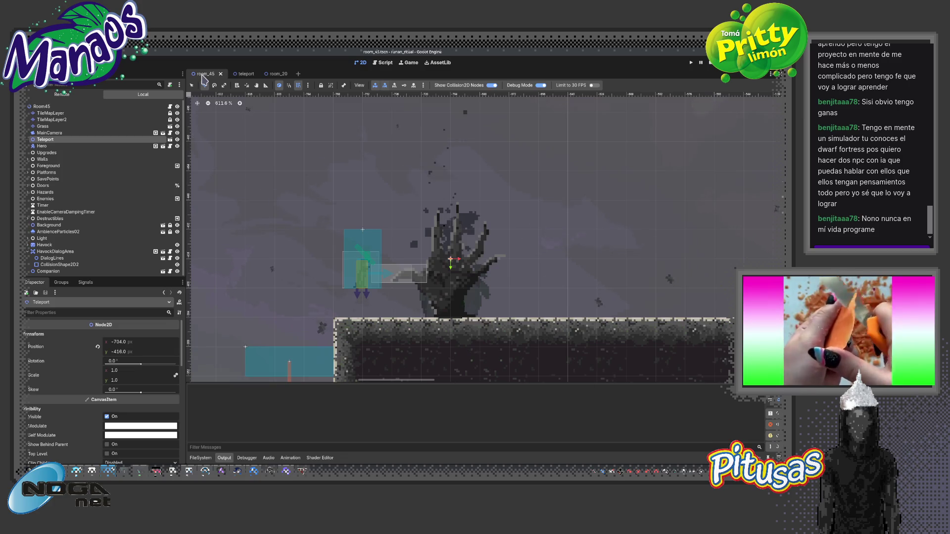
key("F6")
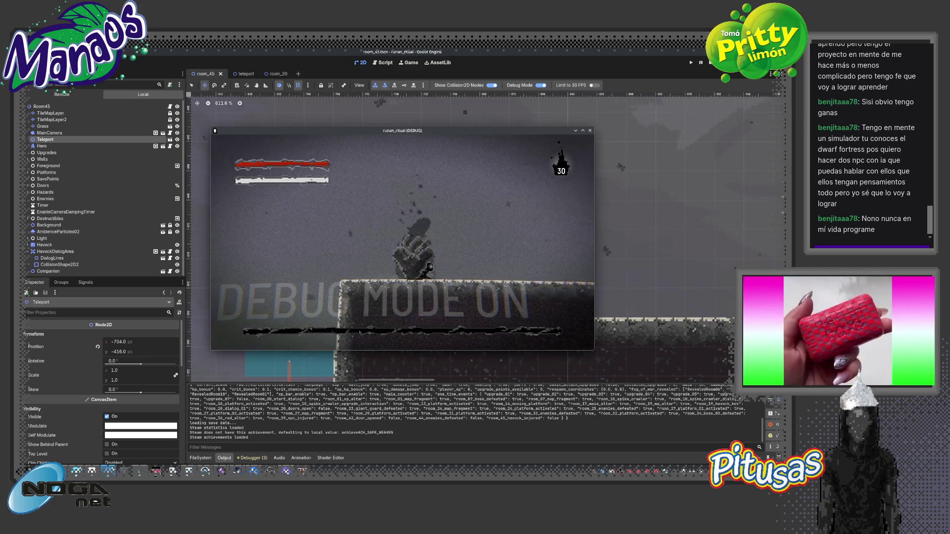
key("F8")
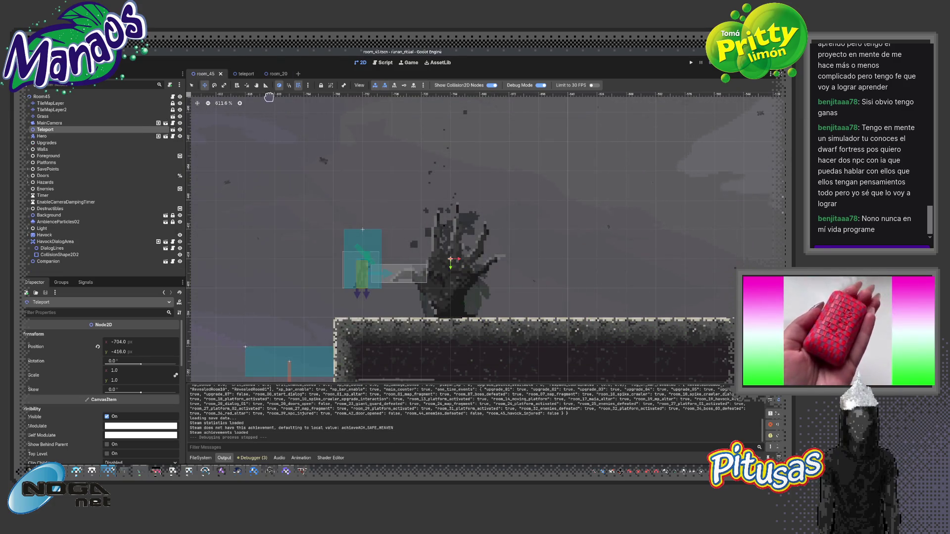
left_click(246, 74)
left_click(47, 110)
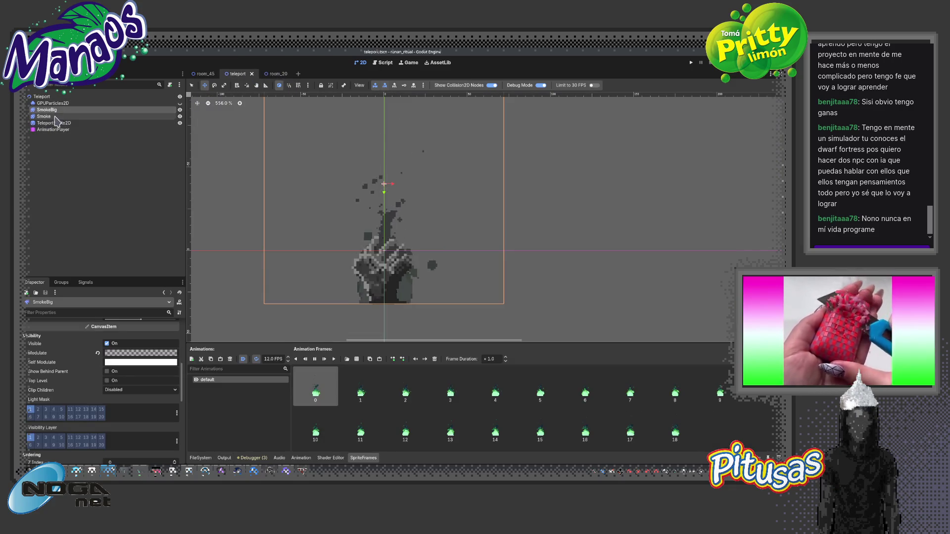
Set the AnimationPlayer to the idle animation and reselect the Teleport root
left_click(55, 130)
left_click(346, 337)
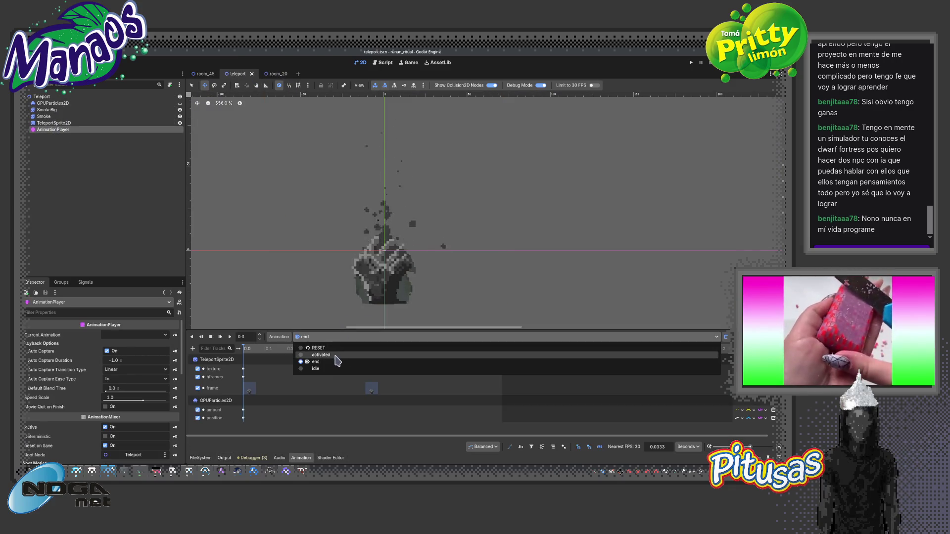
left_click(329, 372)
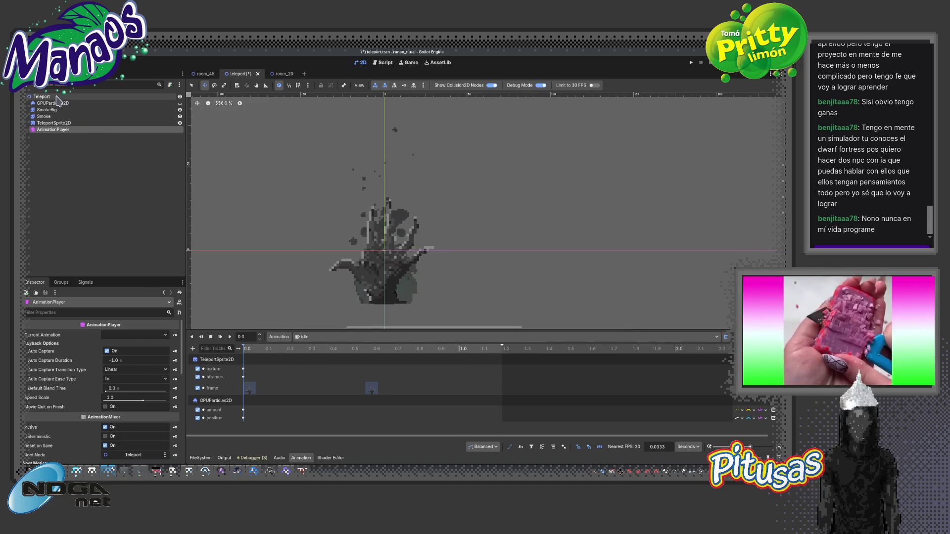
left_click(394, 156)
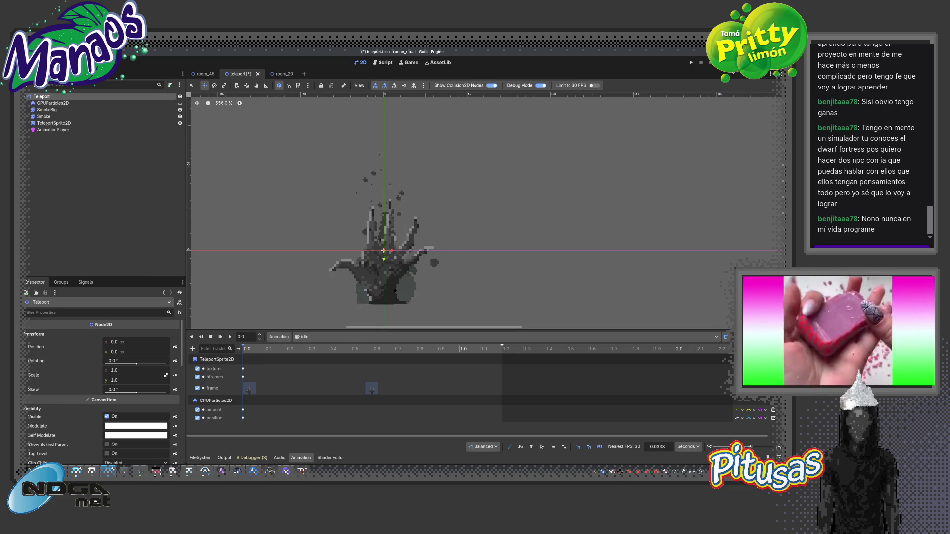
Play-test room_45 full-screen, moving and jumping near the hand, then return to teleport
left_click(204, 73)
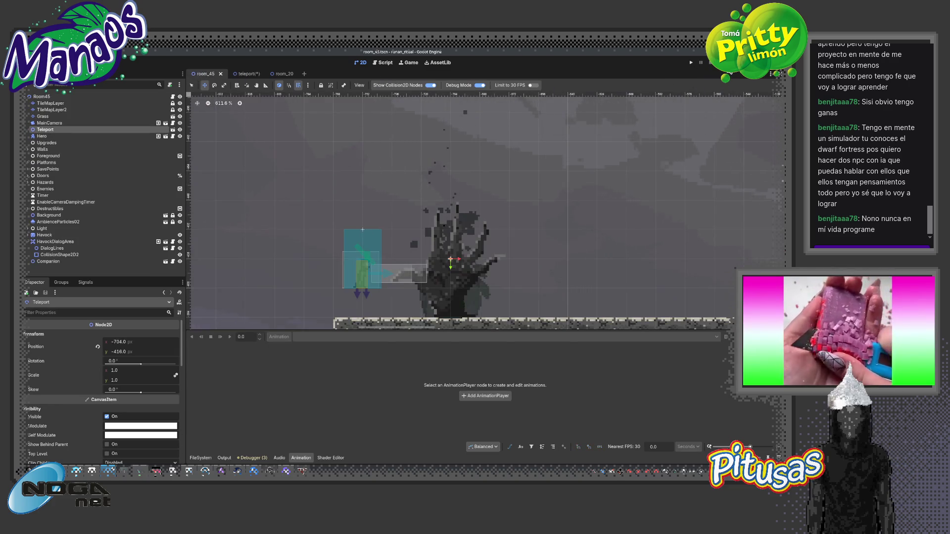
key("F5")
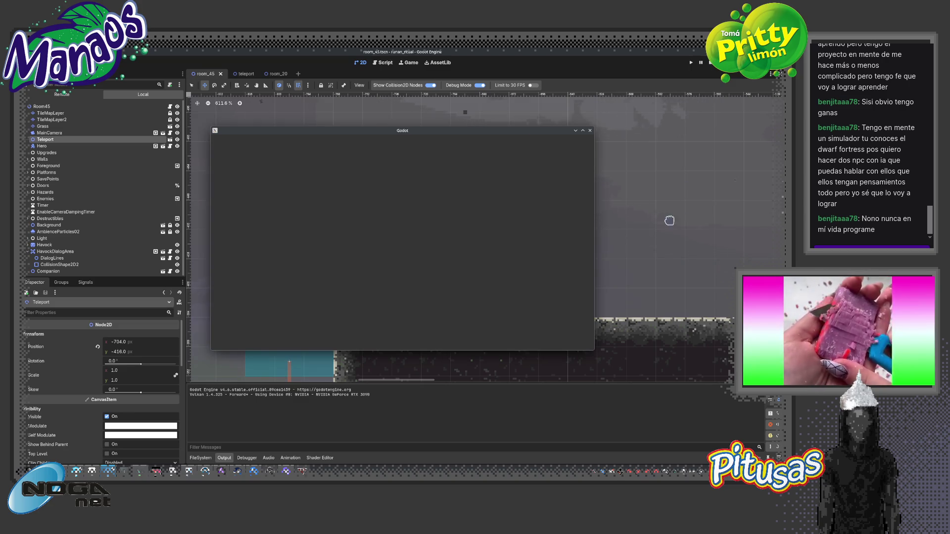
left_click(583, 130)
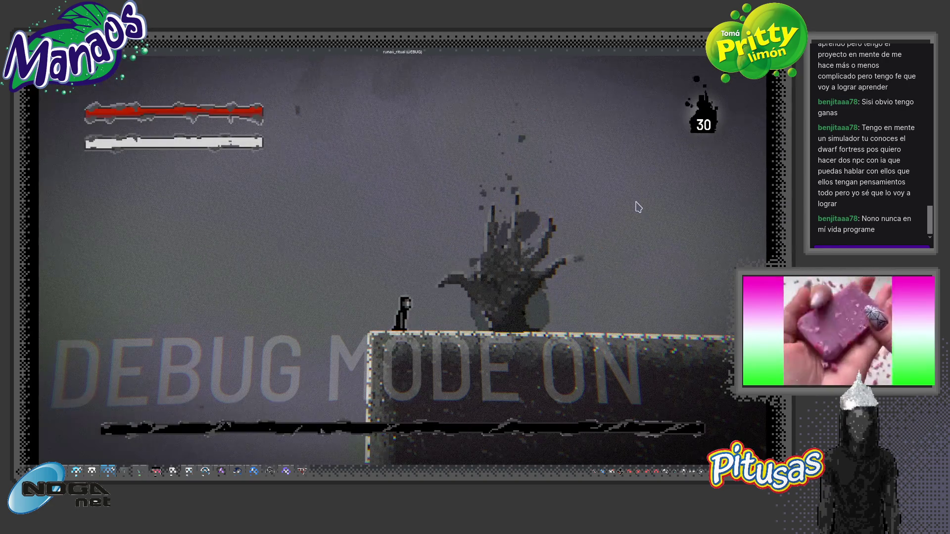
key("Right")
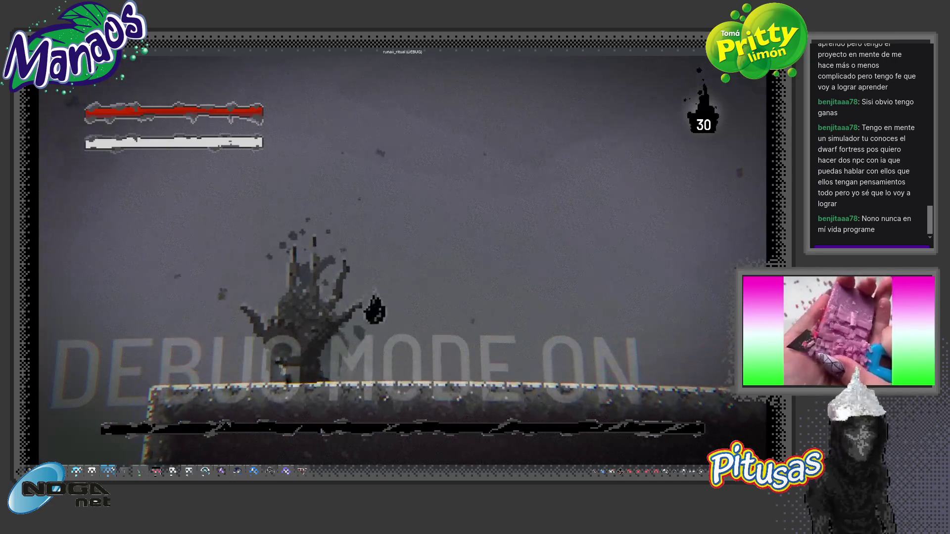
key("Left")
key("space")
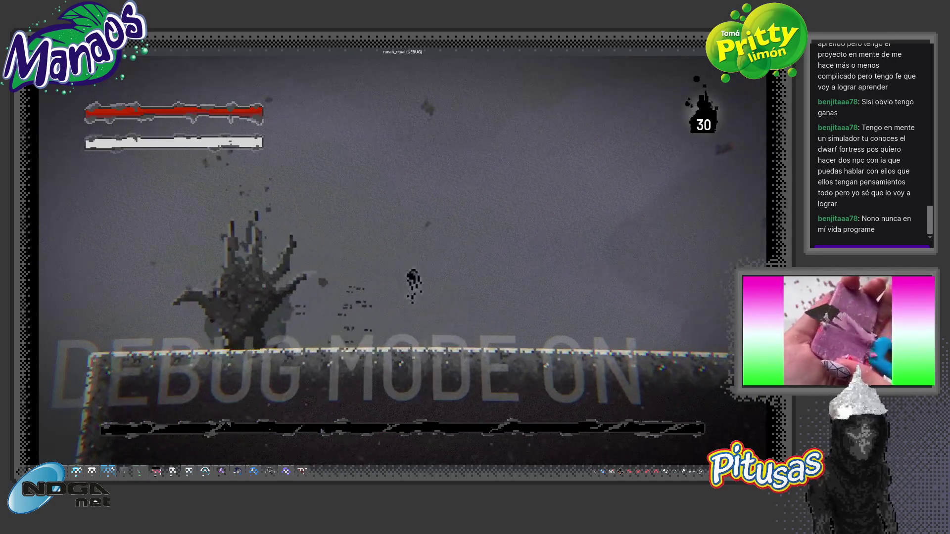
key("F8")
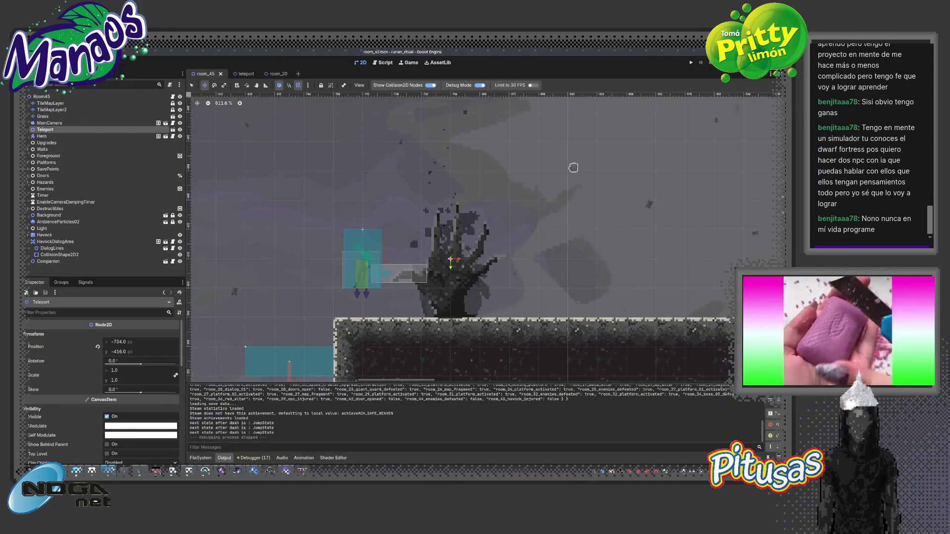
left_click(245, 74)
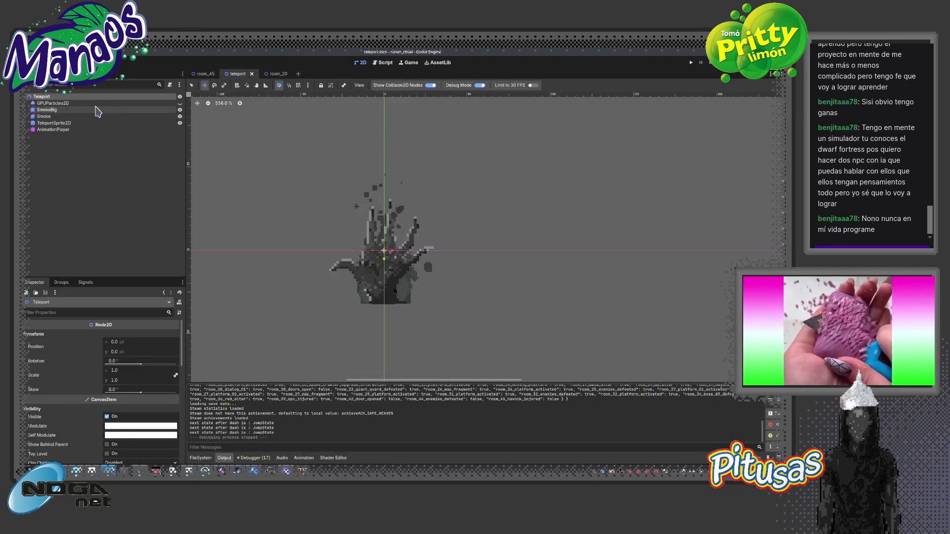
Scale SmokeBig to 0.75 on both axes with the scale axes linked
left_click(53, 103)
left_click(48, 109)
scroll(441, 246, "down", 2)
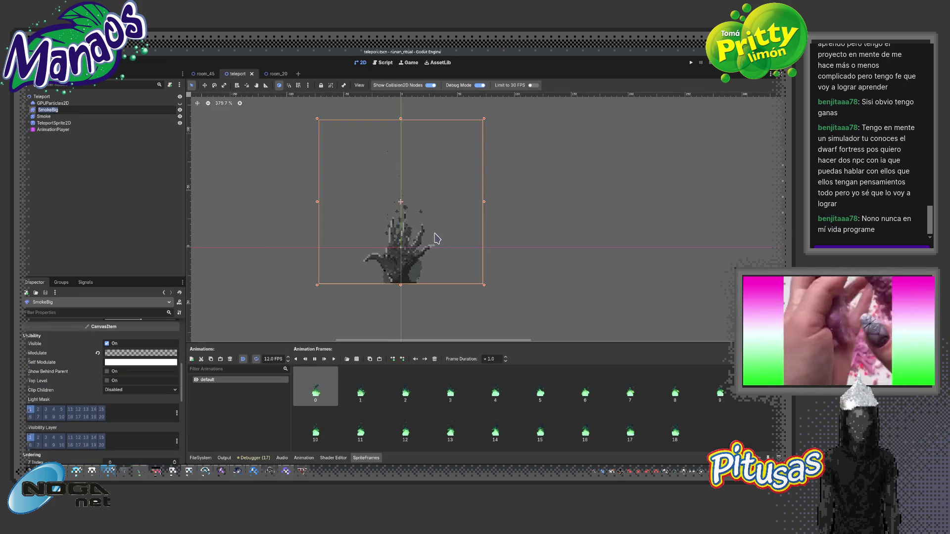
left_click(183, 374)
mouse_move(184, 329)
left_mouse_down()
mouse_move(186, 319)
mouse_move(180, 344)
left_mouse_up()
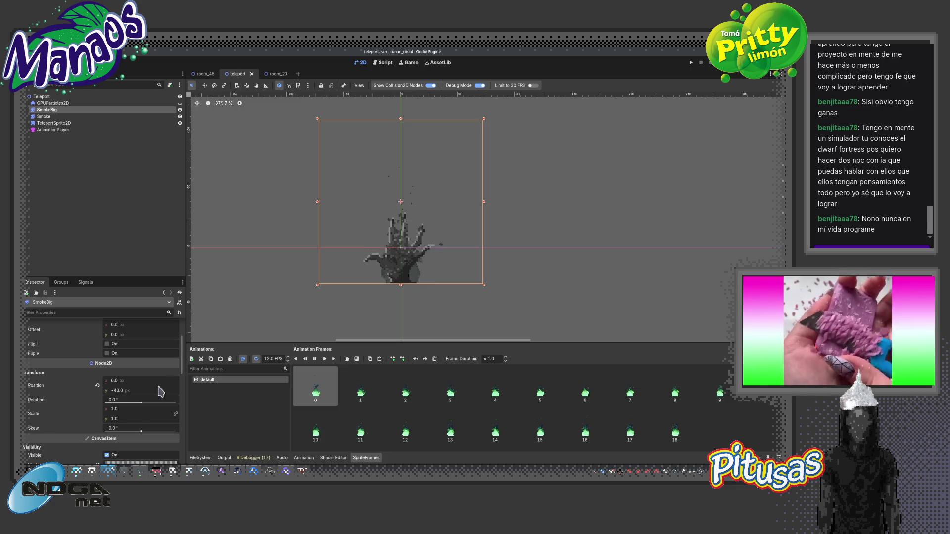
mouse_move(116, 409)
left_mouse_down()
mouse_move(104, 420)
mouse_move(115, 409)
mouse_move(104, 409)
left_mouse_up()
left_click(175, 414)
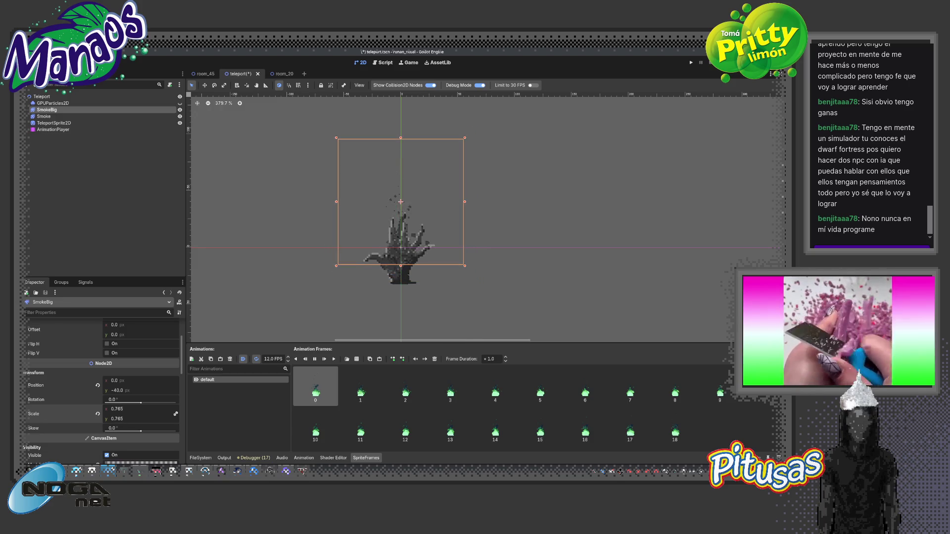
type("0.")
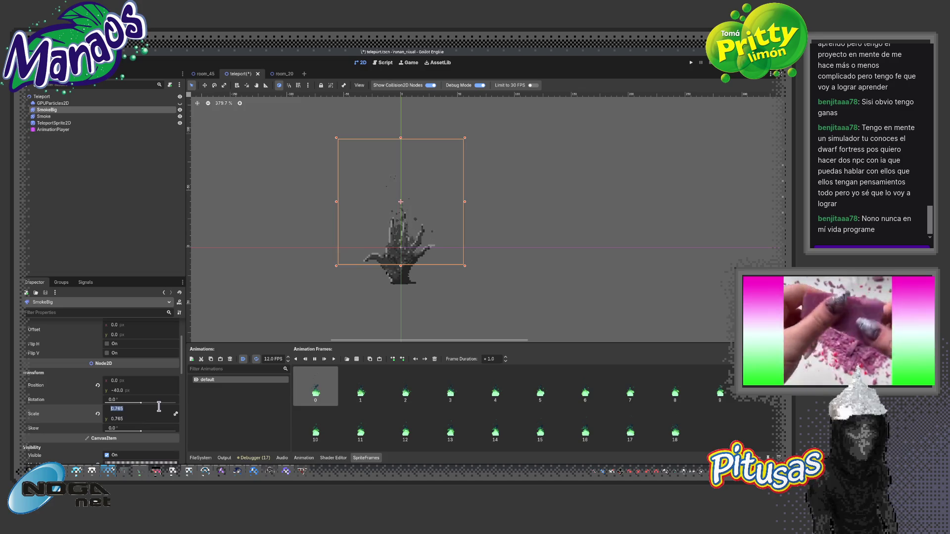
key("Return")
Move the SmokeBig sprite down to y -22
key("w")
left_click_drag(399, 206, 402, 225)
scroll(401, 226, "up", 11)
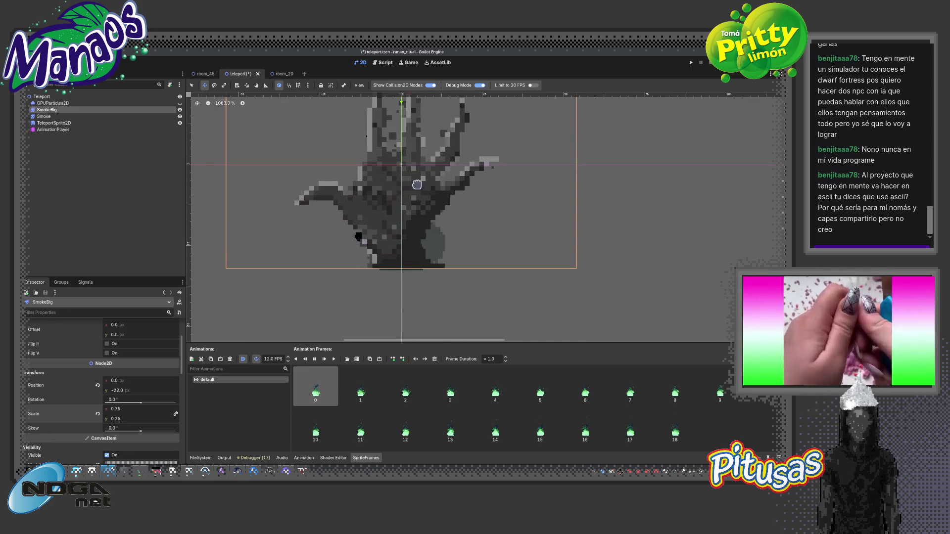
scroll(439, 219, "down", 4)
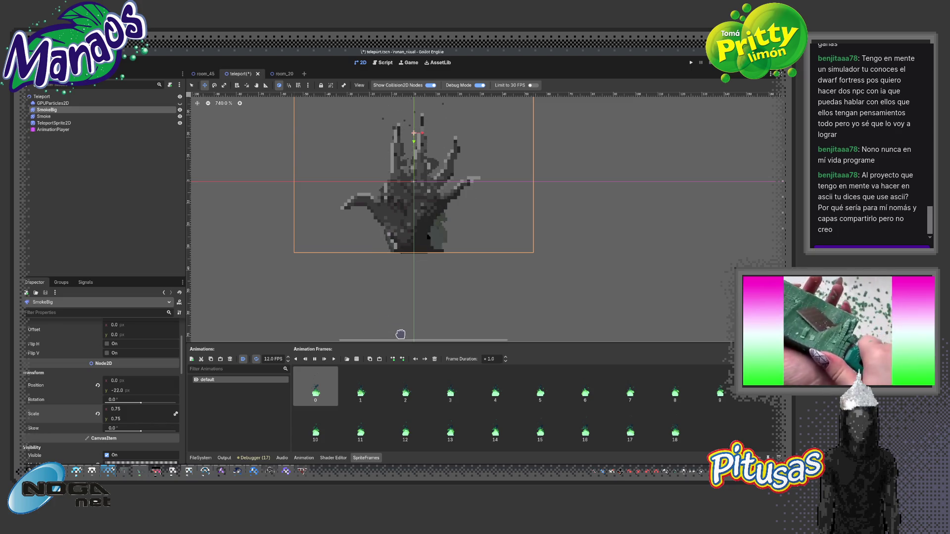
Inspect the smaller smoke under the hand and save the teleport scene
scroll(376, 263, "up", 2)
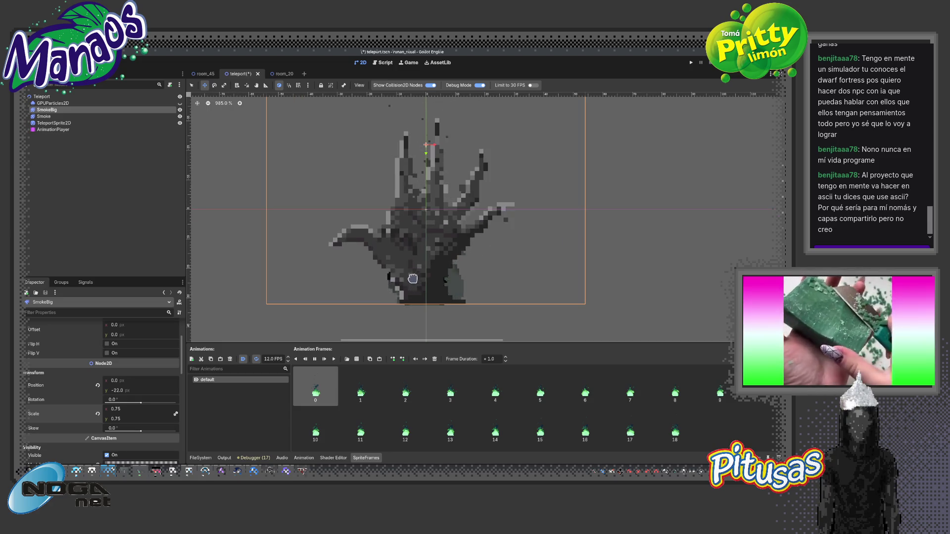
scroll(415, 294, "up", 5)
scroll(410, 301, "down", 8)
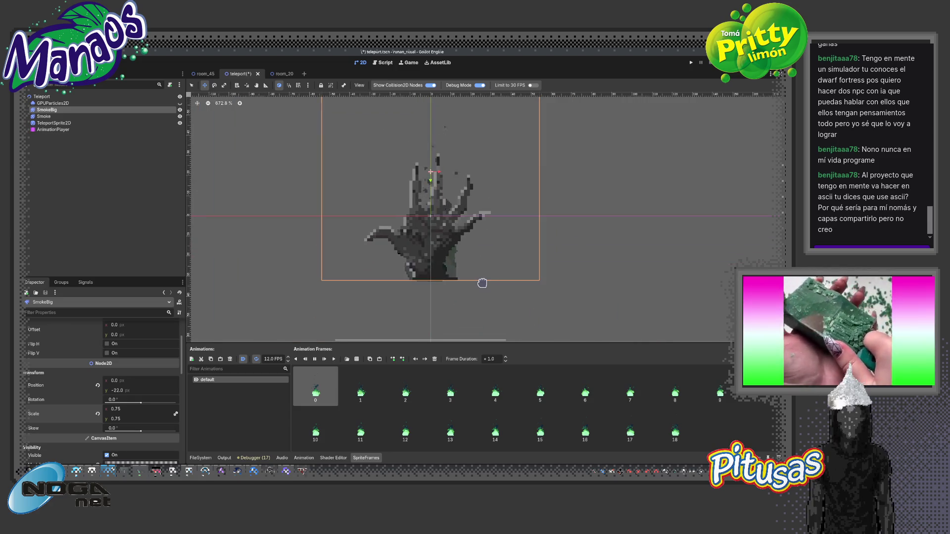
left_click_drag(458, 285, 447, 359)
scroll(442, 302, "up", 1)
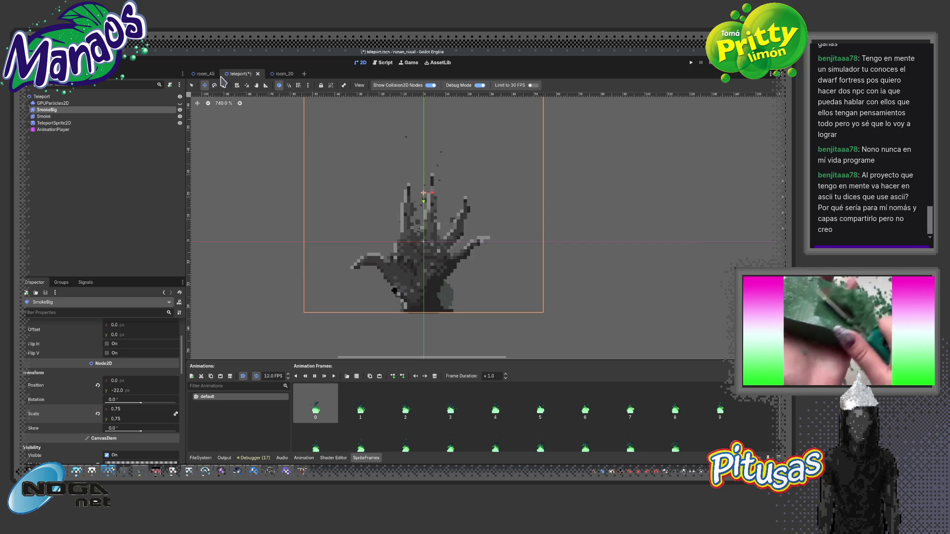
key("ctrl+s")
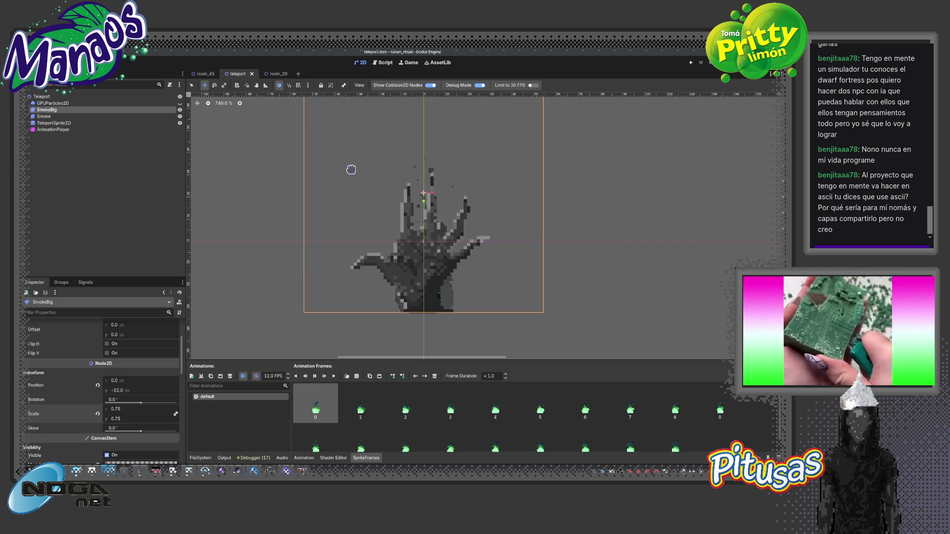
key("ctrl+alt+t")
type("sdaf")
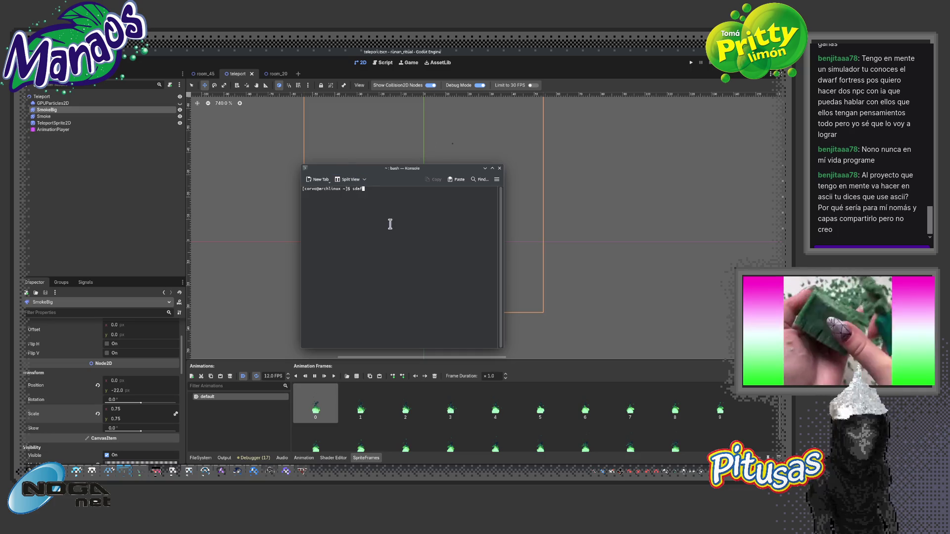
key("Return")
type("asdf")
key("Return")
type("sadf")
key("Return")
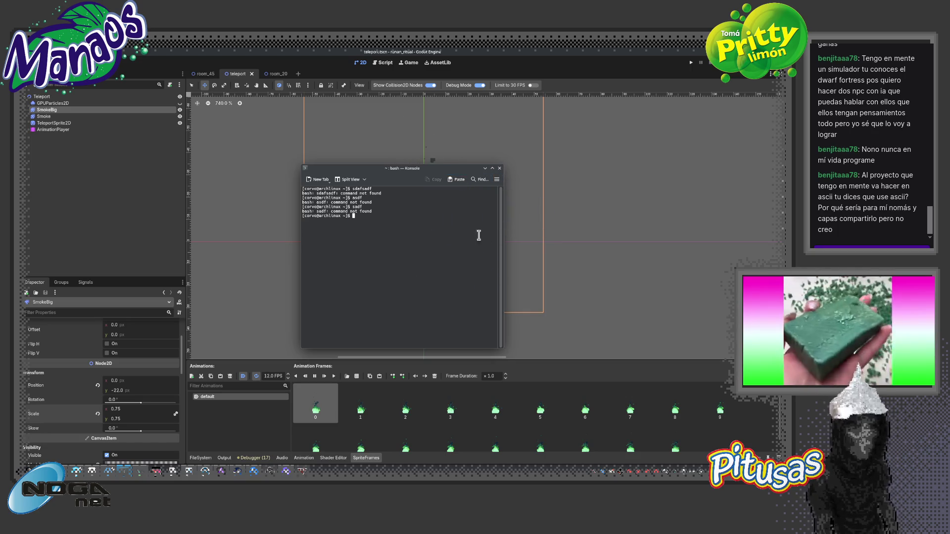
left_click(499, 168)
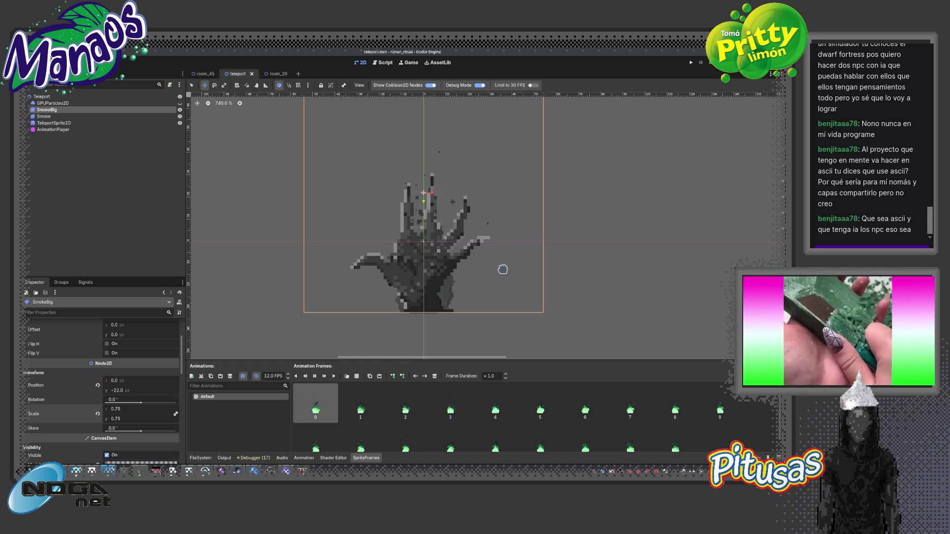
Play-test room_45 full-screen, walking the player back and forth near the hand, then stop
scroll(486, 297, "up", 2)
scroll(506, 317, "down", 1)
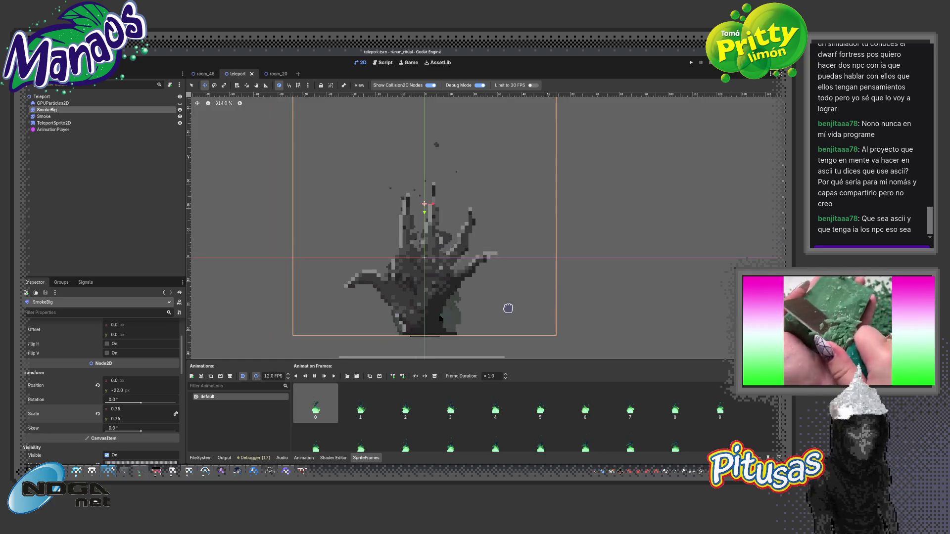
left_click(203, 74)
key("F5")
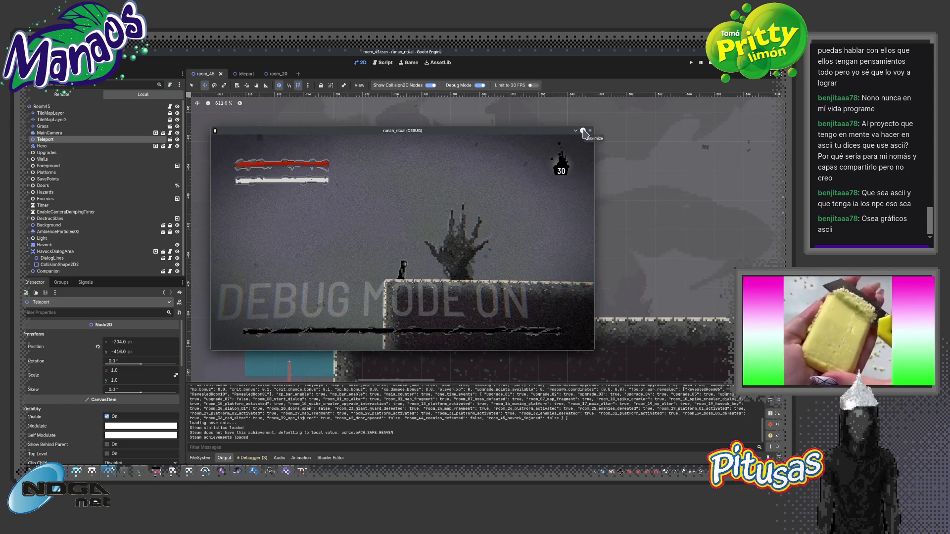
key("super+Up")
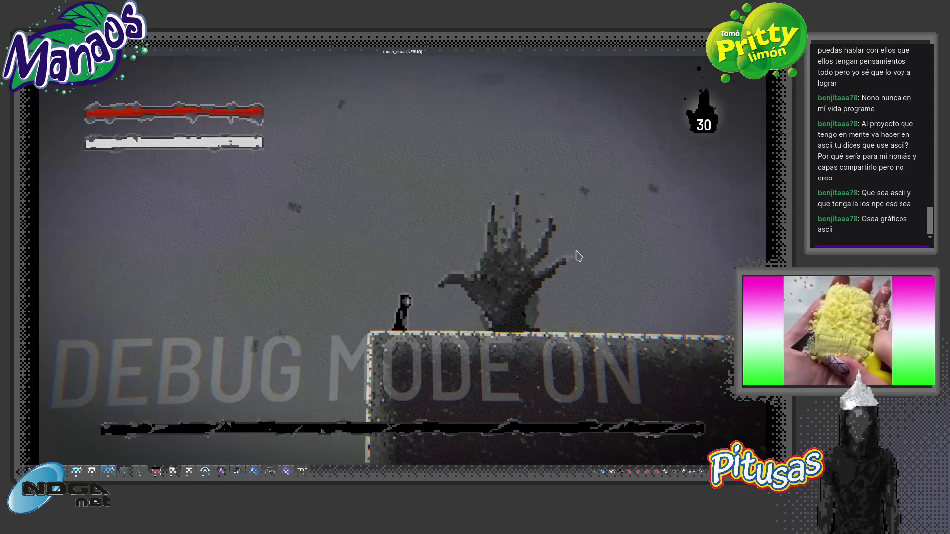
key("d")
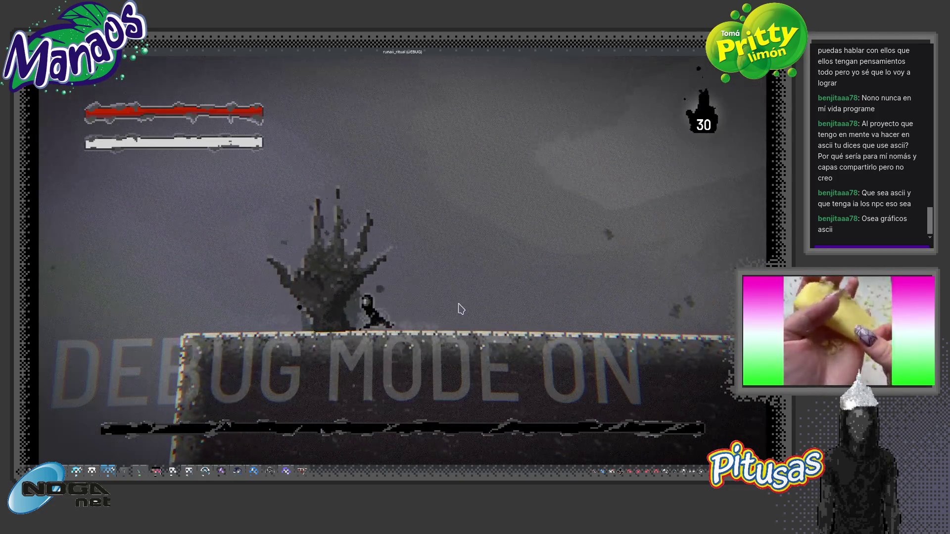
key("a")
key("a")
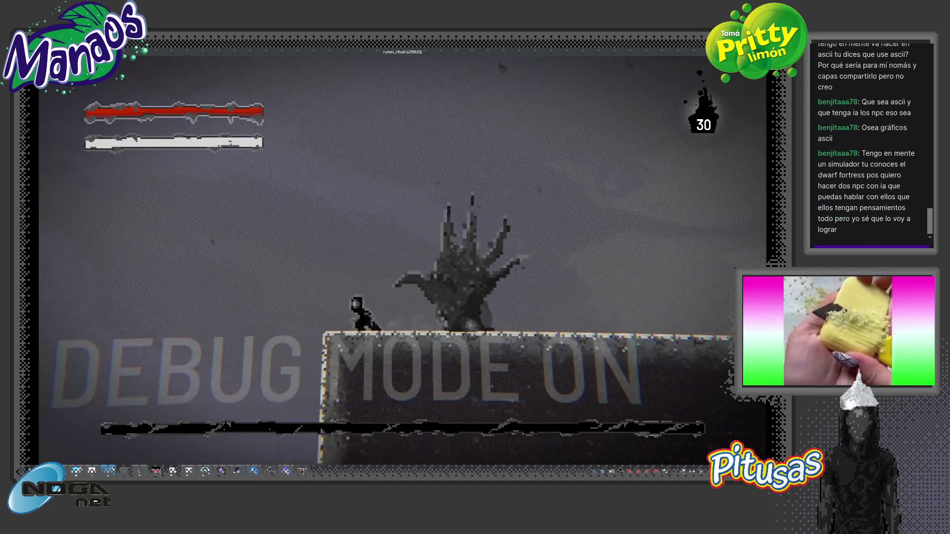
key("d")
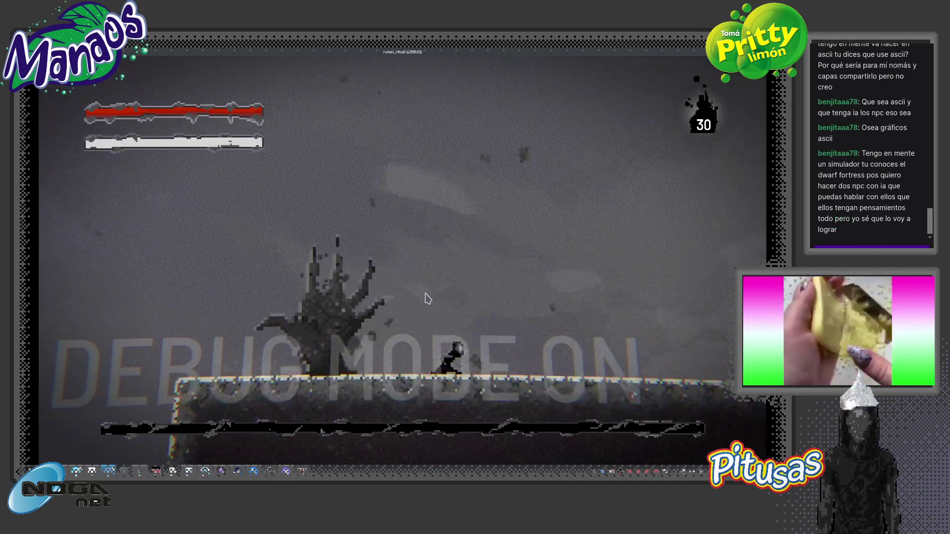
key("a")
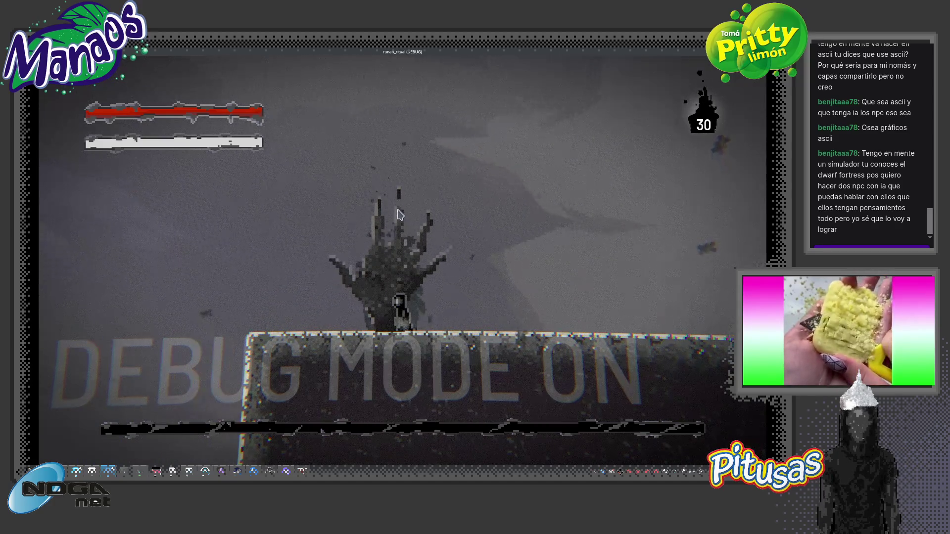
key("F8")
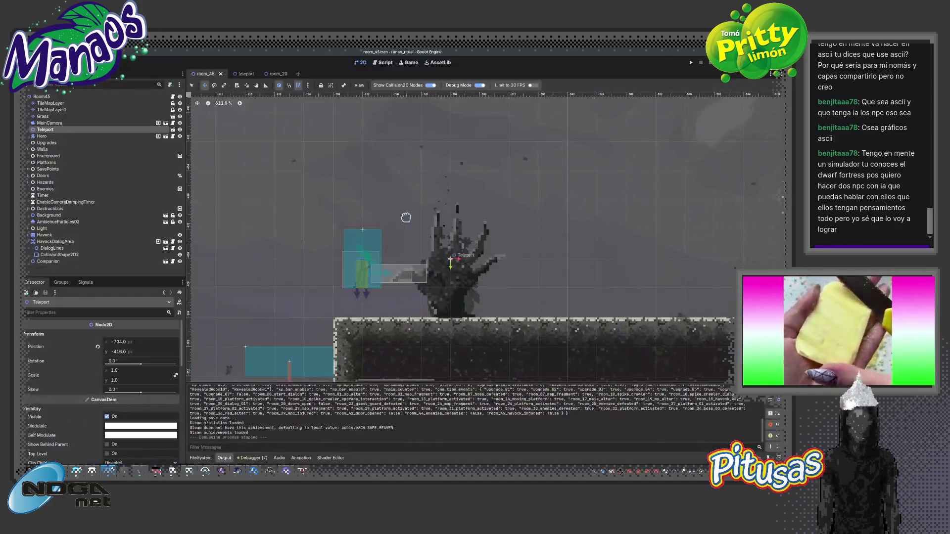
From the teleport scene, open hero.tscn with Quick Open (Ctrl+Shift+O)
left_click(243, 74)
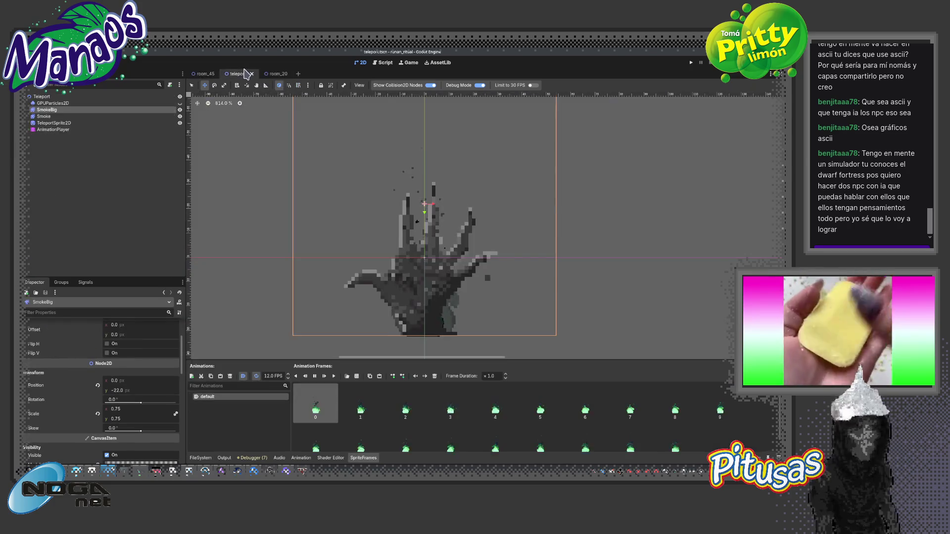
left_click(68, 96)
key("ctrl+shift+o")
type("line")
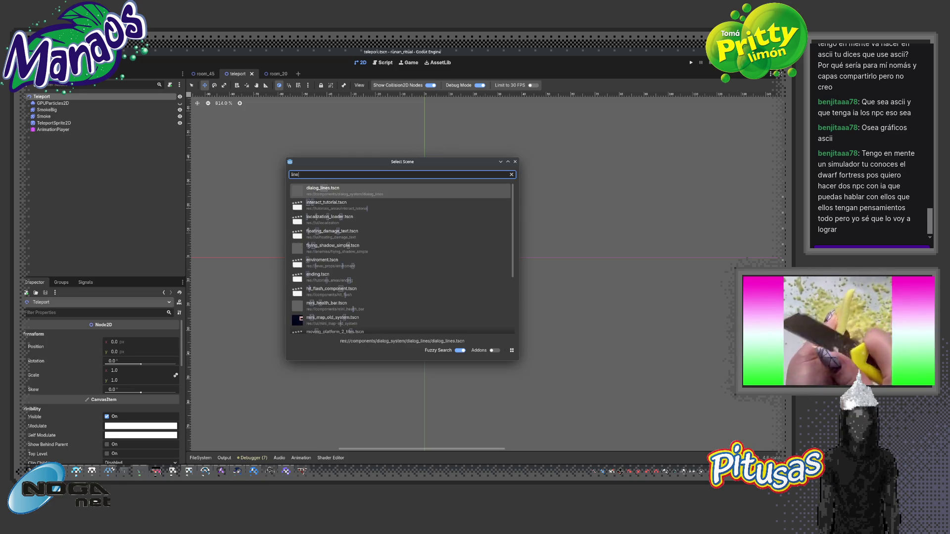
key("Escape")
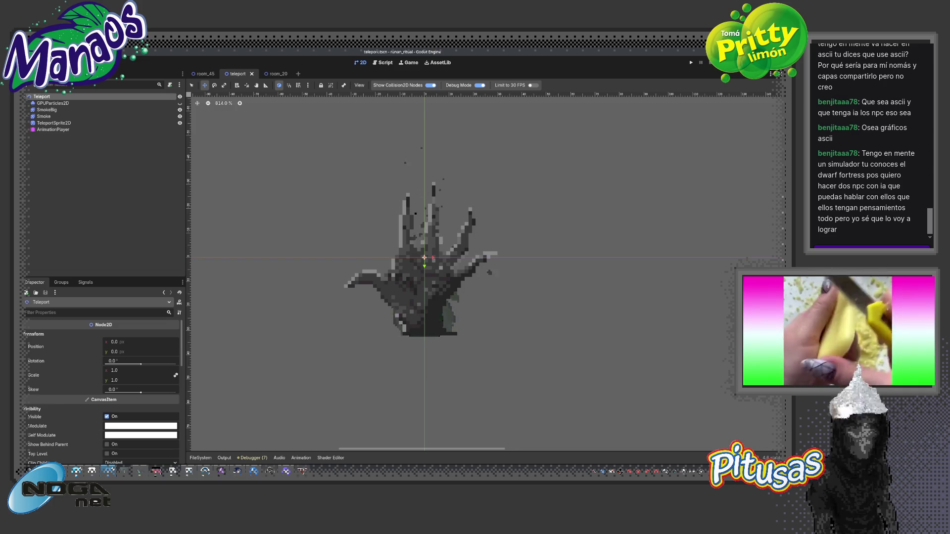
key("ctrl+shift+o")
key("Return")
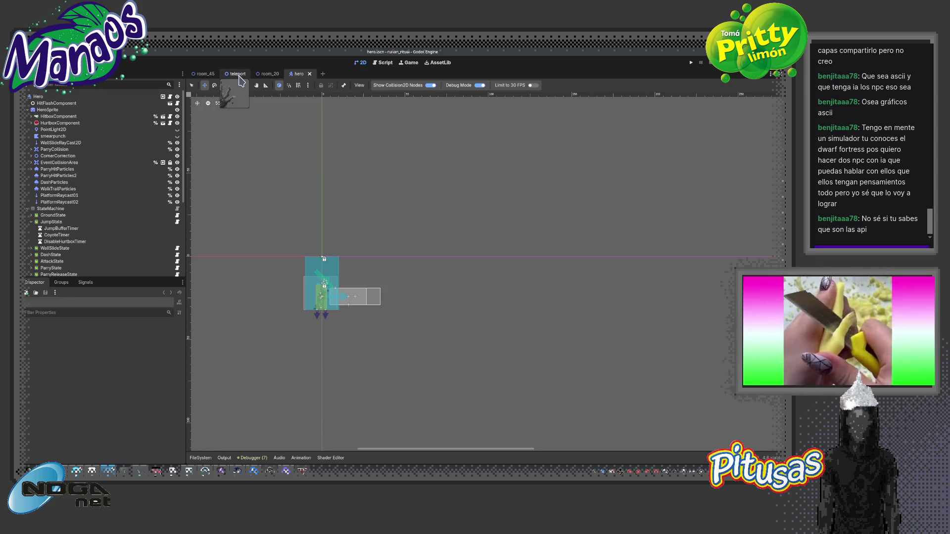
Instance hit_flash_component.tscn as a child of the Teleport root
left_click(270, 73)
left_click(243, 78)
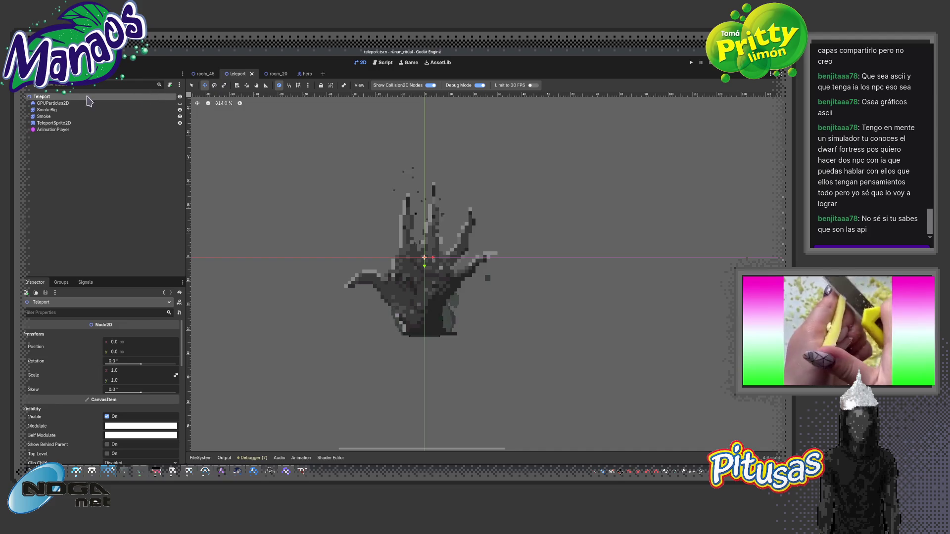
key("ctrl+a")
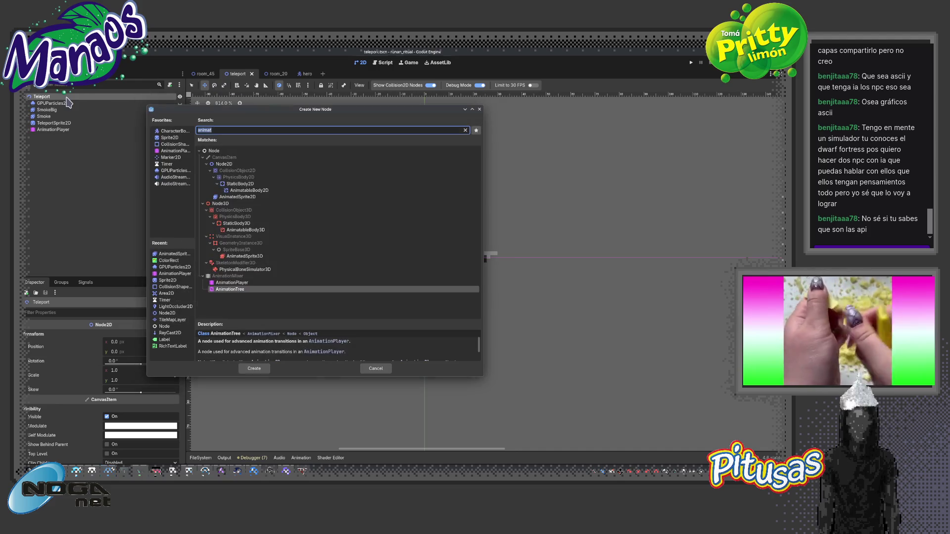
key("Escape")
key("ctrl+shift+a")
key("Down")
key("Down")
key("Return")
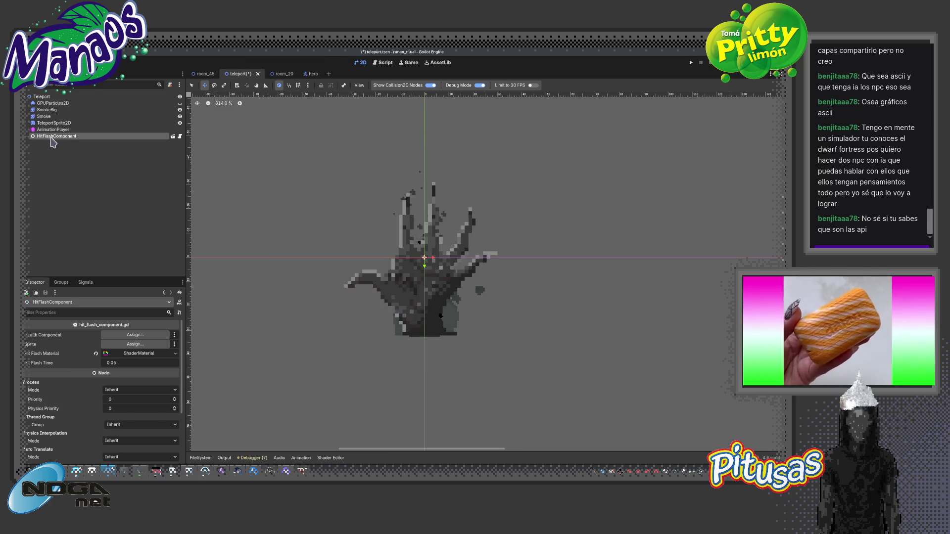
Assign TeleportSprite2D as HitFlashComponent's sprite, move it to the top, and expand Hit Flash Material
left_click_drag(53, 123, 120, 343)
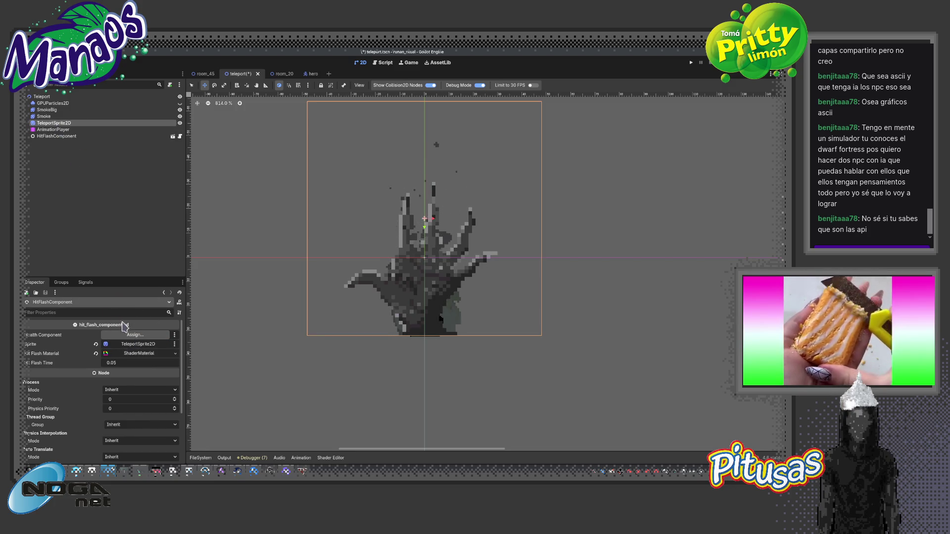
left_click_drag(53, 122, 56, 103)
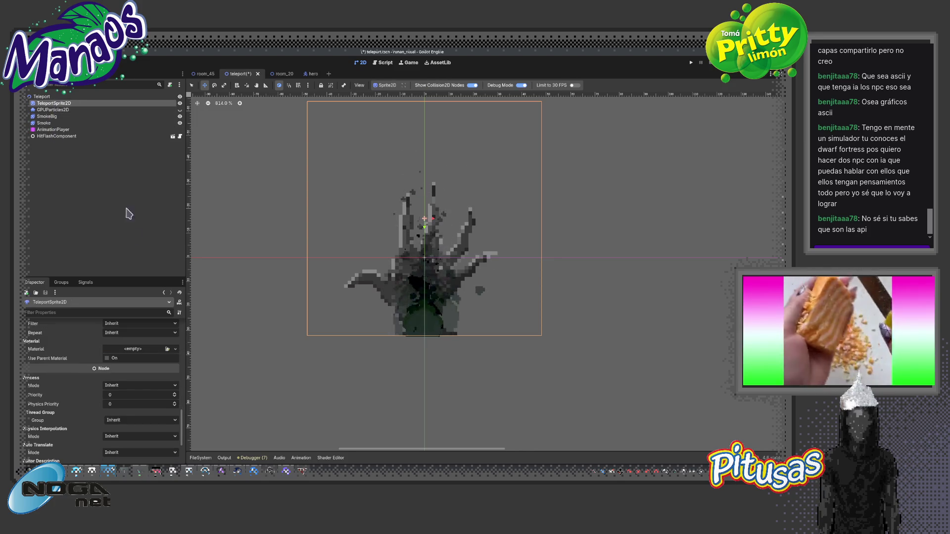
left_click(140, 350)
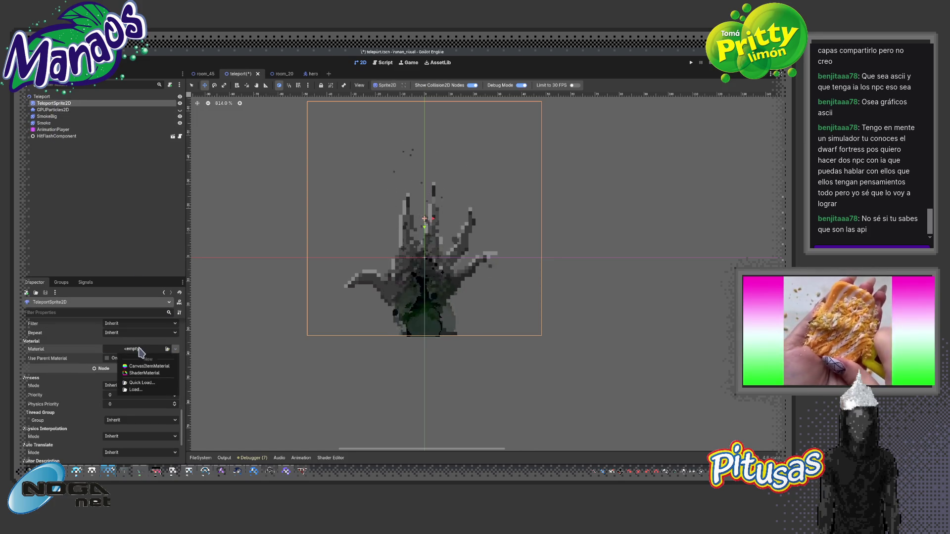
left_click(68, 136)
left_click(139, 353)
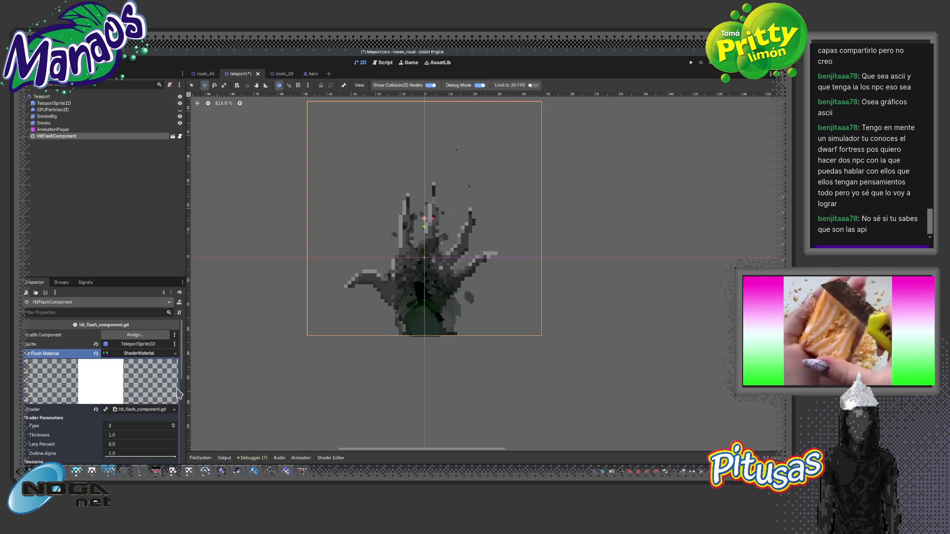
scroll(485, 265, "up", 5)
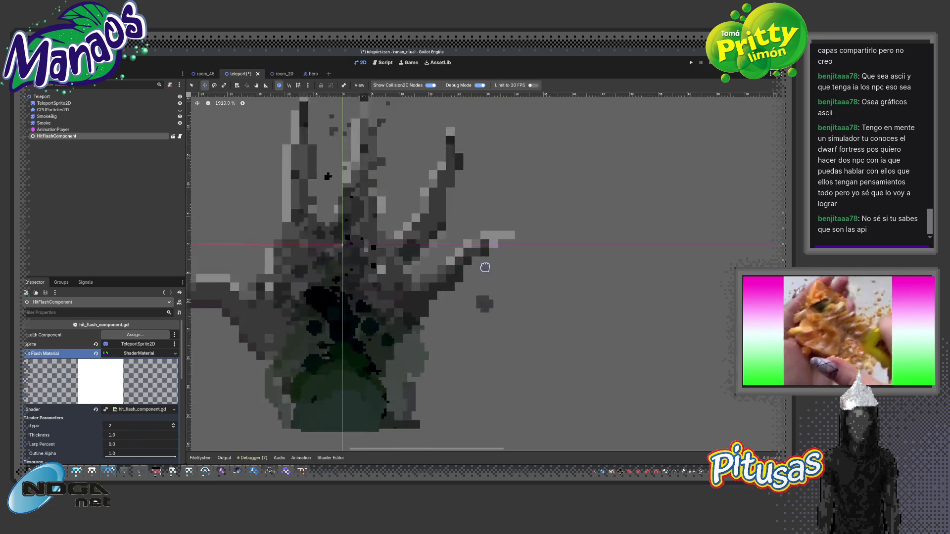
Set the hit flash shader to Thickness 10.275, Outline Alpha 1.0 and Type 1
mouse_move(133, 440)
left_mouse_down()
mouse_move(163, 441)
mouse_move(135, 435)
mouse_move(162, 456)
mouse_move(150, 456)
left_mouse_up()
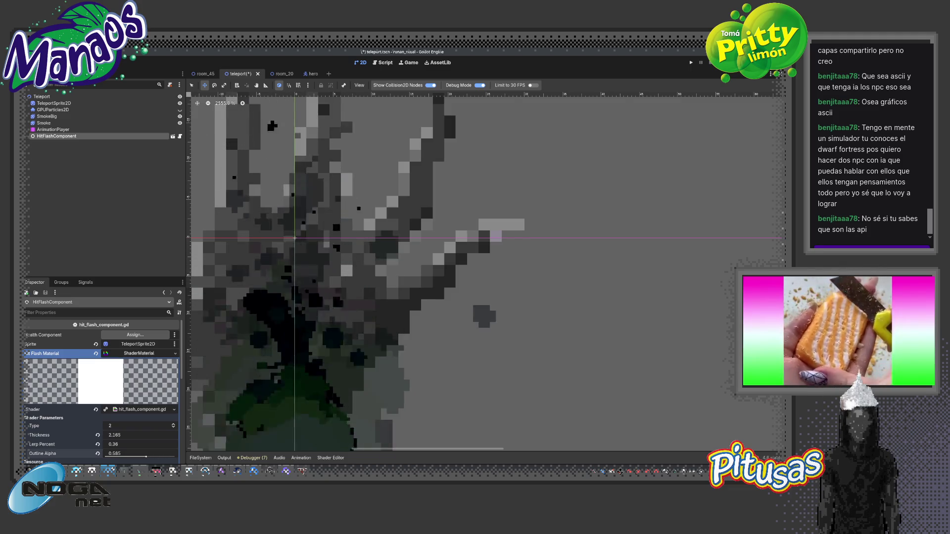
scroll(314, 382, "down", 4)
left_click_drag(313, 382, 368, 362)
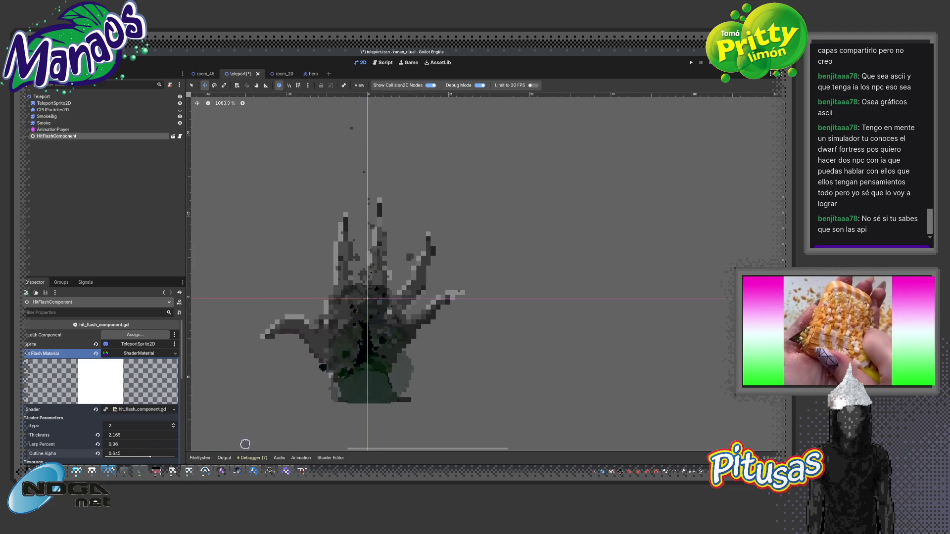
left_click_drag(150, 456, 184, 458)
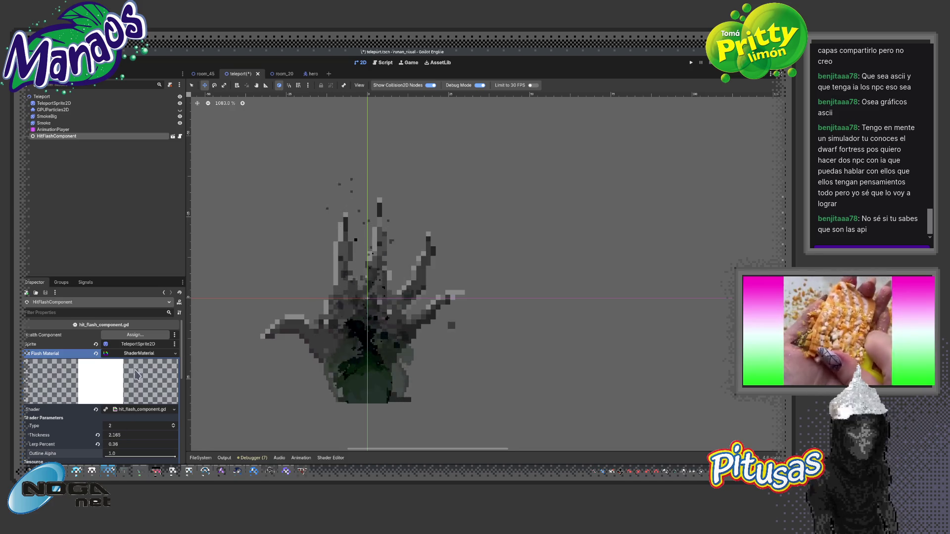
left_click(138, 338)
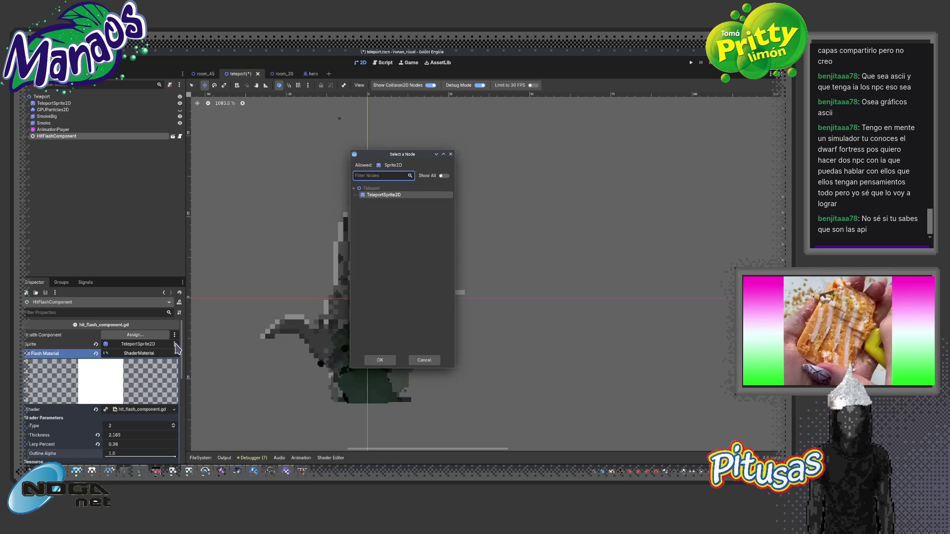
left_click(427, 362)
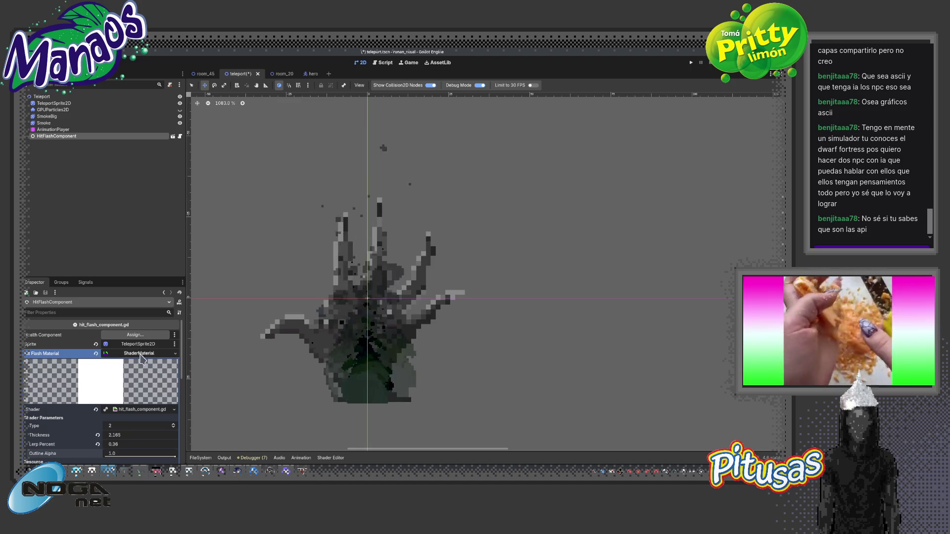
left_click(173, 428)
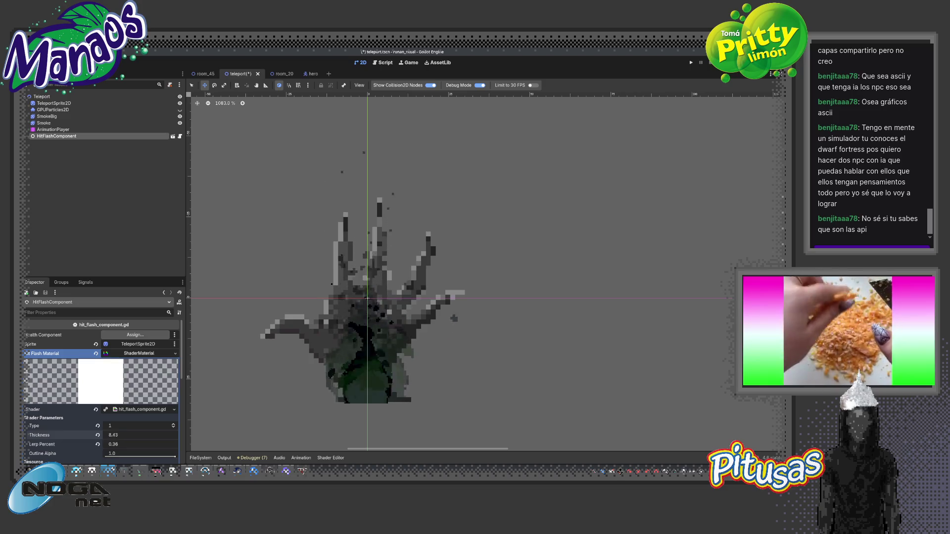
Hide the SmokeBig and Smoke nodes, keeping the TeleportSprite2D hand visible
scroll(305, 327, "up", 5)
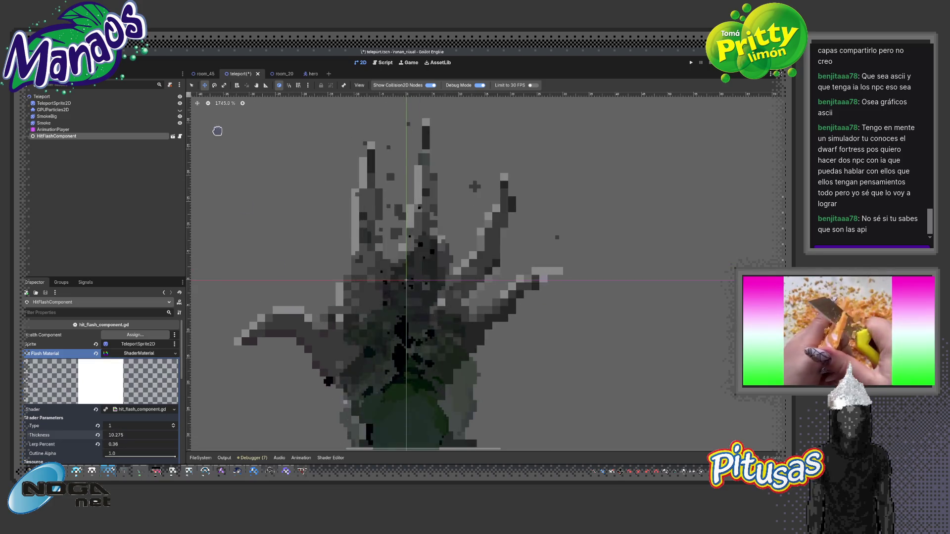
left_click(180, 103)
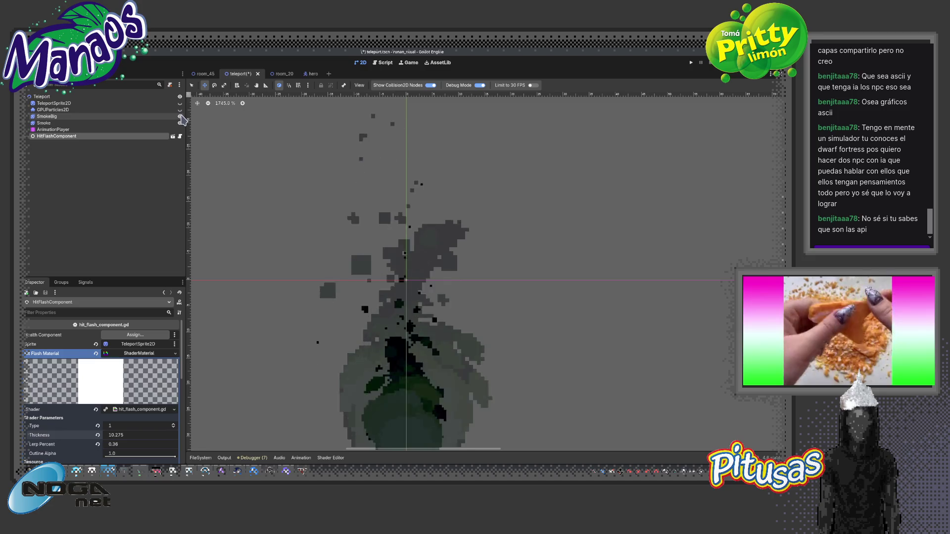
left_click(181, 116)
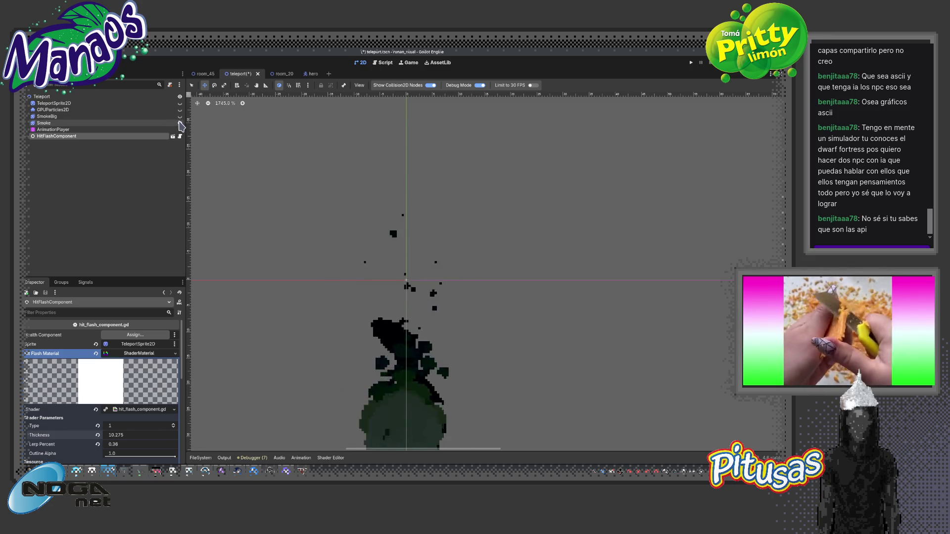
left_click(180, 124)
left_click(180, 103)
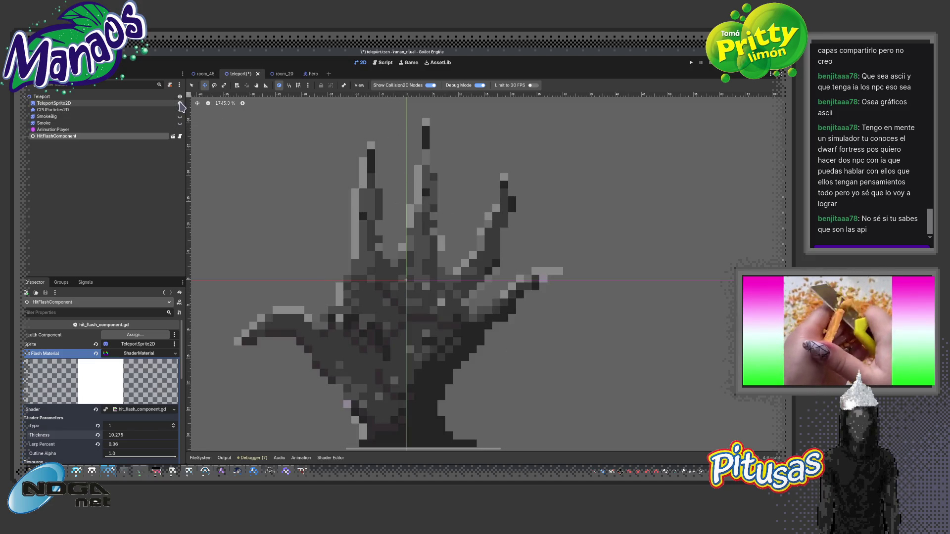
scroll(295, 209, "down", 2)
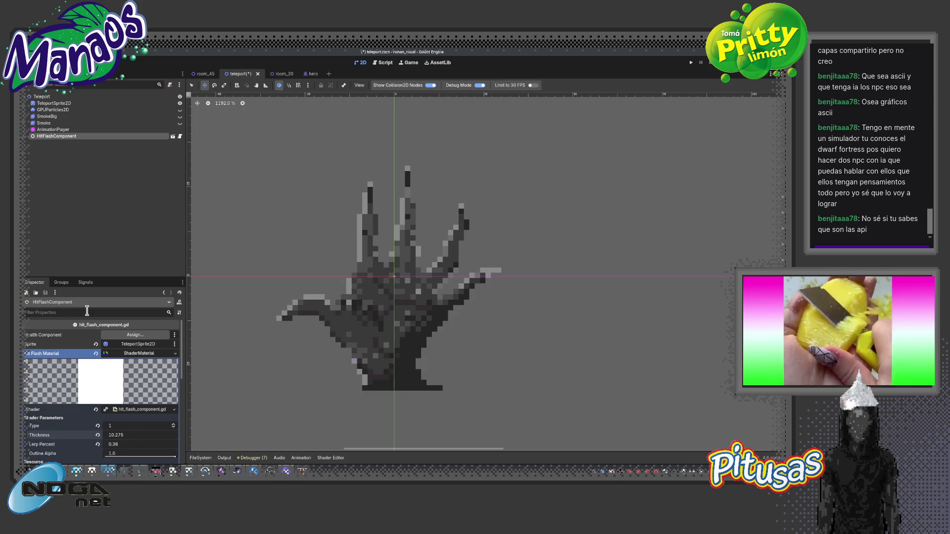
Resize the docks to enlarge the inspector, then bring up the hero scene
mouse_move(186, 312)
left_mouse_down()
mouse_move(326, 376)
mouse_move(289, 428)
mouse_move(198, 336)
left_mouse_up()
left_click_drag(129, 277, 128, 193)
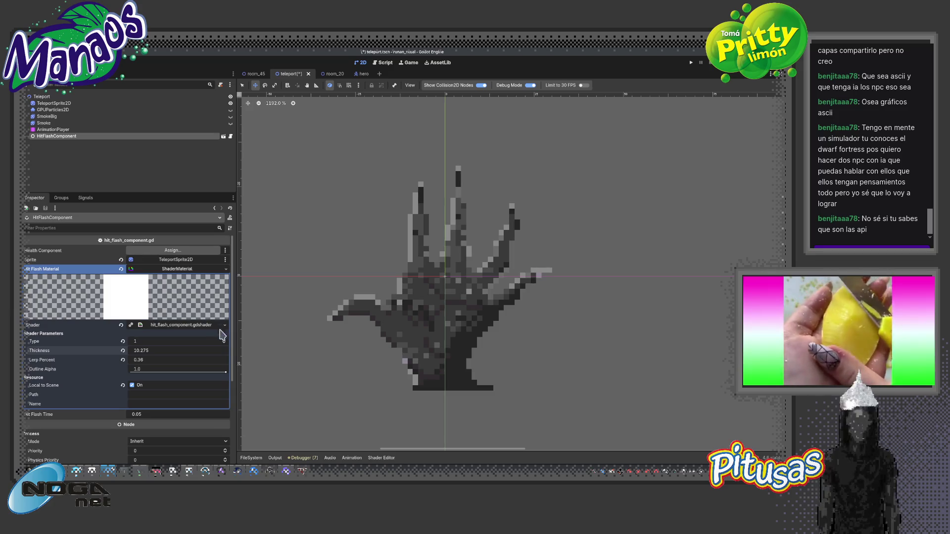
left_click_drag(232, 346, 258, 414)
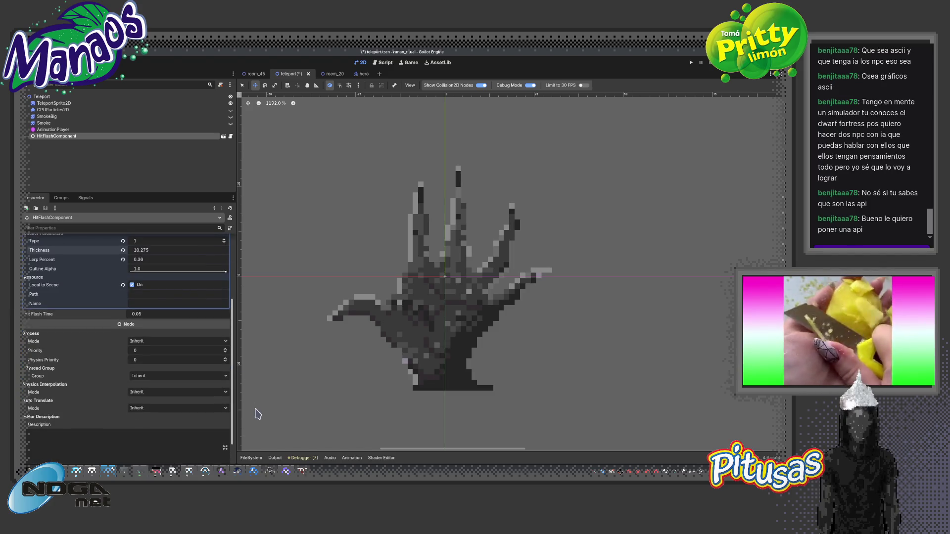
left_click_drag(258, 414, 256, 326)
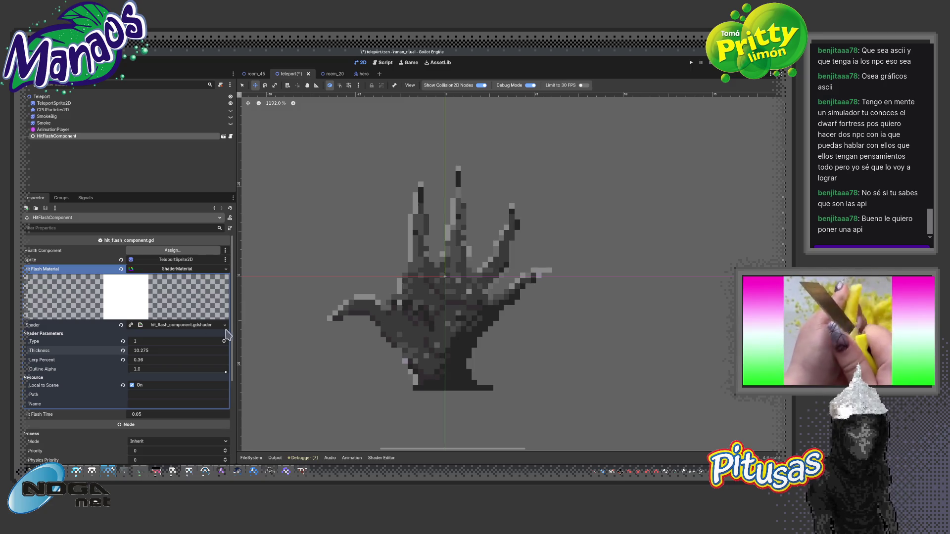
scroll(233, 370, "down", 3)
scroll(233, 371, "down", 3)
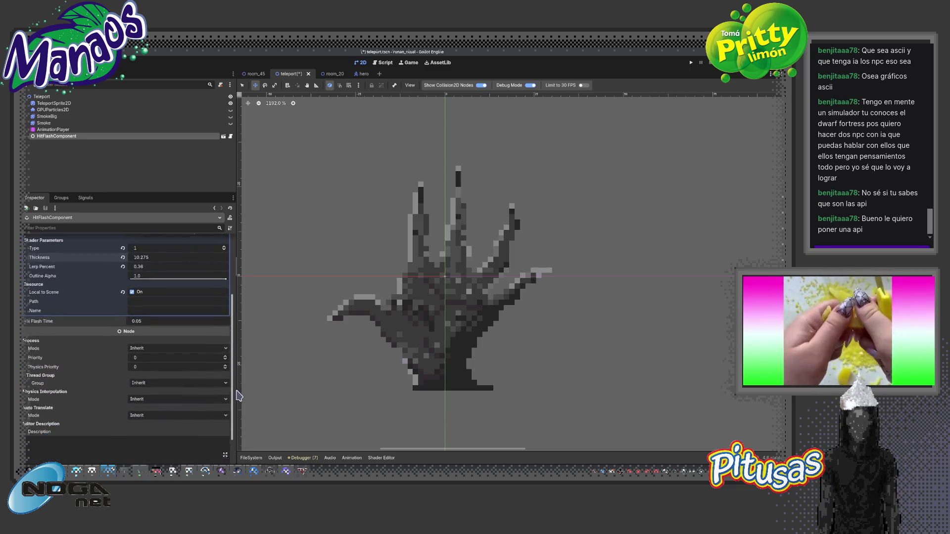
scroll(241, 367, "up", 4)
scroll(218, 365, "up", 3)
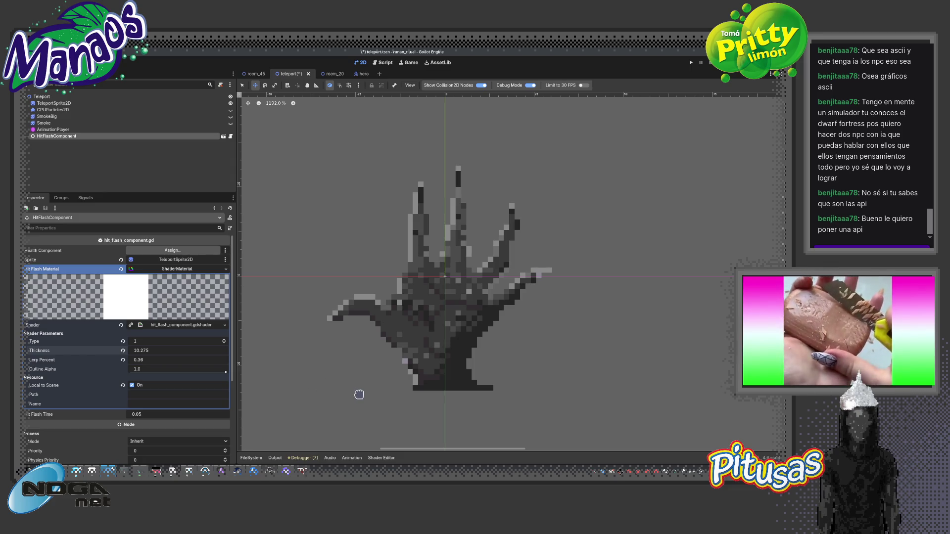
left_click(362, 75)
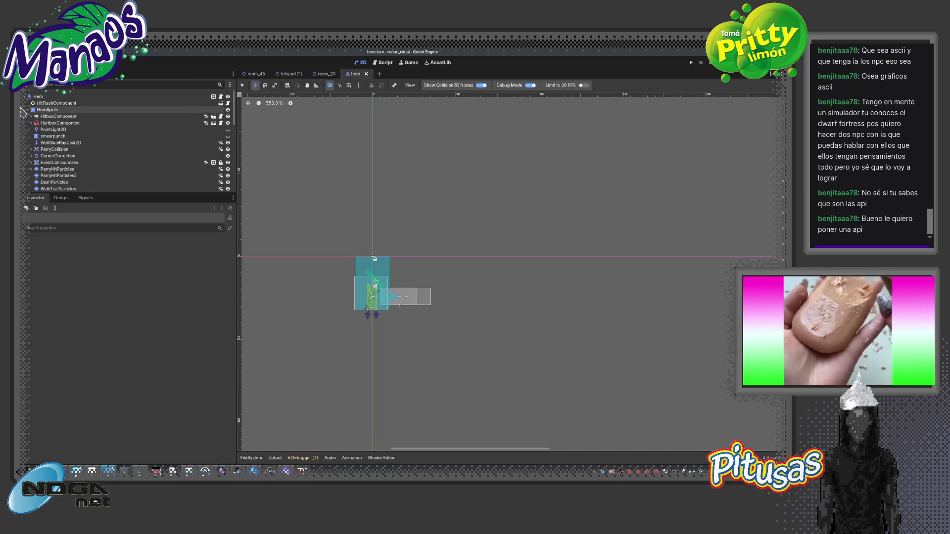
Inspect the hero's HitFlashComponent, then open worm.tscn and view its hit-flash shader parameters
left_click(52, 104)
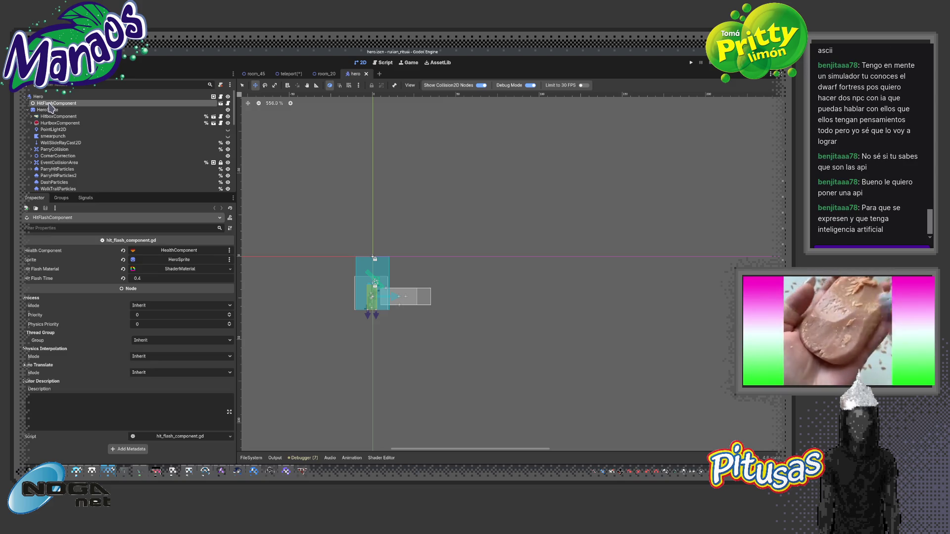
key("ctrl+shift+o")
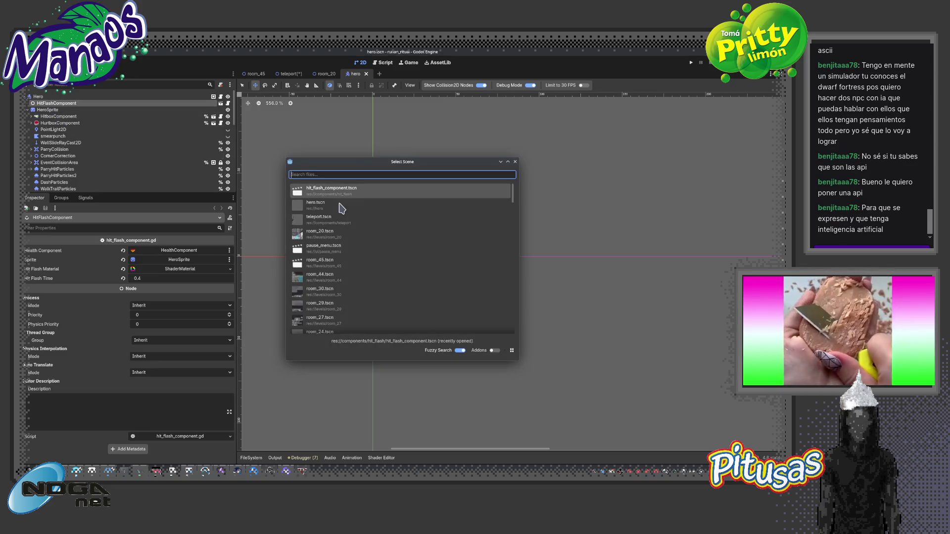
type("worm")
key("Return")
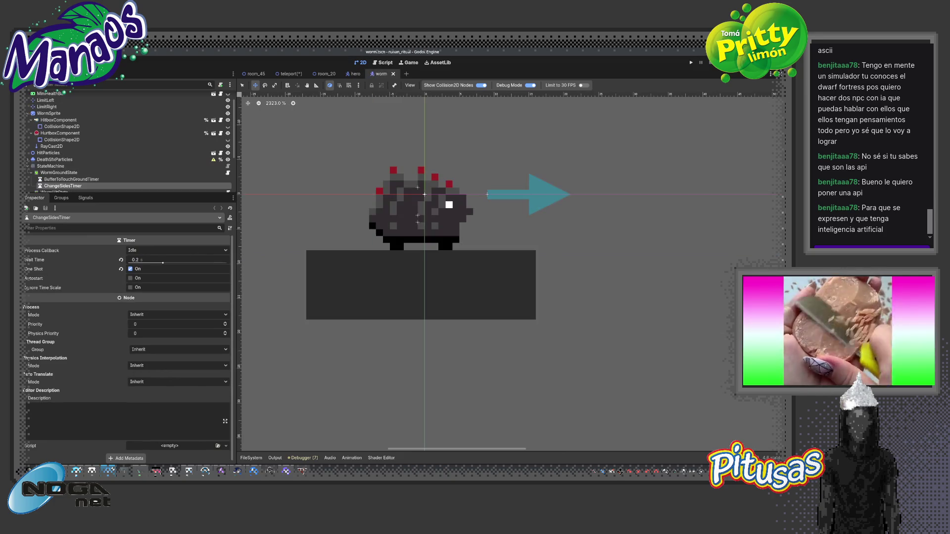
left_click(67, 105)
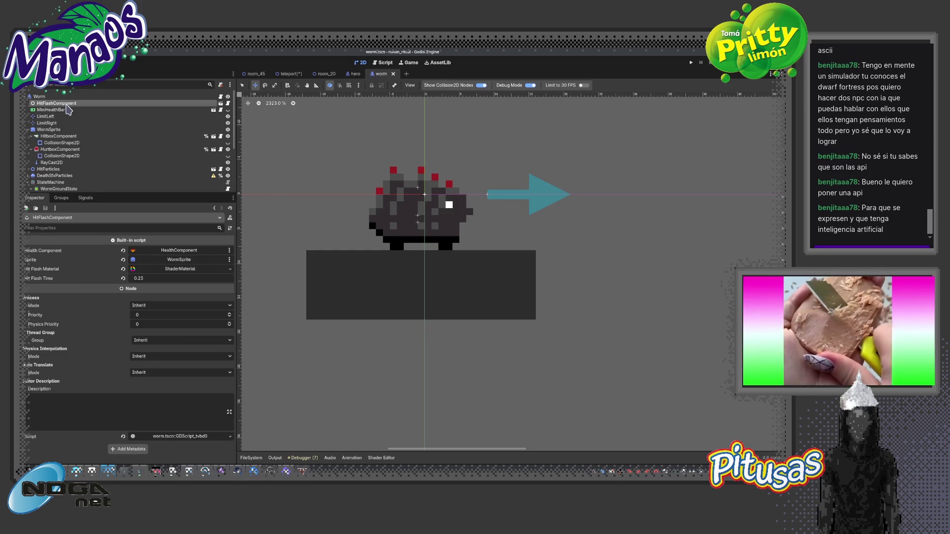
left_click(181, 270)
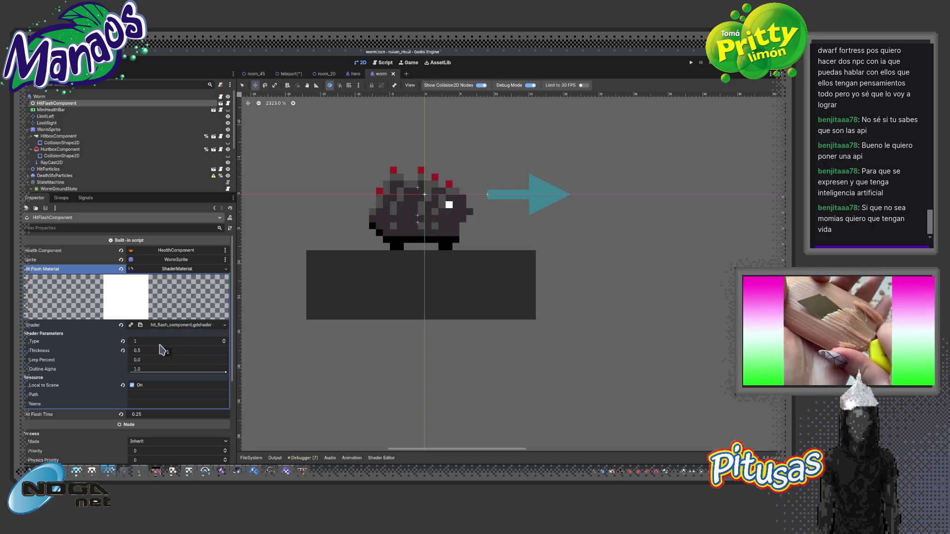
Return to the teleport scene and select its HitFlashComponent
right_click(66, 103)
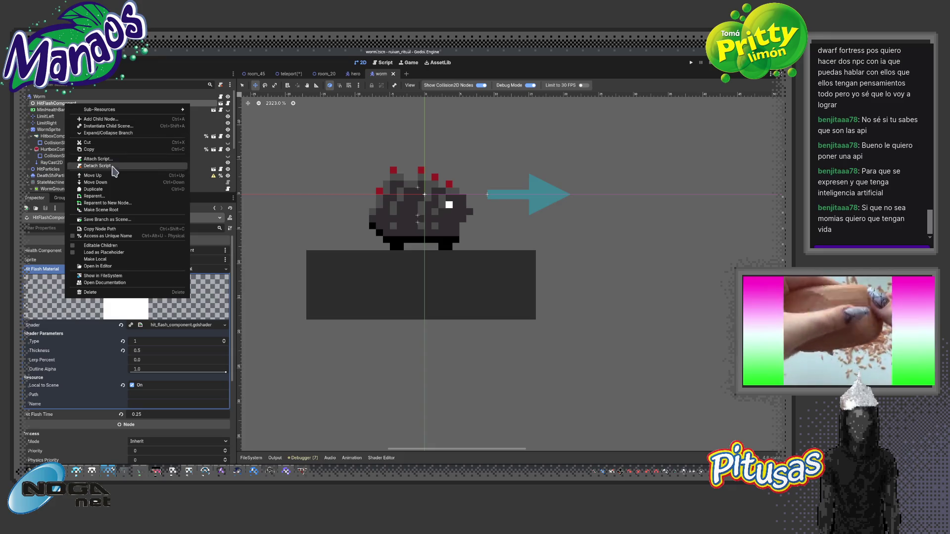
left_click(212, 151)
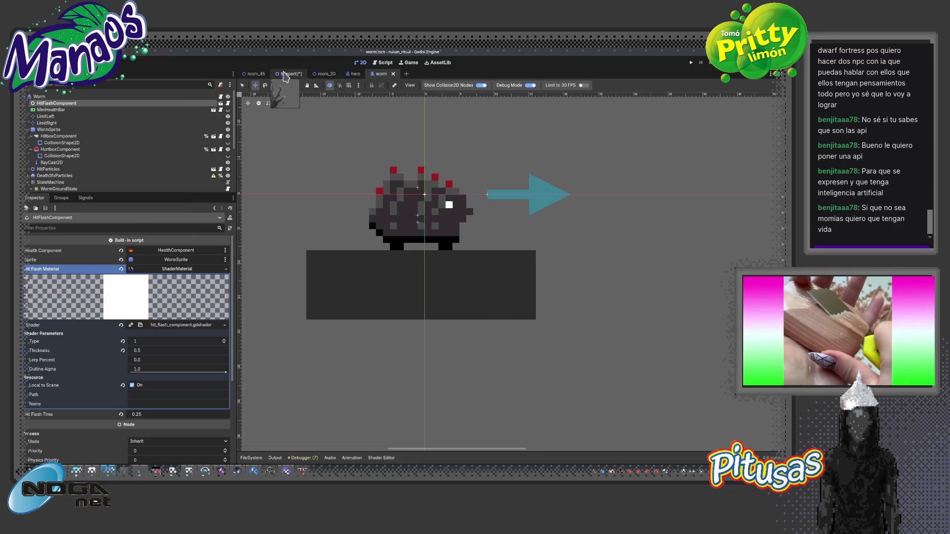
left_click(284, 74)
left_click(49, 130)
left_click(52, 137)
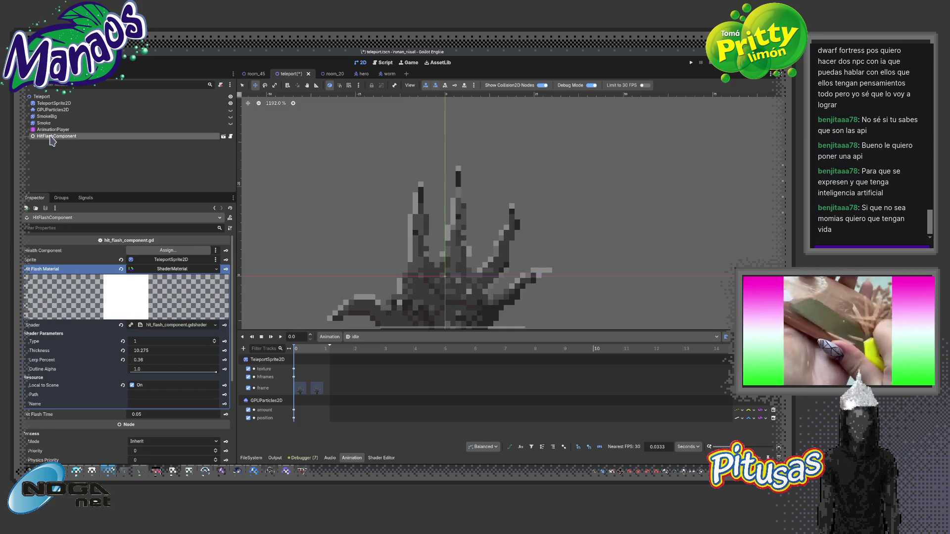
Delete and restore the teleport's HitFlashComponent, making it Teleport's first child
key("Delete")
left_click(398, 281)
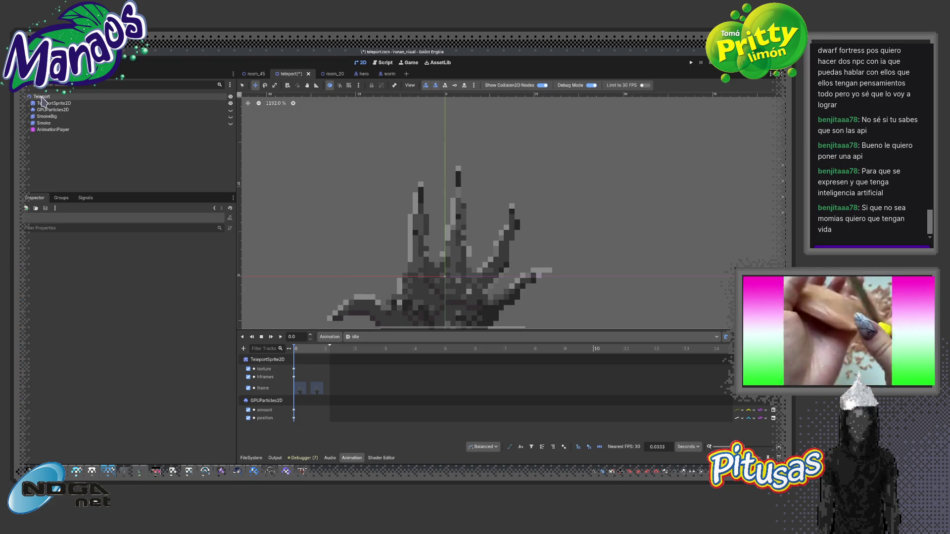
key("ctrl+z")
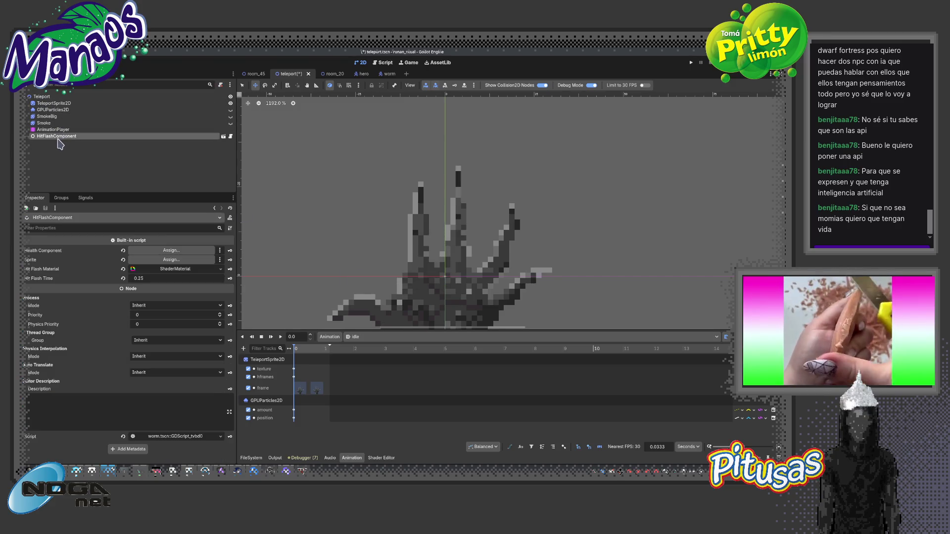
left_click_drag(58, 137, 54, 100)
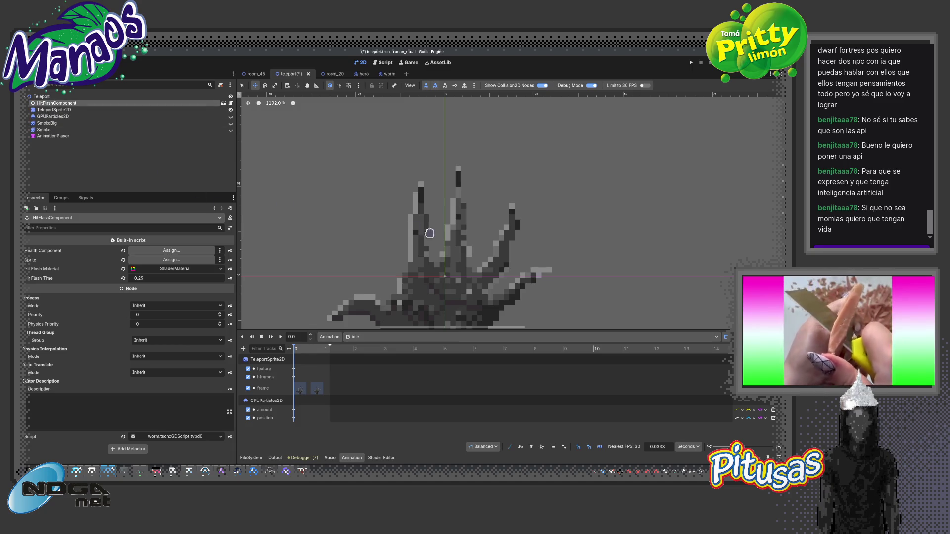
scroll(430, 233, "up", 4)
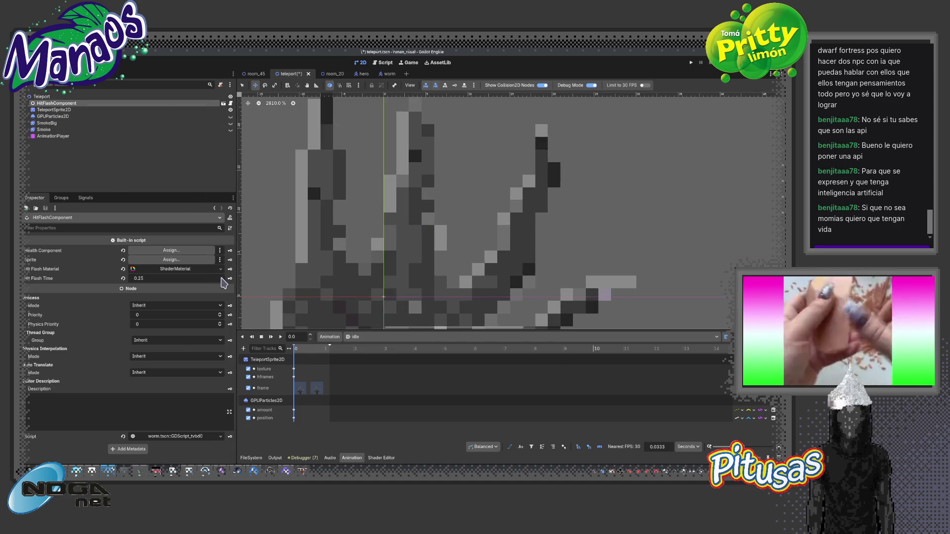
Target TeleportSprite2D, reset the health reference and Hit Flash Time to 0.05, and set Thickness to 5.195
left_click(172, 260)
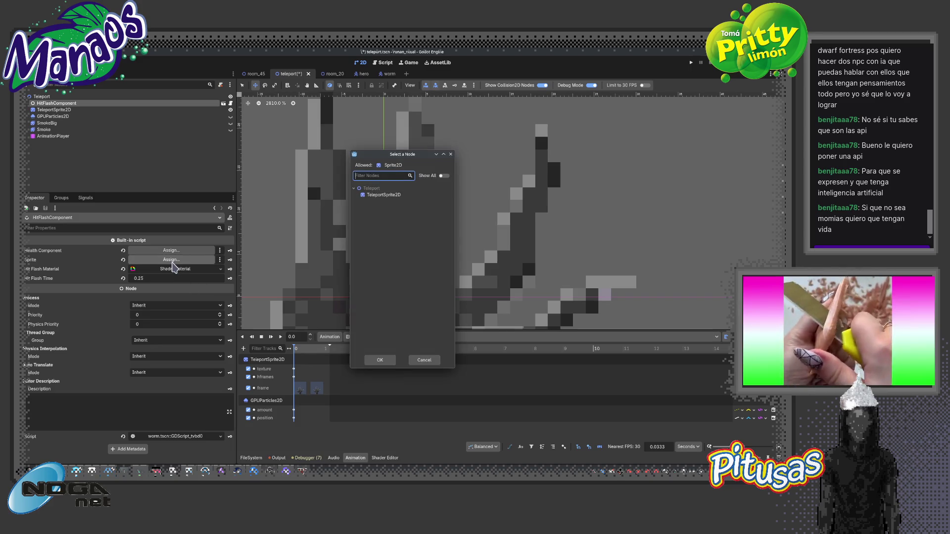
double_click(384, 195)
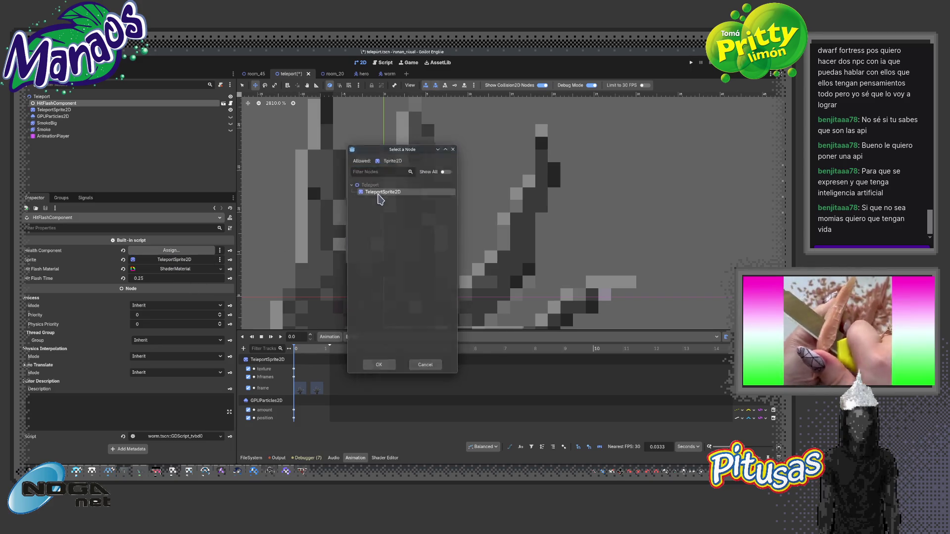
left_click(163, 251)
left_click(424, 365)
left_click(123, 251)
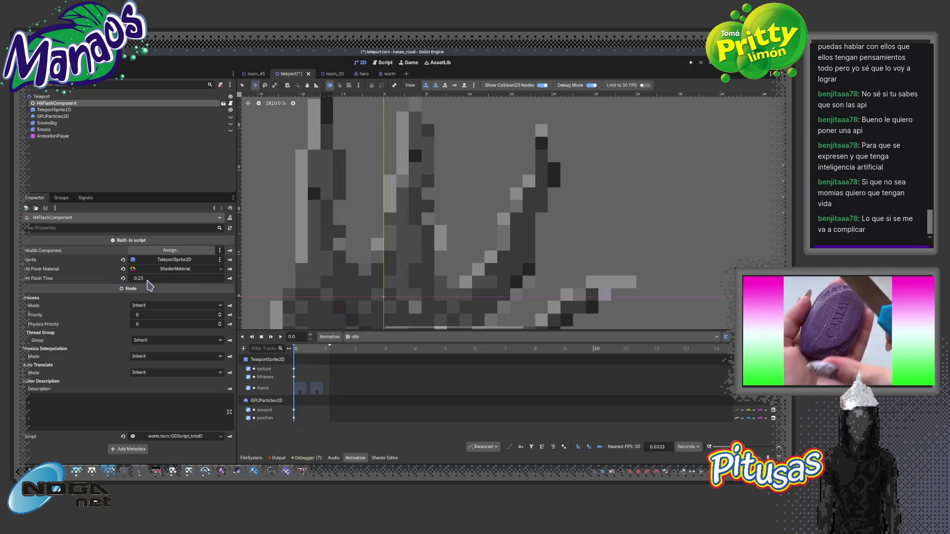
left_click(123, 278)
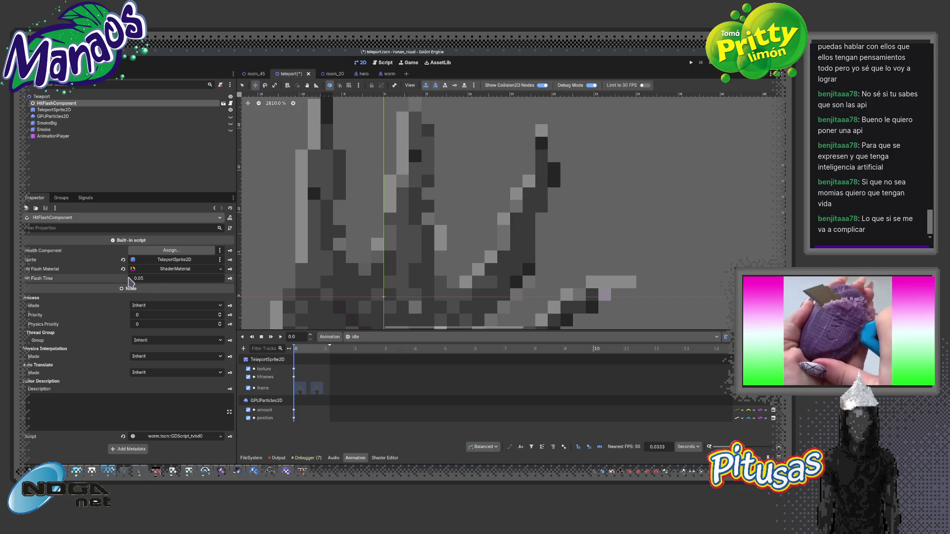
left_click(181, 270)
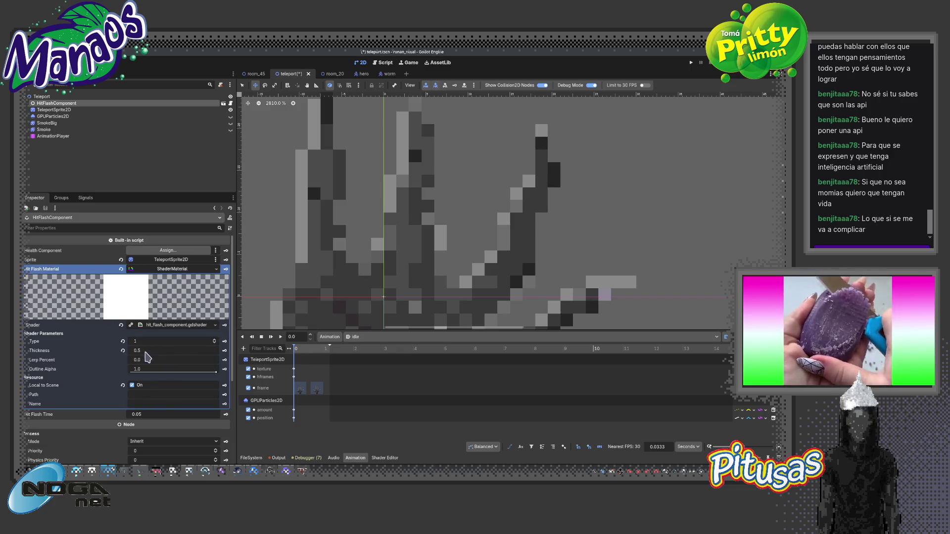
mouse_move(139, 351)
left_mouse_down()
mouse_move(163, 351)
mouse_move(158, 360)
mouse_move(155, 342)
left_mouse_up()
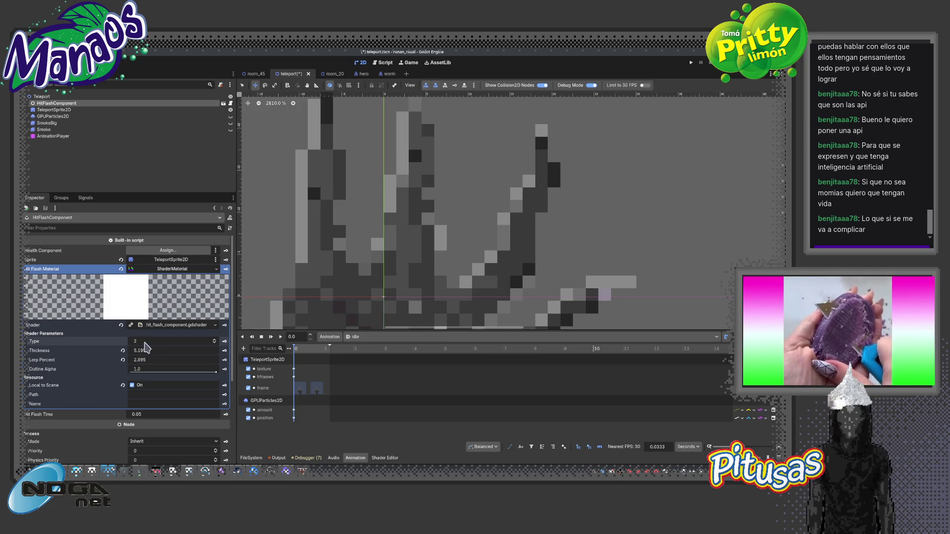
left_click(256, 74)
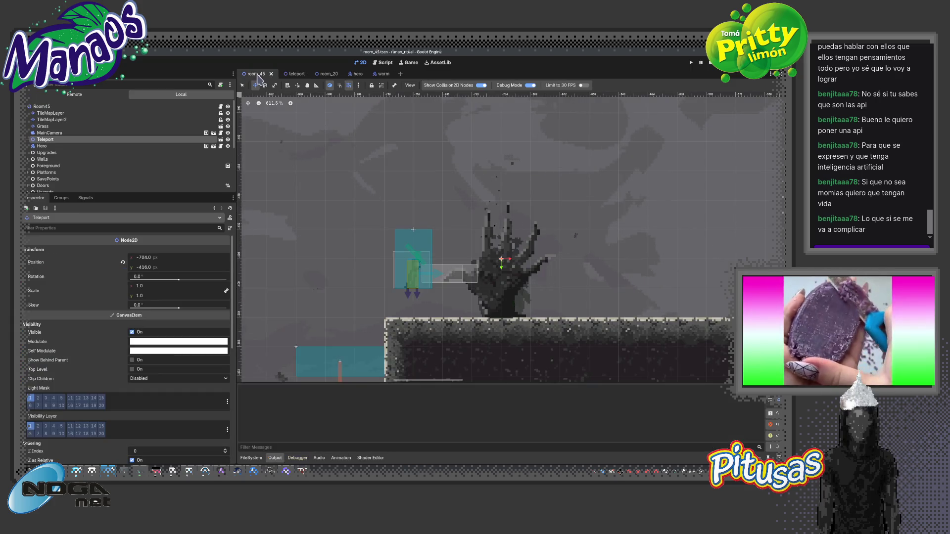
Run room_45 with F6 to test the teleport, then close the game window
key("F6")
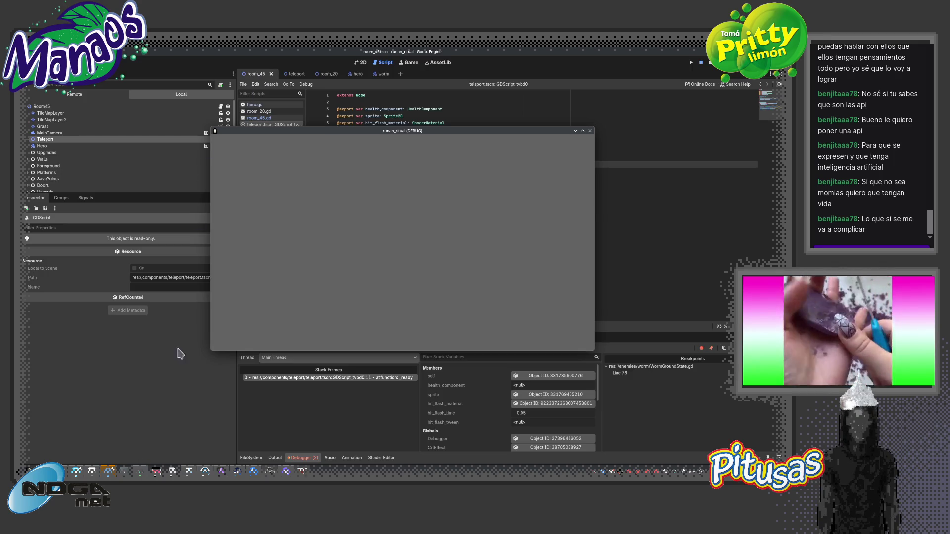
mouse_move(362, 134)
left_mouse_down()
mouse_move(297, 337)
mouse_move(264, 172)
left_mouse_up()
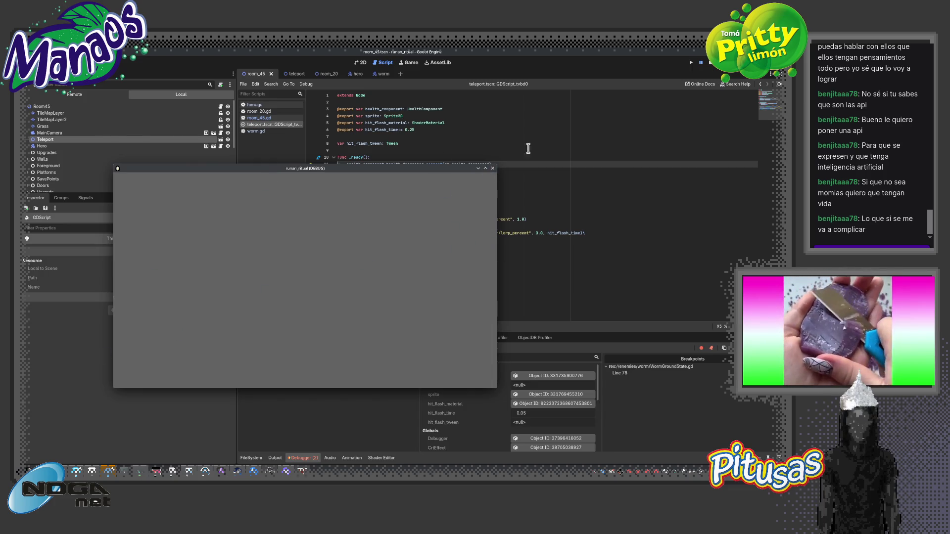
left_click(716, 67)
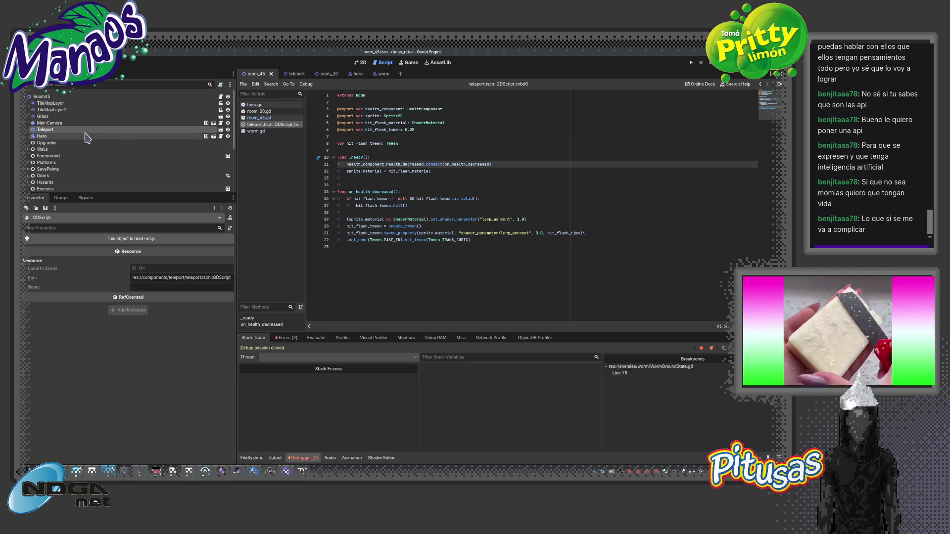
Reopen the teleport scene and delete its HitFlashComponent
left_click(220, 130)
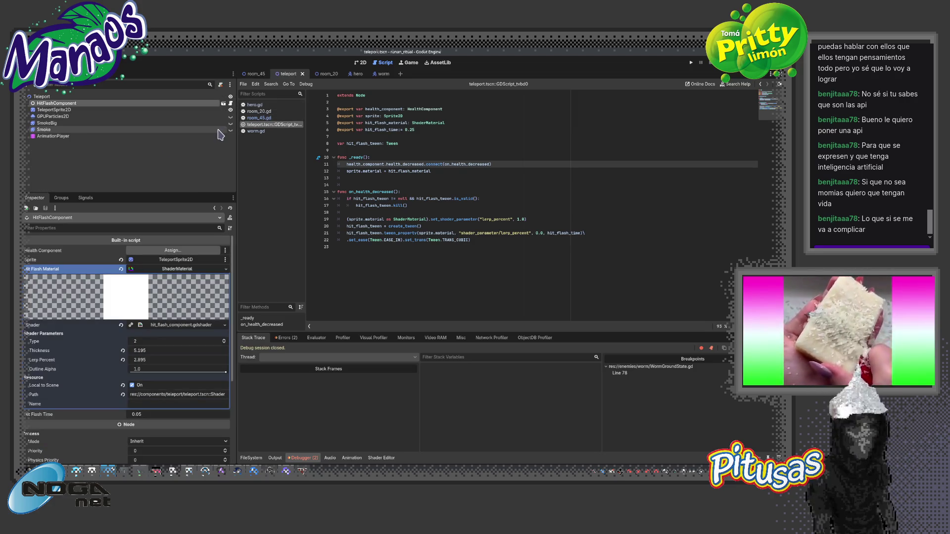
left_click(163, 109)
left_click(163, 103)
key("Delete")
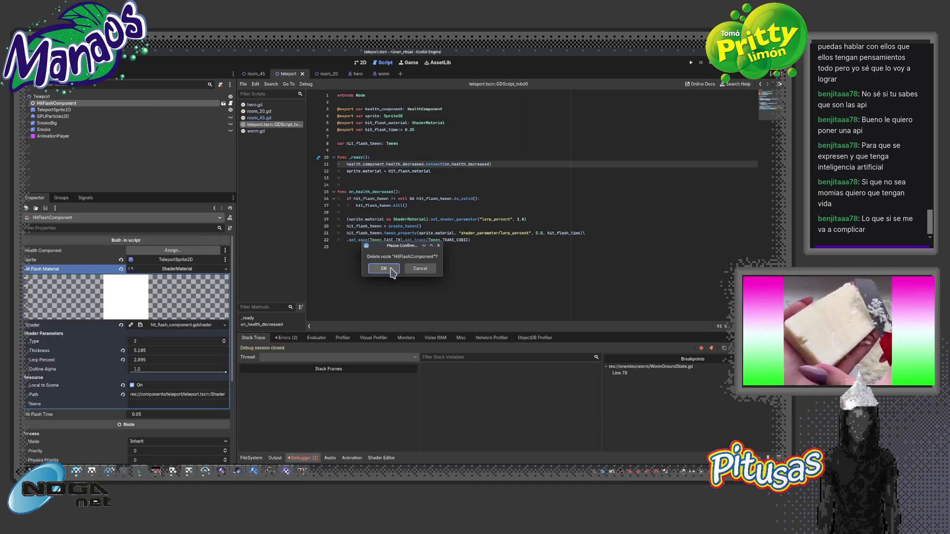
left_click(384, 268)
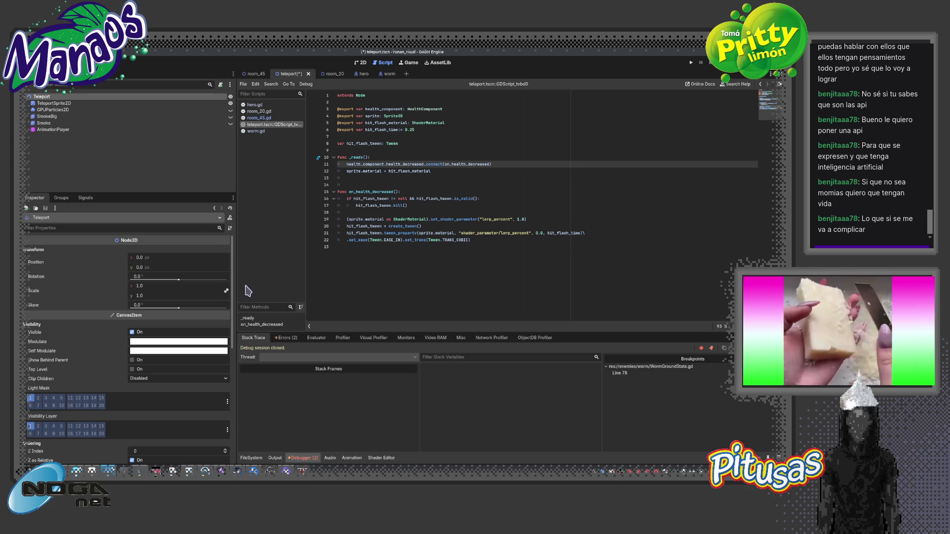
Give Teleport's material slot a new ShaderMaterial
scroll(192, 353, "down", 5)
left_click(172, 346)
left_click(175, 366)
left_click(175, 349)
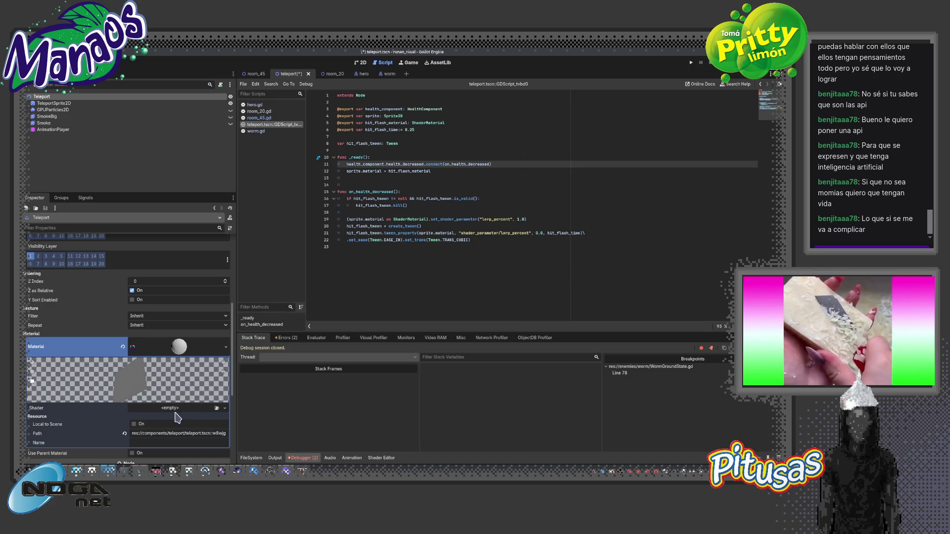
Assign hit_flash_component.gdshader as the ShaderMaterial's shader
left_click(216, 408)
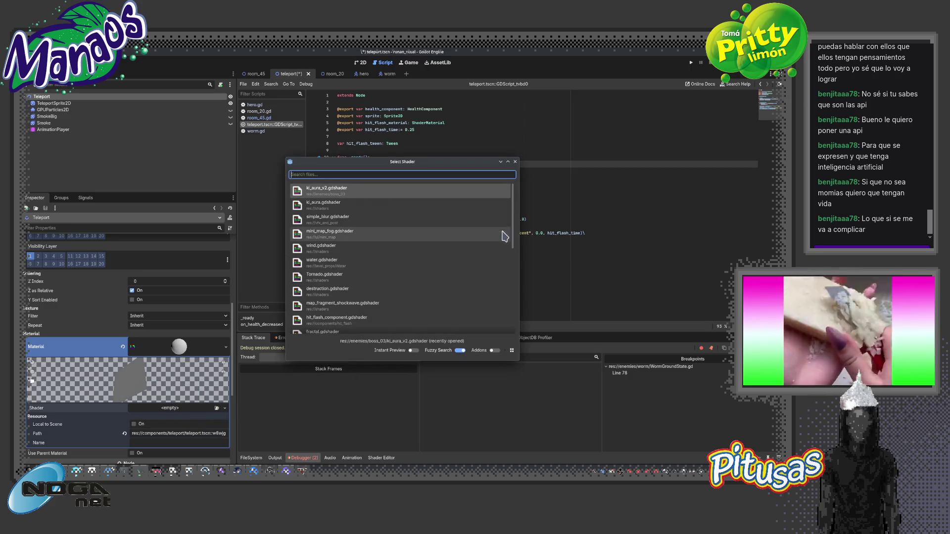
scroll(514, 231, "down", 1)
scroll(515, 231, "down", 2)
scroll(509, 240, "down", 9)
scroll(496, 302, "down", 2)
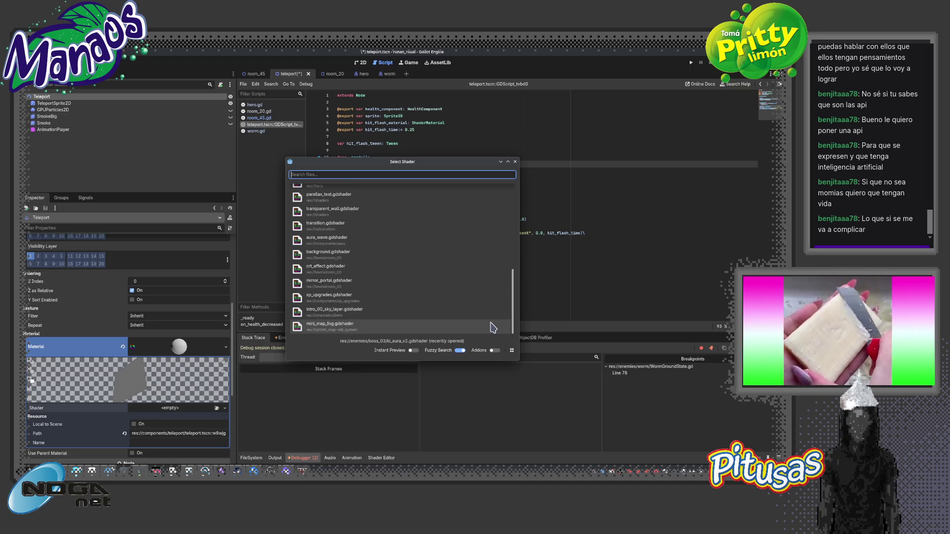
scroll(499, 297, "up", 8)
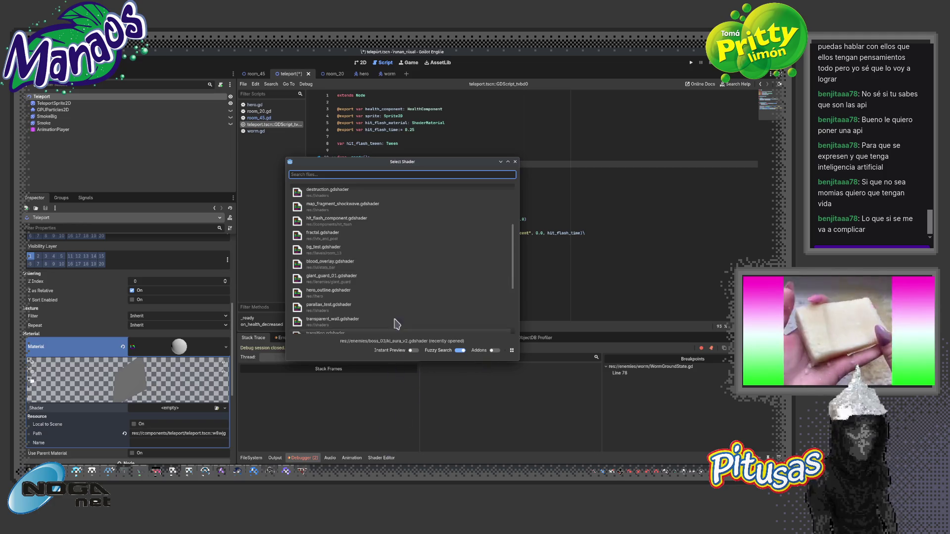
scroll(386, 263, "up", 7)
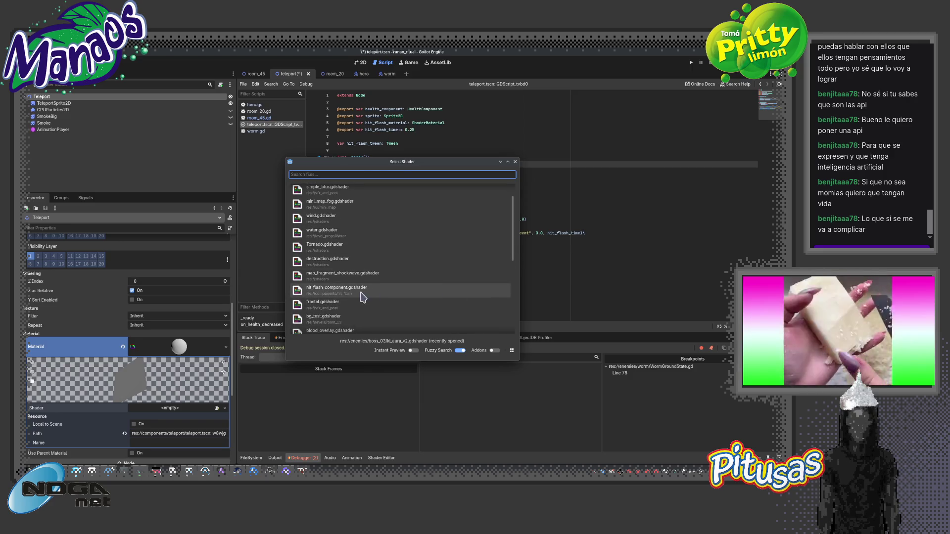
left_click(365, 293)
left_click(376, 458)
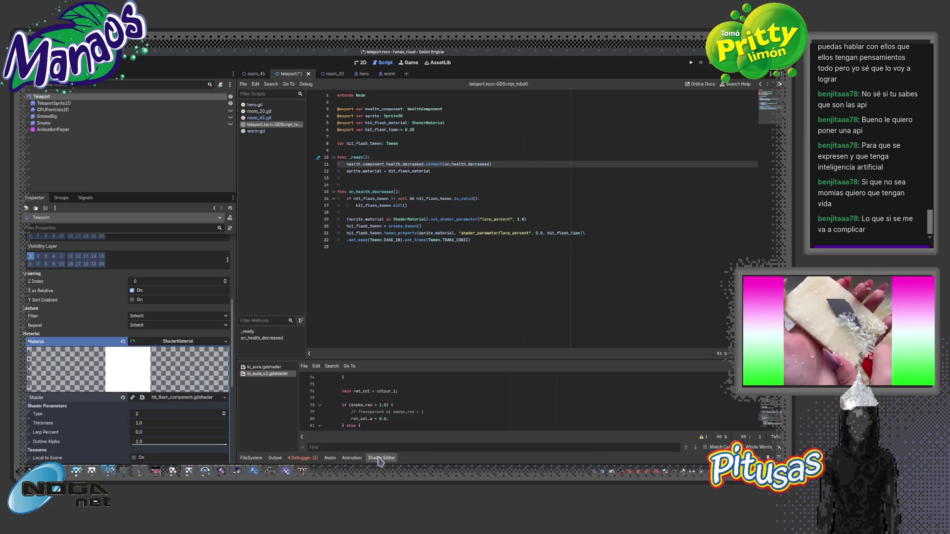
Open hit_flash_component.gdshader in an enlarged Shader Editor and scroll through its code
left_click(187, 398)
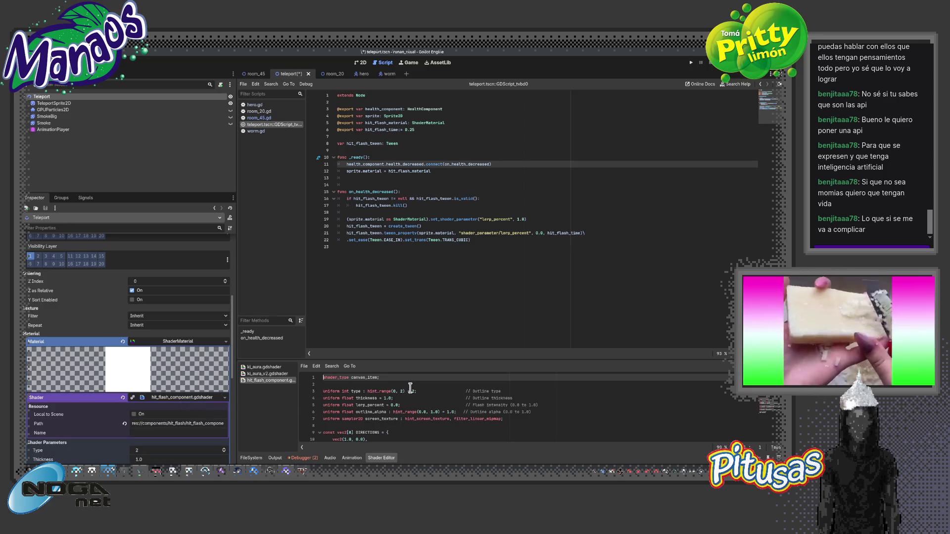
left_click_drag(514, 358, 512, 200)
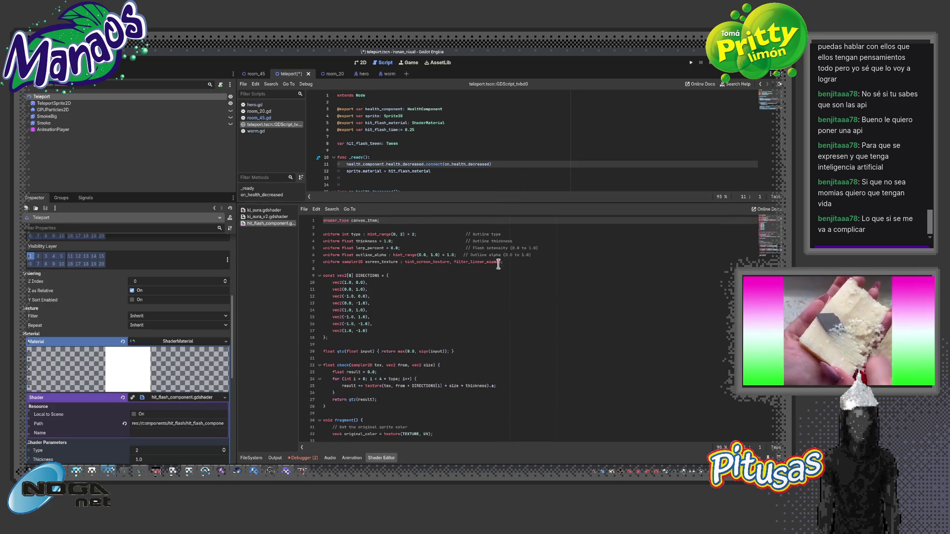
left_click(482, 350)
scroll(482, 351, "down", 5)
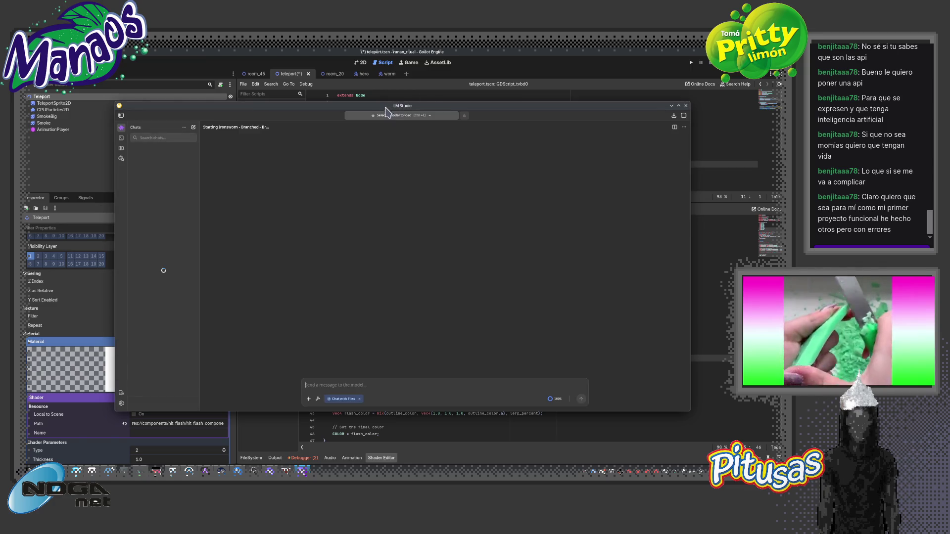
Load the Gemma 4 31B model in LM Studio and switch back to Godot
left_click(388, 115)
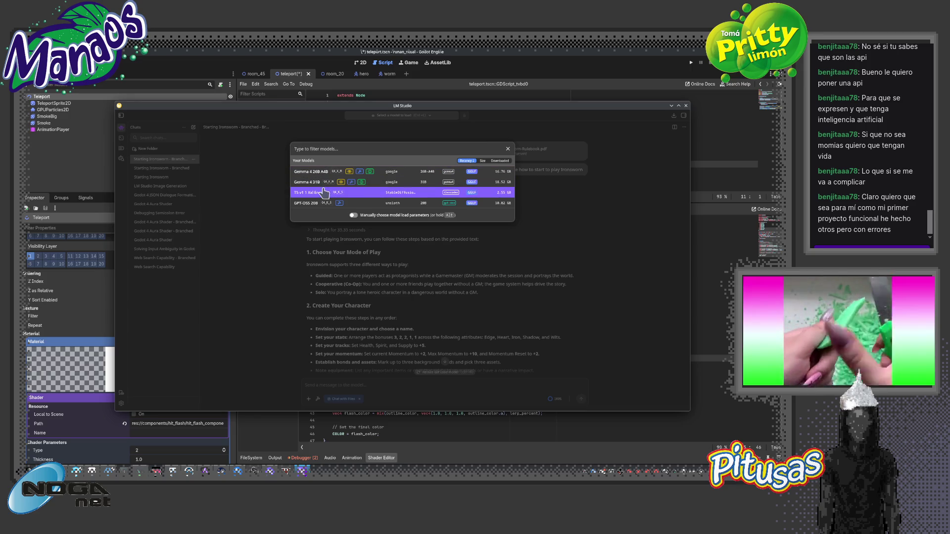
left_click(347, 181)
key("alt+Tab")
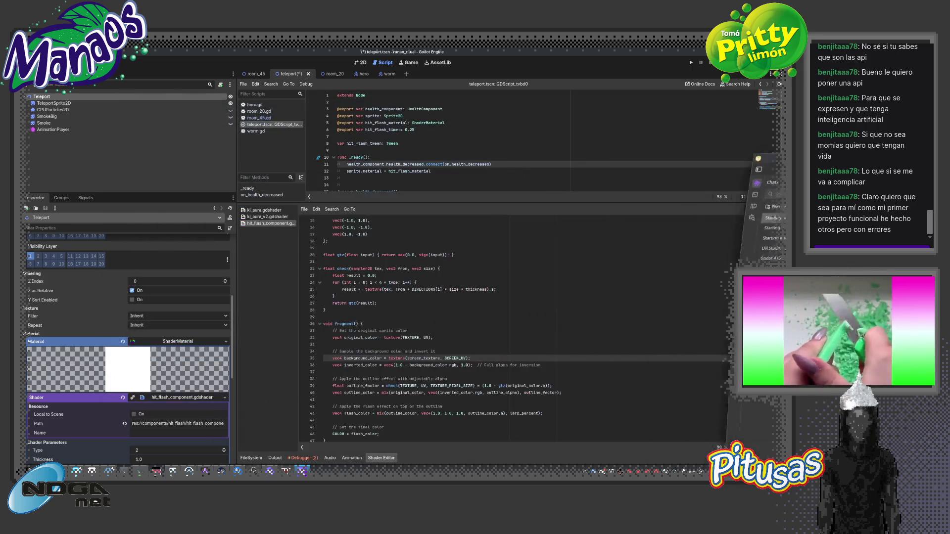
Enlarge the shader editor, select all the shader code, then clear the Teleport material's Shader slot
left_click_drag(391, 203, 393, 147)
scroll(414, 288, "up", 5)
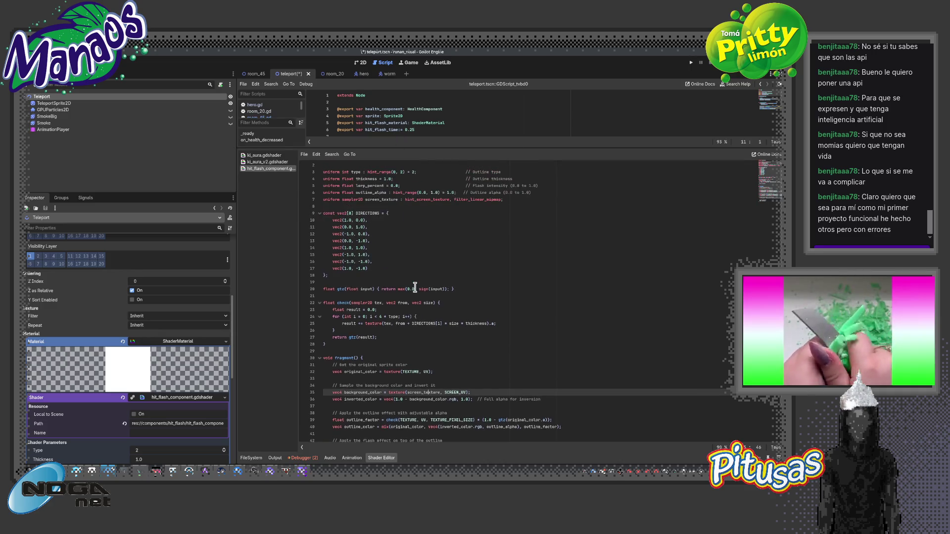
scroll(414, 287, "down", 2)
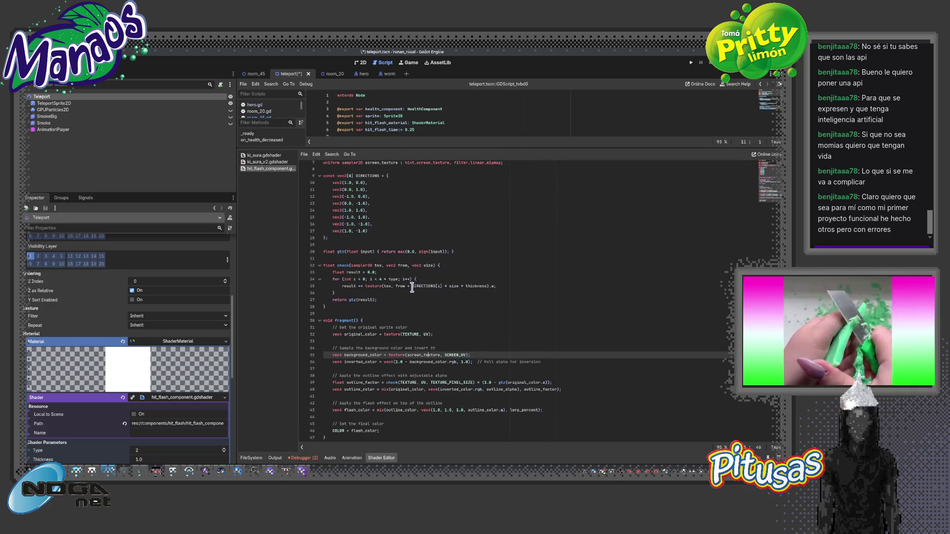
key("ctrl+a")
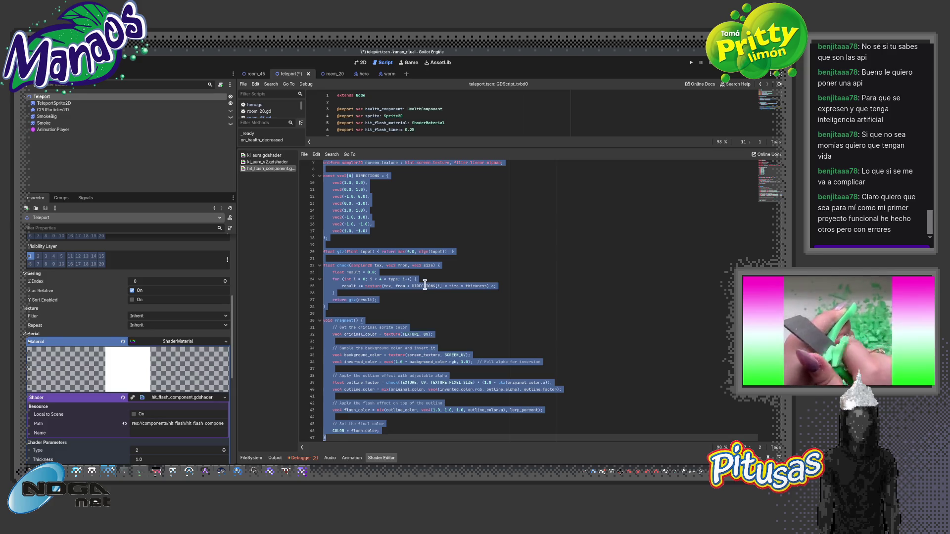
left_click(423, 286)
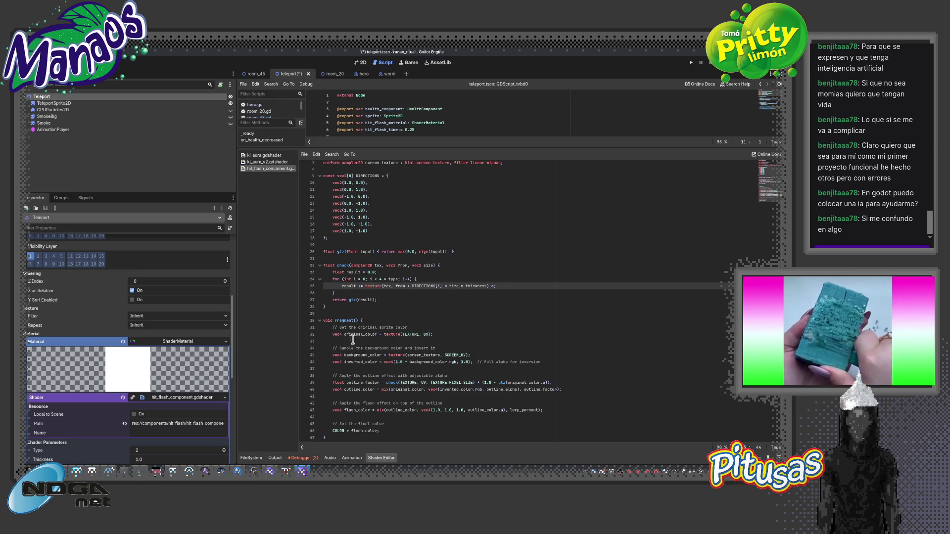
left_click(124, 398)
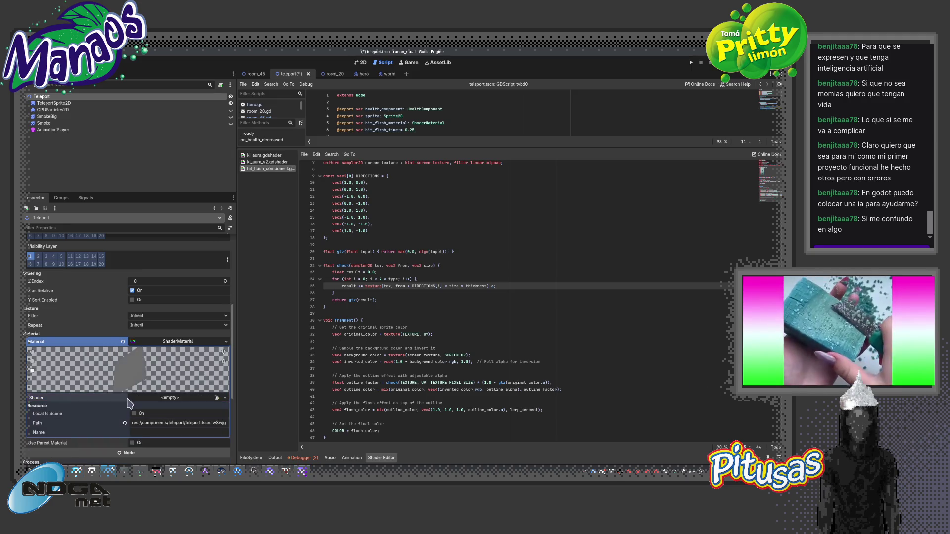
Create res://shaders/outline.gdshader as the Teleport material's shader and select its template code
left_click(188, 409)
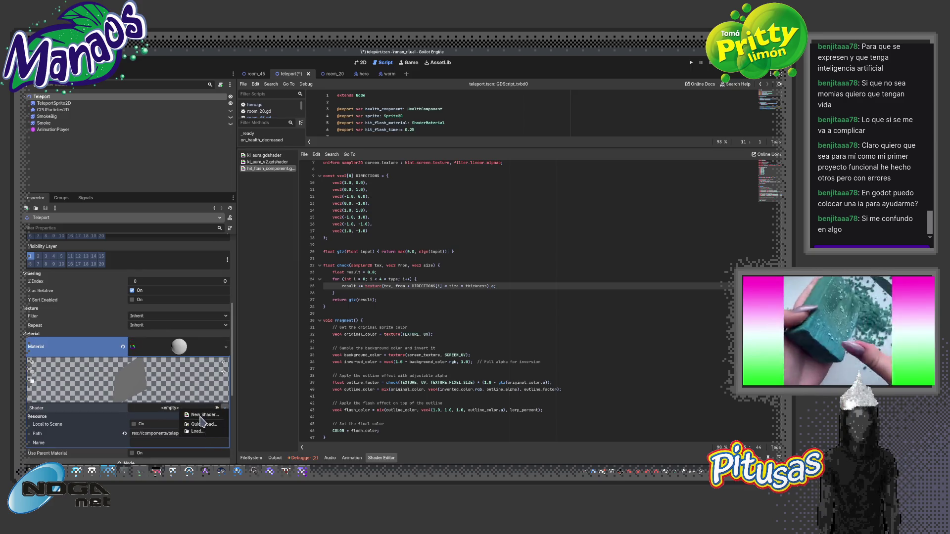
left_click(202, 415)
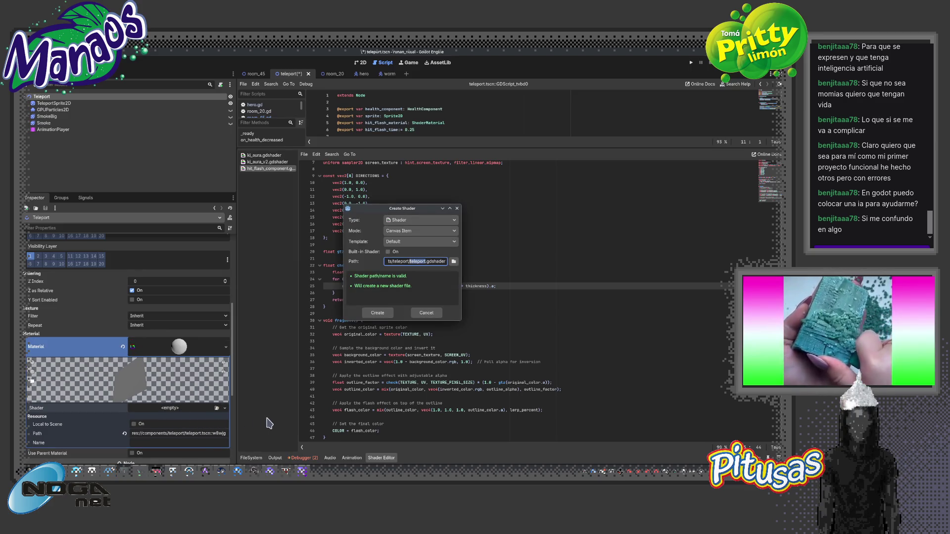
left_click(453, 261)
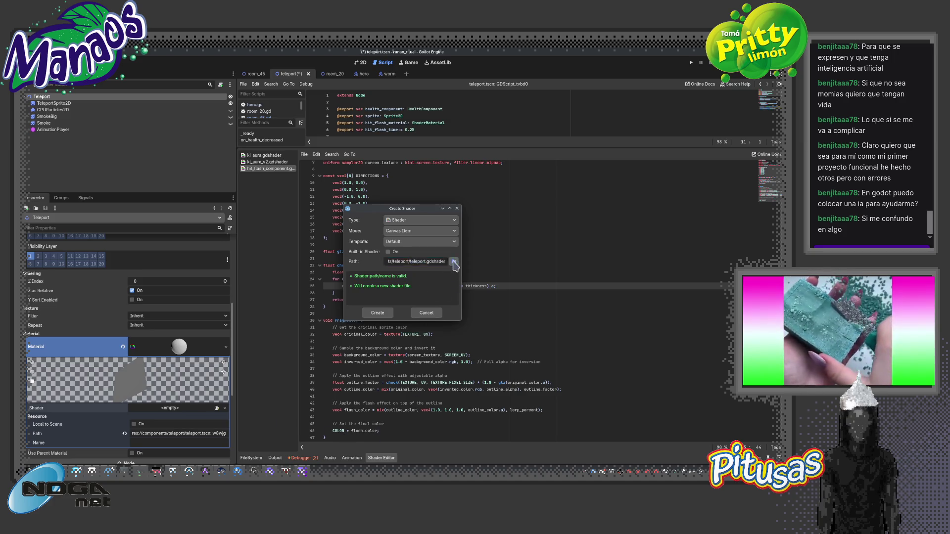
scroll(289, 285, "down", 1)
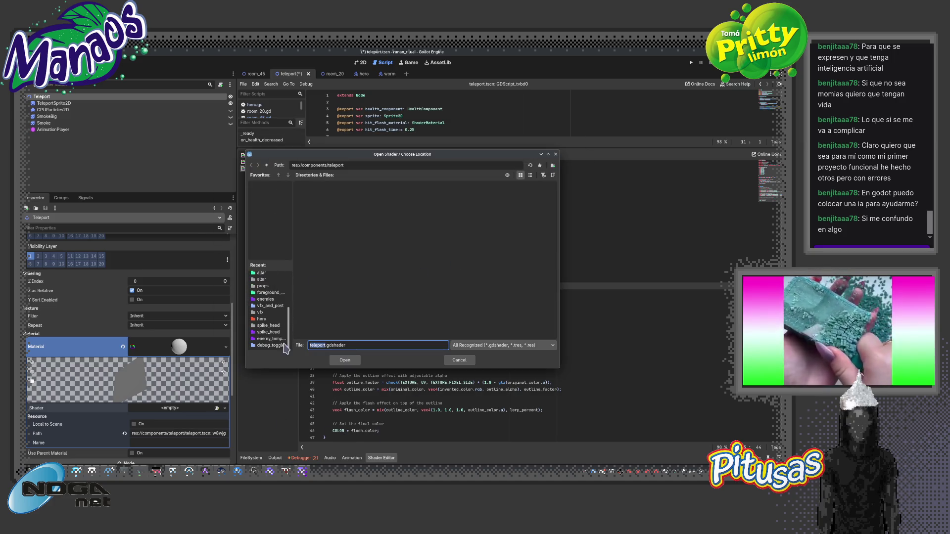
left_click(267, 165)
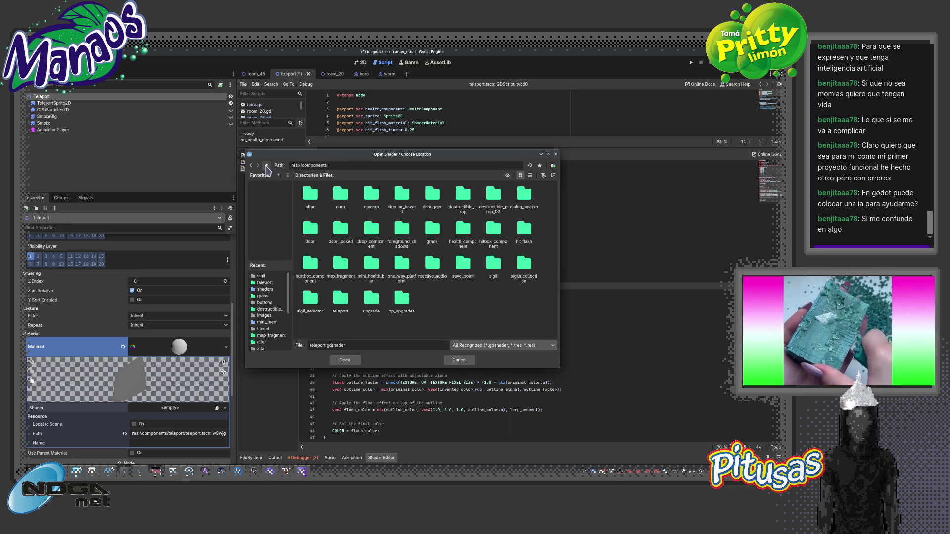
double_click(401, 223)
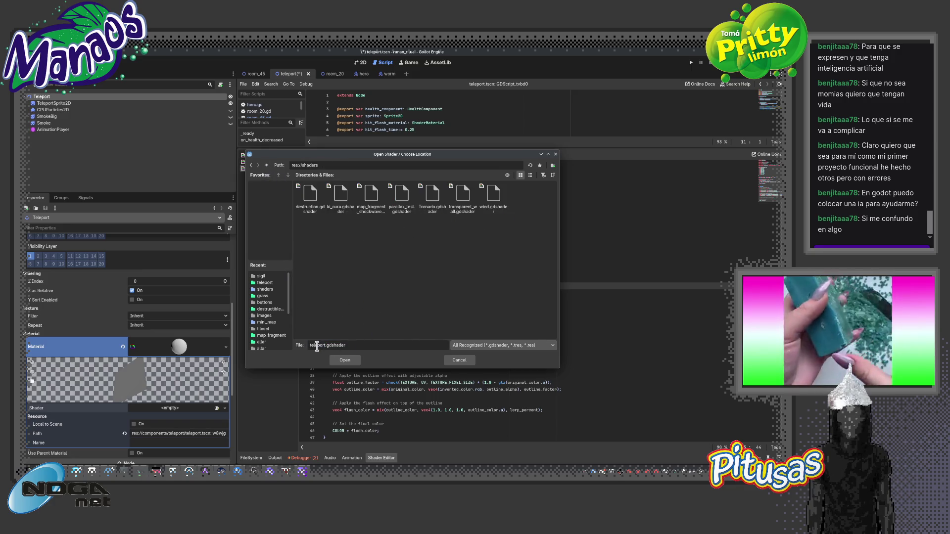
type("outline")
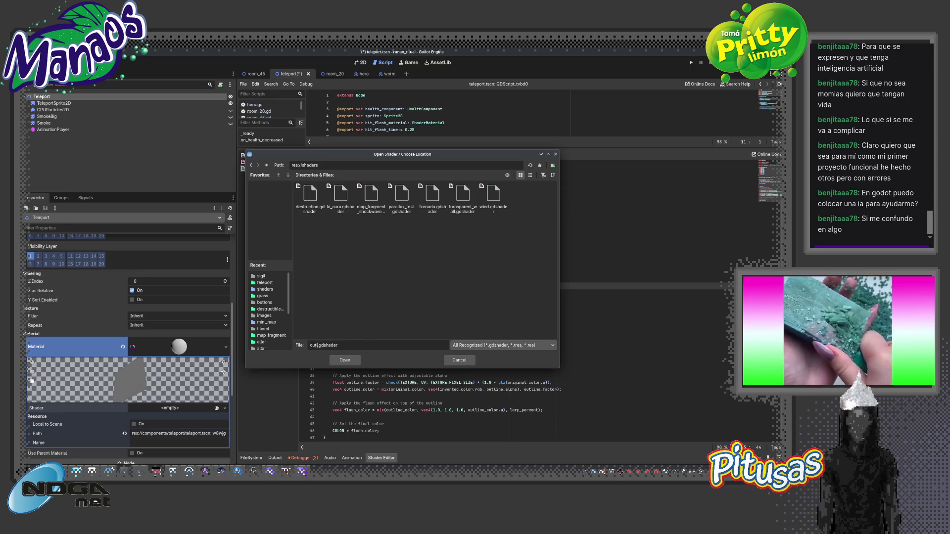
left_click(345, 360)
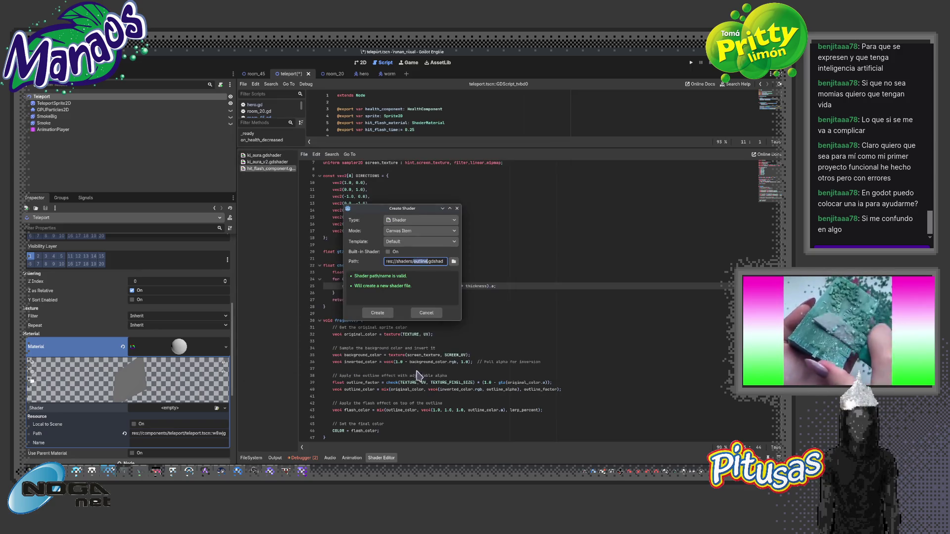
key("Return")
key("ctrl+a")
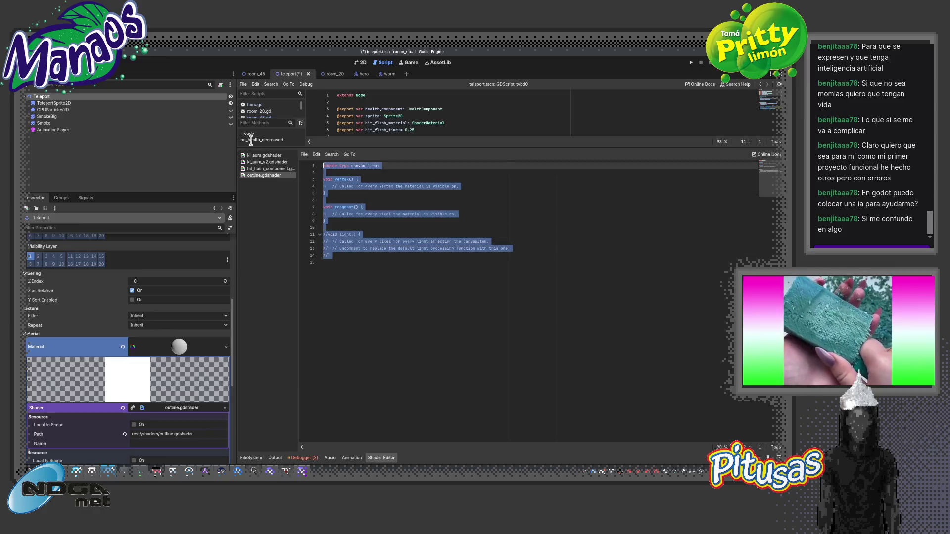
Paste the outline shader code, then view its parameters in 2D and select TeleportSprite2D
key("ctrl+v")
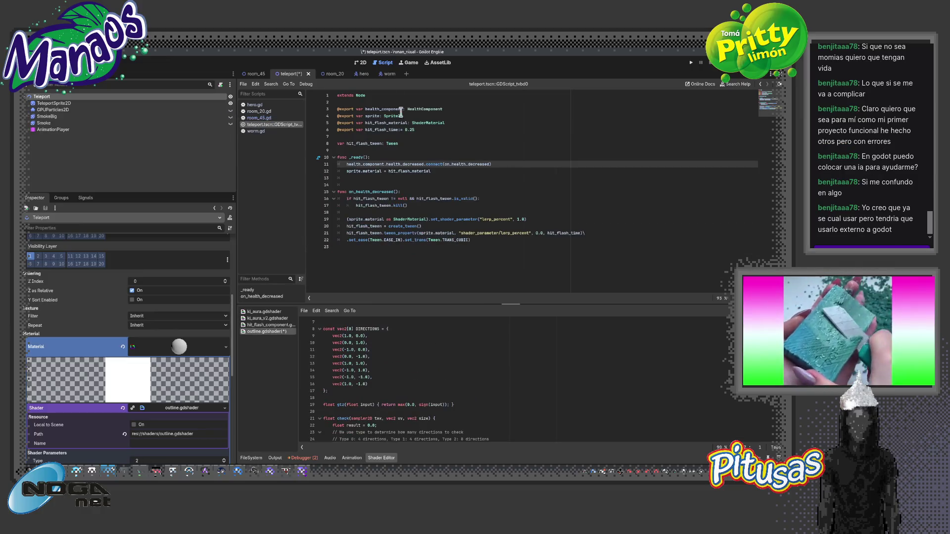
left_click(359, 63)
scroll(382, 211, "down", 5)
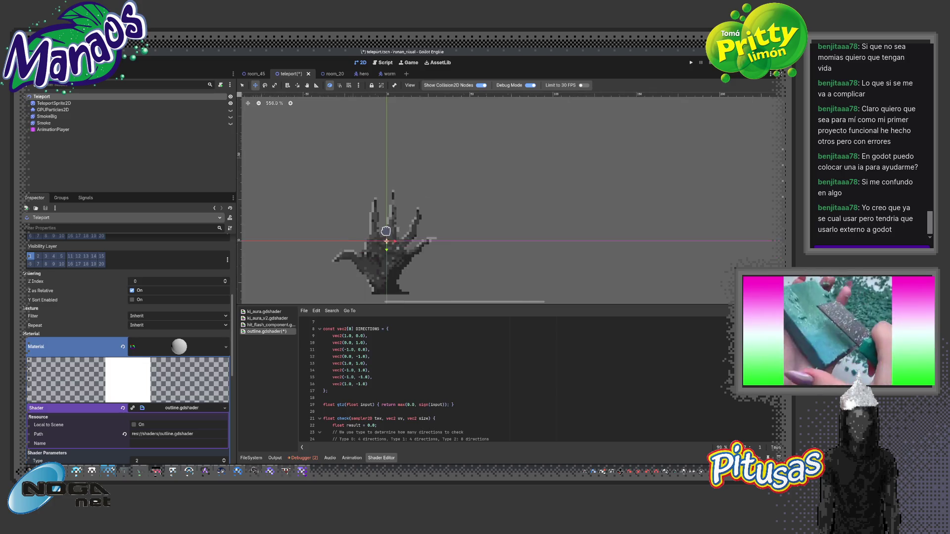
left_click(178, 417)
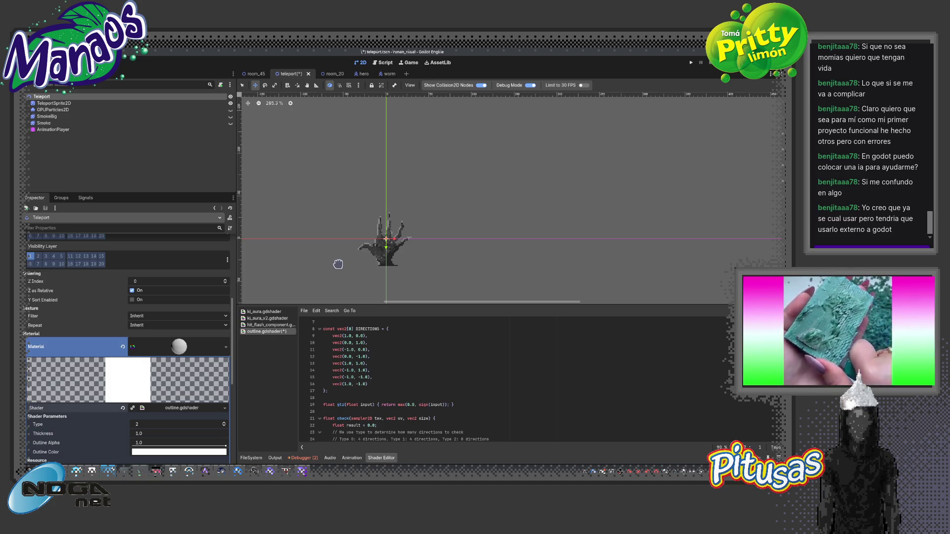
scroll(114, 324, "up", 5)
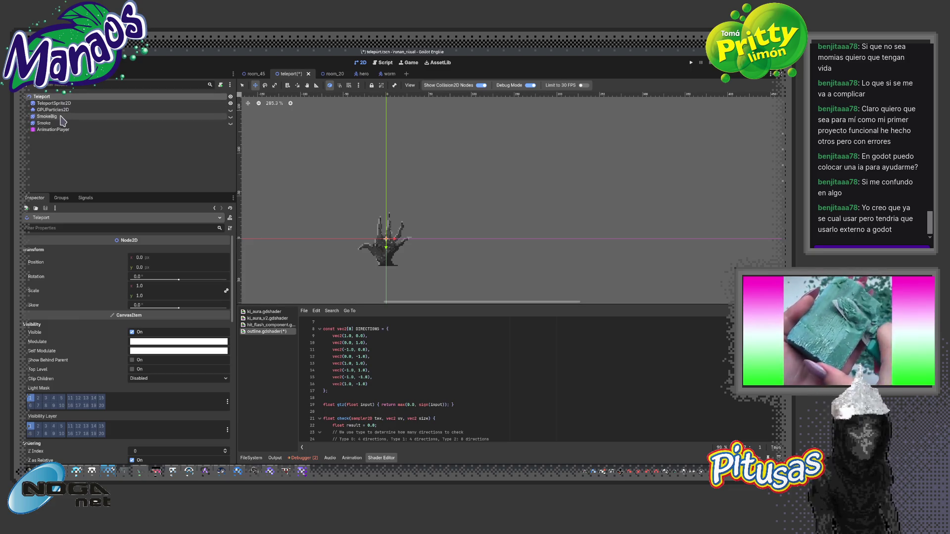
scroll(105, 326, "down", 5)
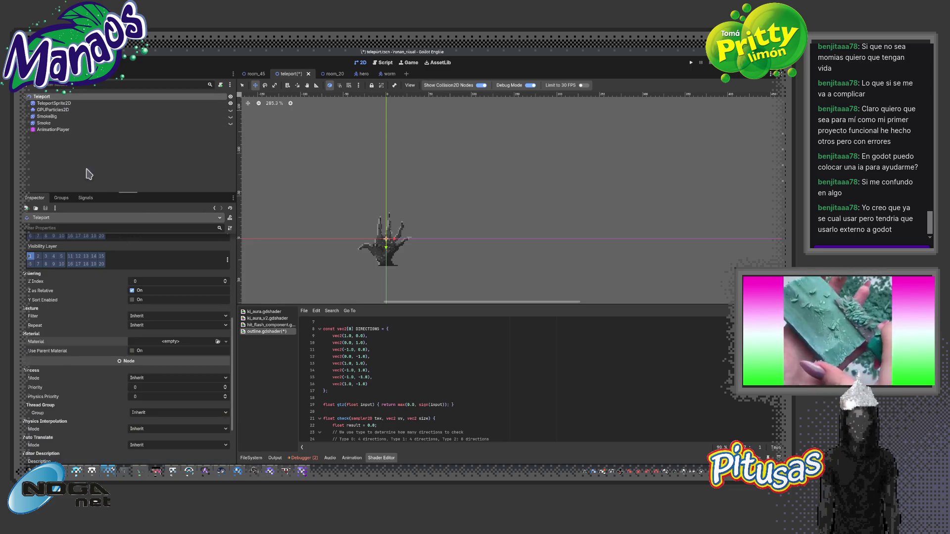
left_click(59, 103)
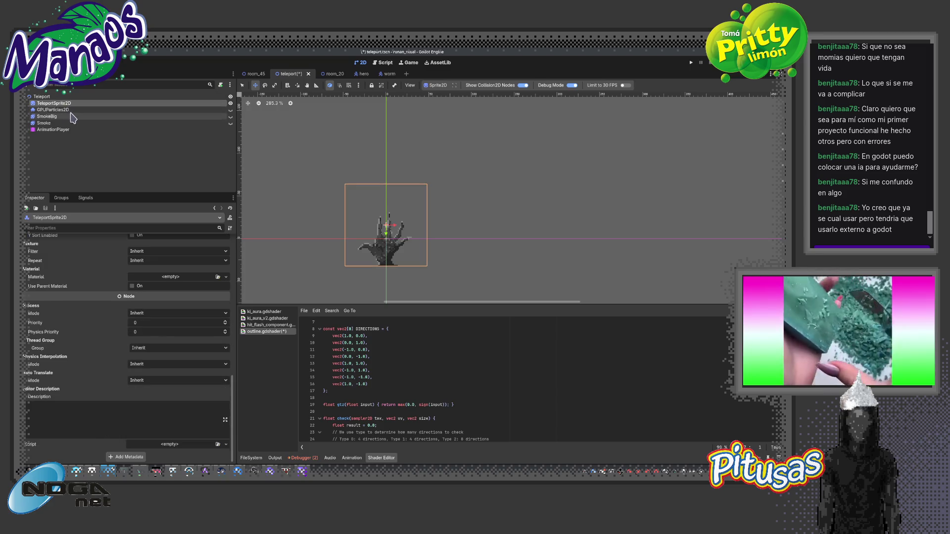
Give TeleportSprite2D a new ShaderMaterial using outline.gdshader, found by searching 'out'
left_click(183, 277)
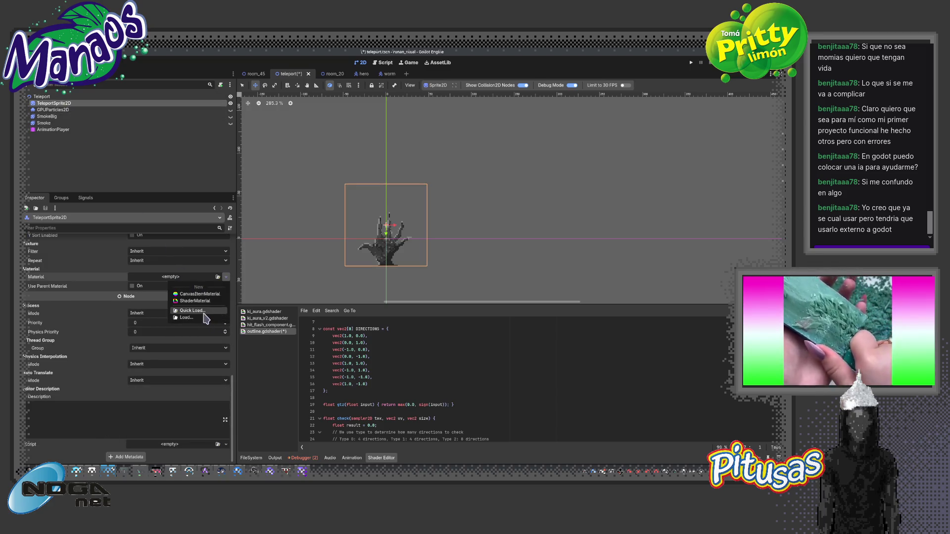
left_click(204, 317)
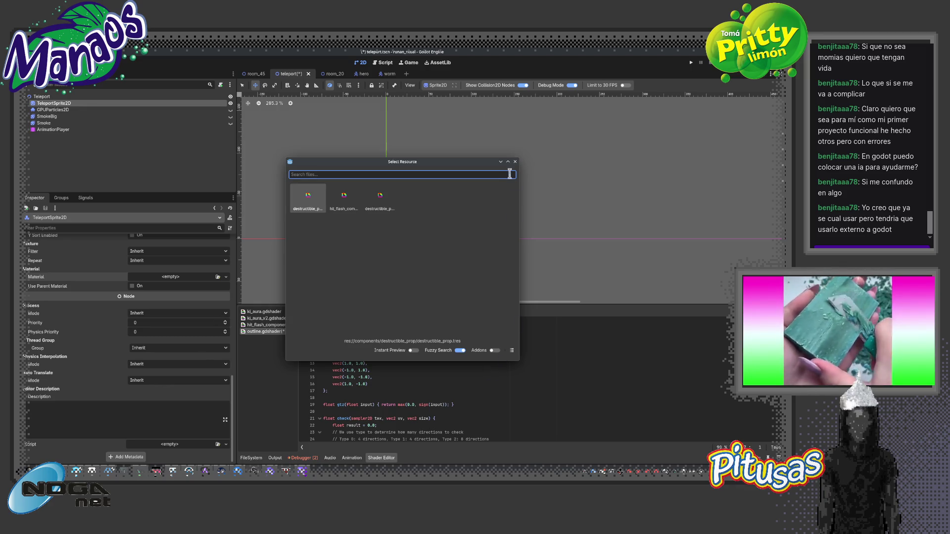
left_click(514, 163)
left_click(197, 276)
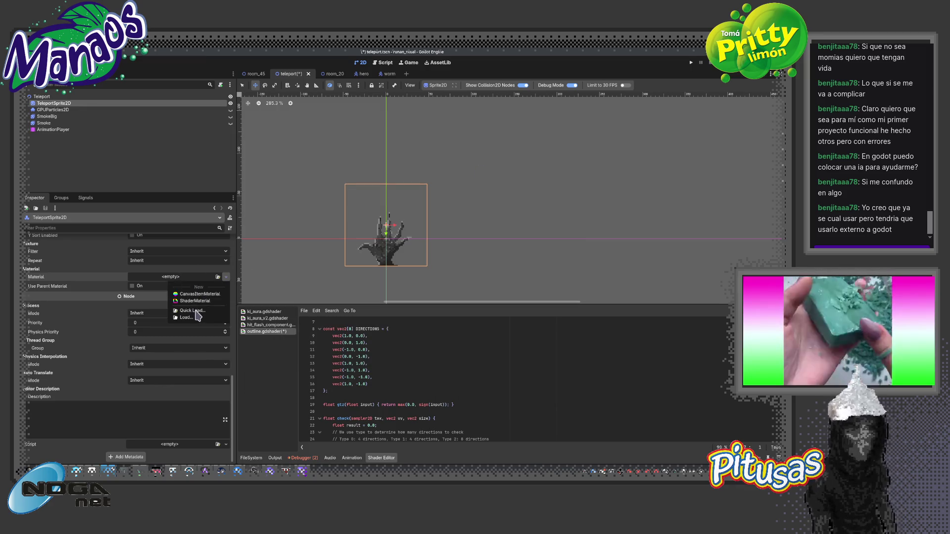
left_click(195, 301)
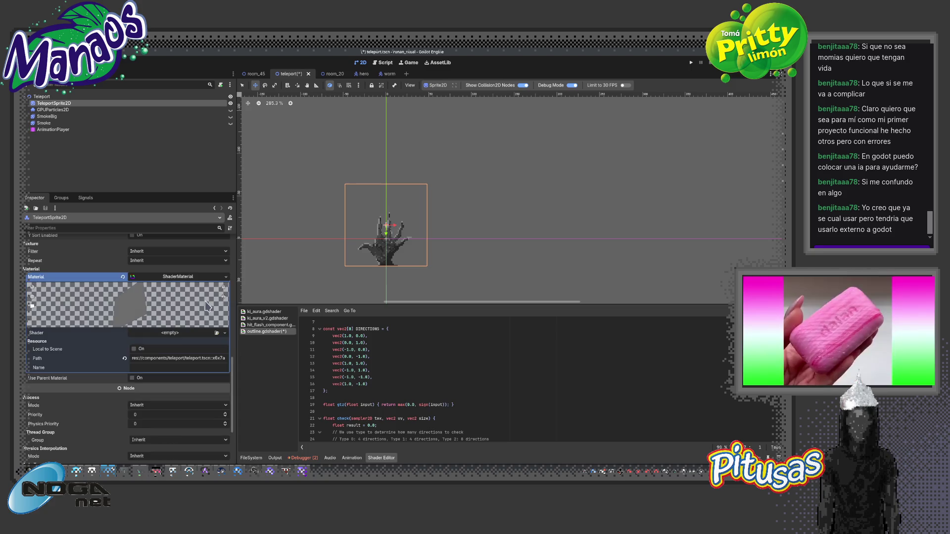
left_click(180, 345)
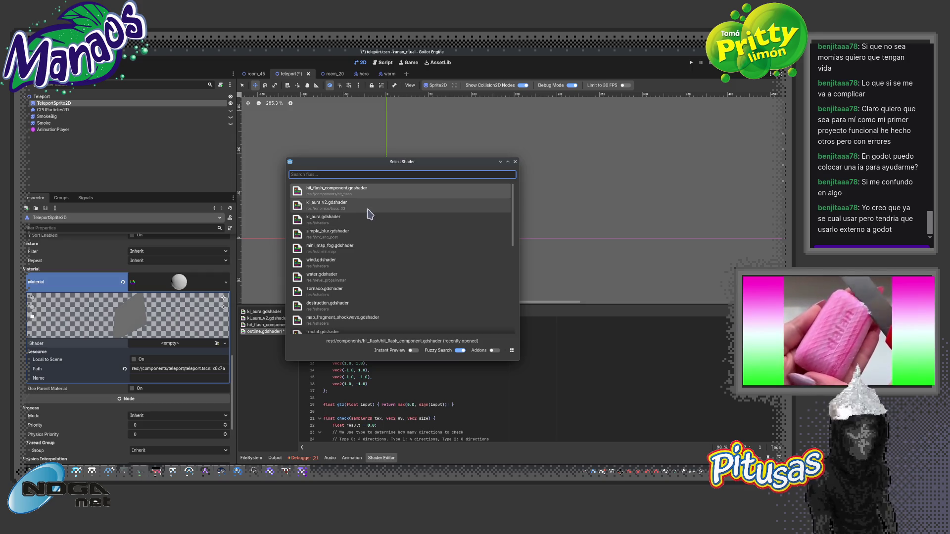
type("out")
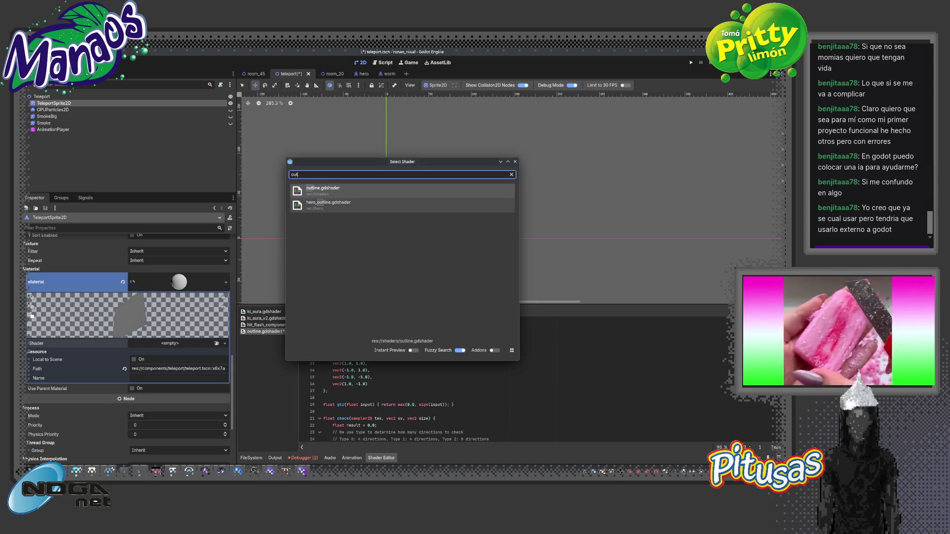
key("Return")
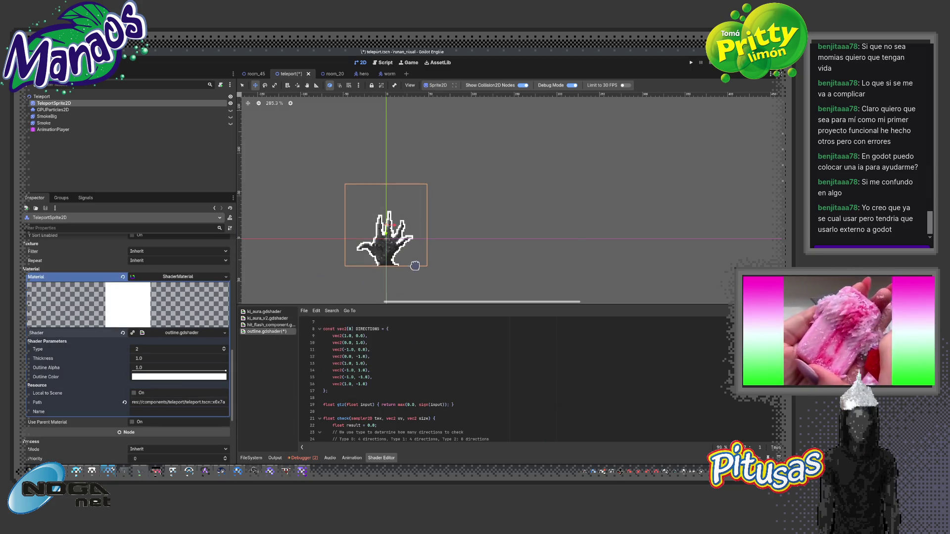
scroll(408, 252, "up", 5)
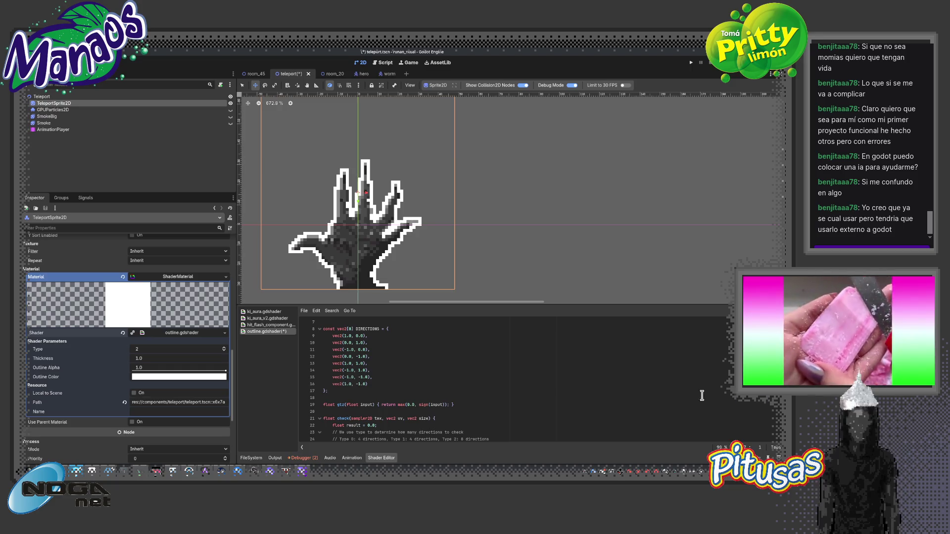
Try different outline Thickness and Outline Alpha values, then reset Thickness to 1.0
left_click_drag(155, 359, 242, 360)
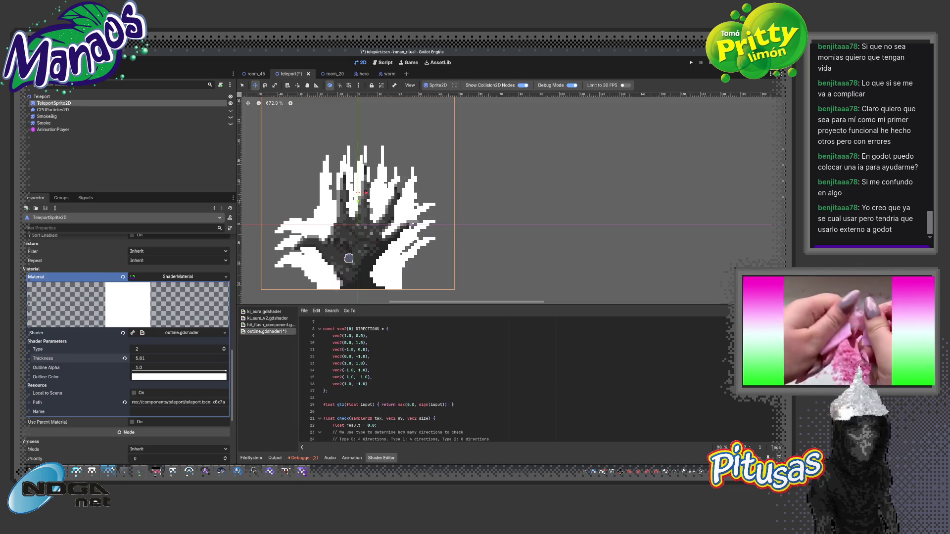
left_click(124, 359)
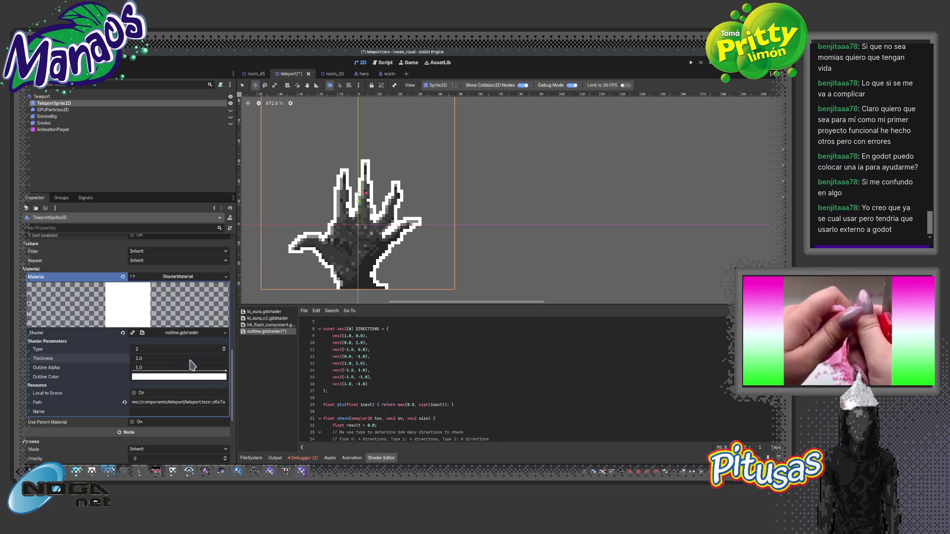
mouse_move(225, 370)
left_mouse_down()
mouse_move(144, 375)
mouse_move(235, 382)
left_mouse_up()
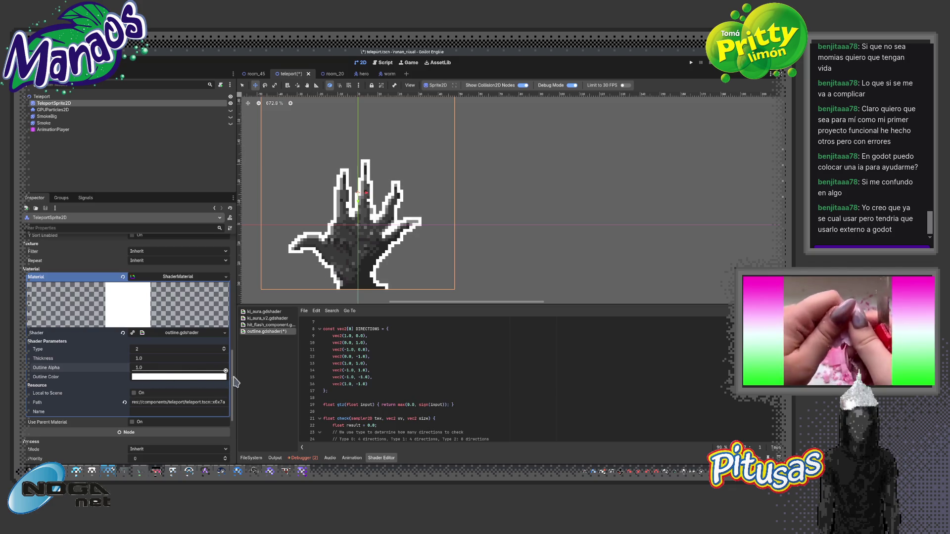
left_click_drag(196, 358, 175, 358)
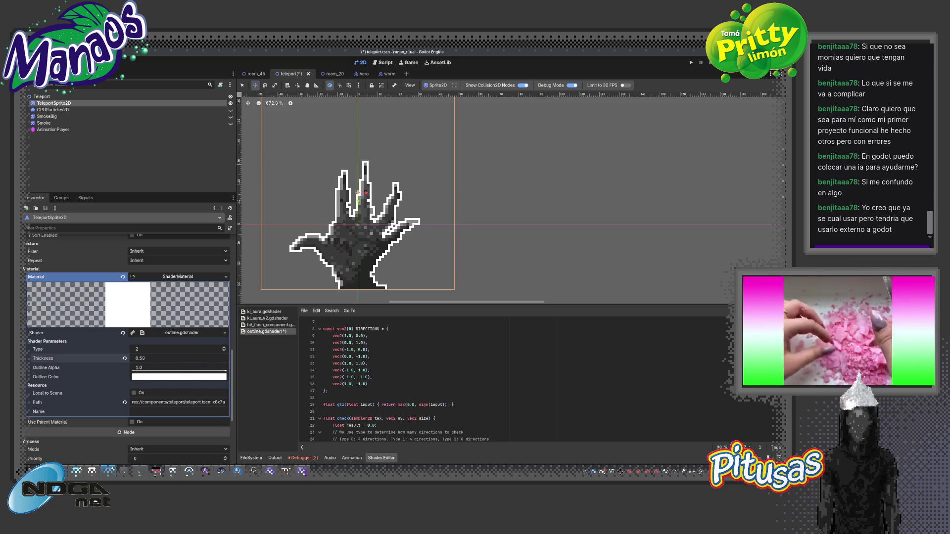
scroll(413, 234, "up", 3)
left_click(125, 359)
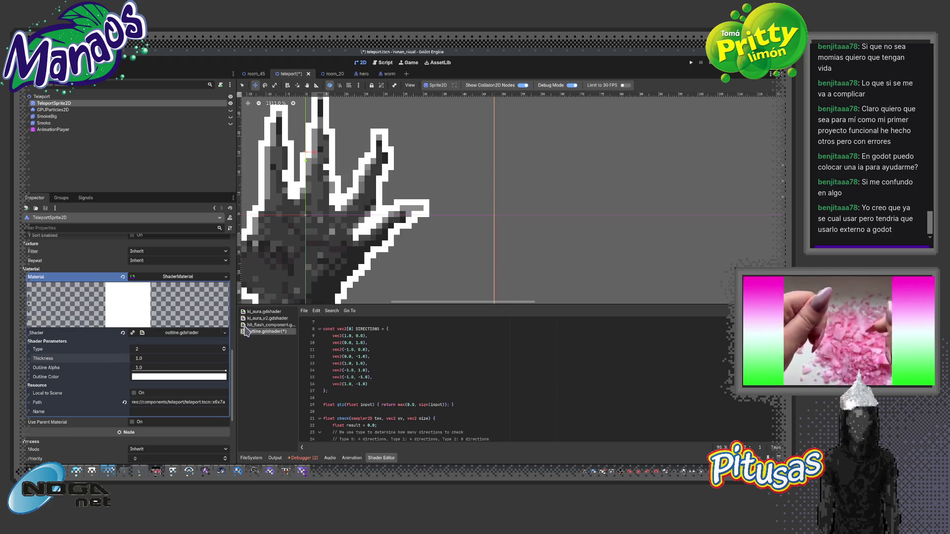
scroll(358, 229, "down", 2)
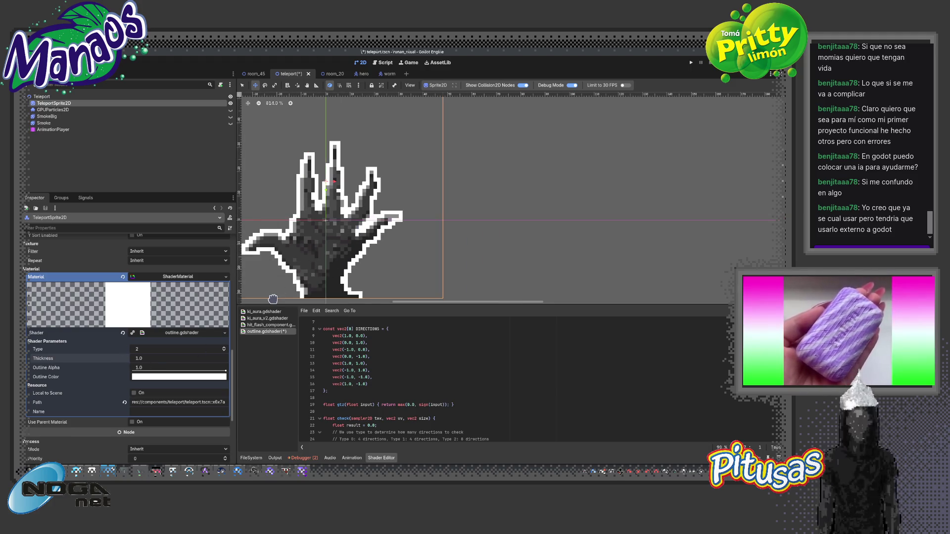
Lower the Outline Color's opacity so the outline becomes translucent white
left_click(179, 377)
mouse_move(194, 331)
left_mouse_down()
mouse_move(156, 331)
mouse_move(169, 331)
left_mouse_up()
left_click(88, 369)
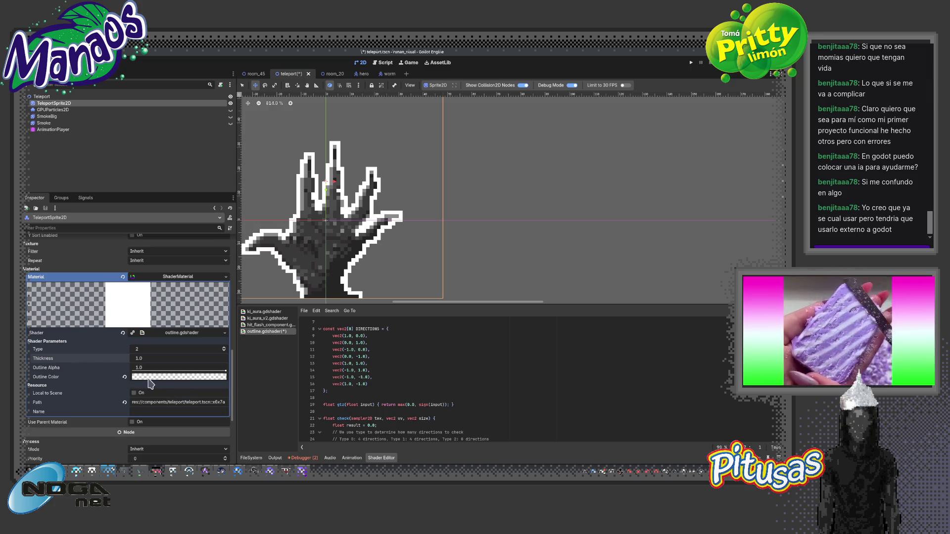
mouse_move(143, 382)
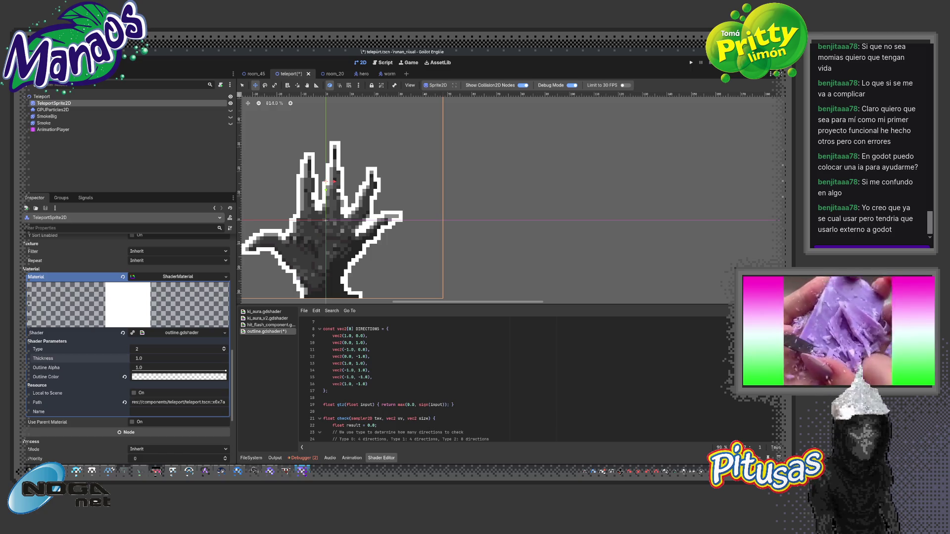
left_click_drag(444, 303, 445, 359)
scroll(438, 310, "down", 5)
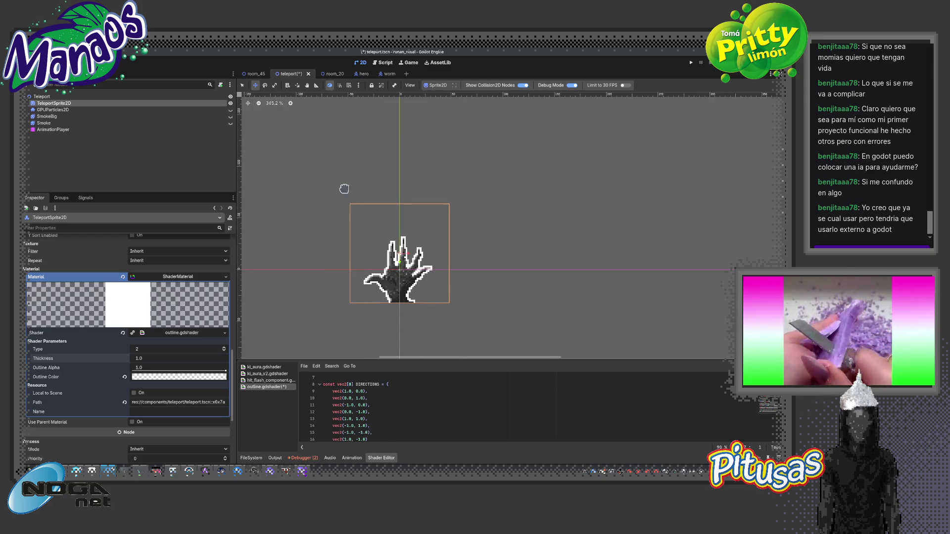
Save the scene, then set the outline shader to Type 0 with Thickness back at 1.0
key("ctrl+s")
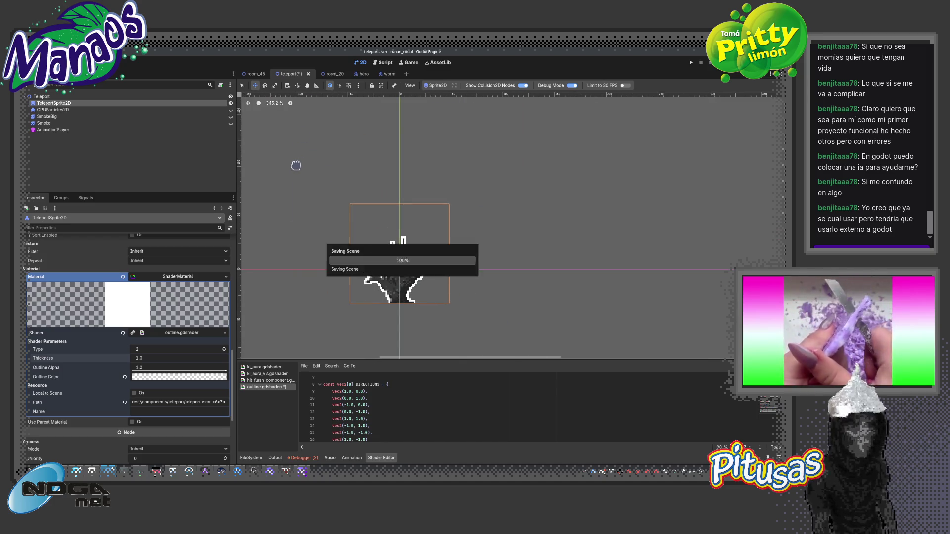
left_click(179, 360)
type("fa")
key("Return")
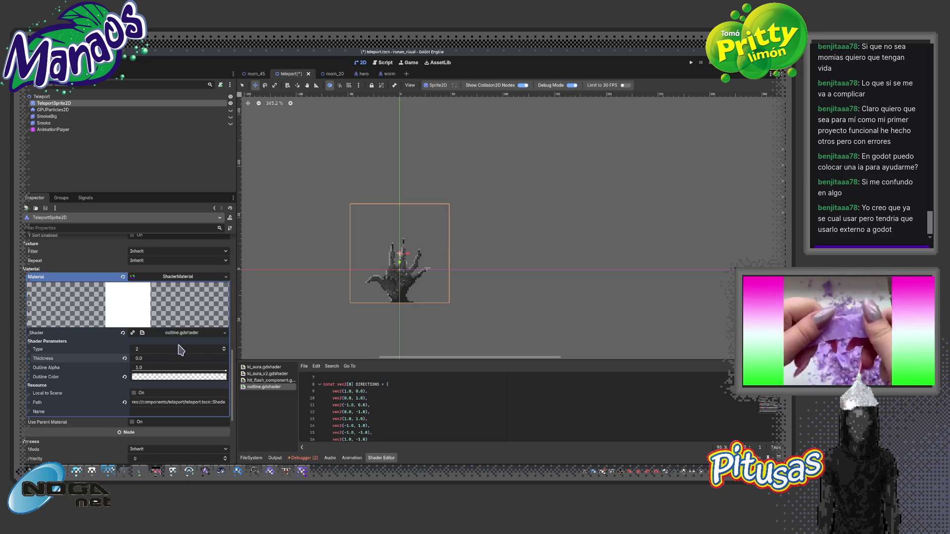
left_click(171, 358)
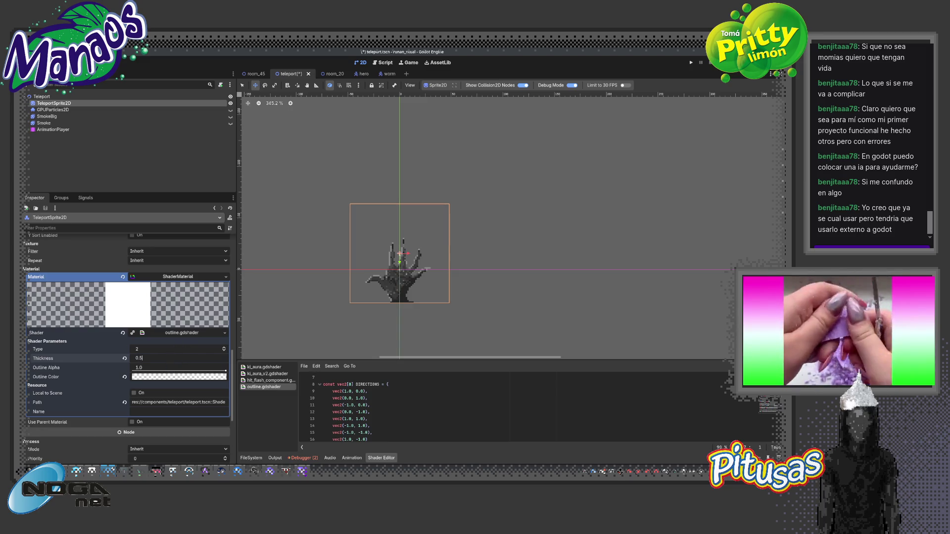
key("Return")
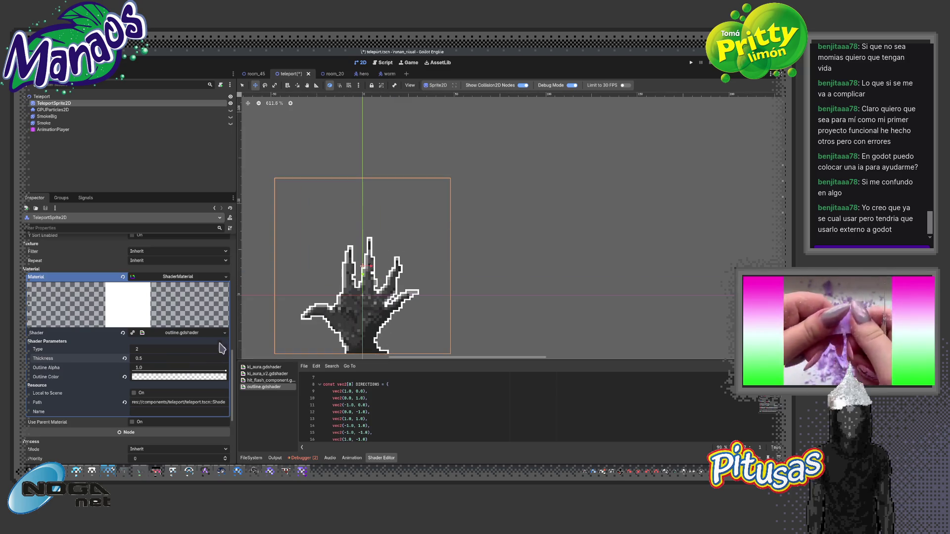
left_click(224, 350)
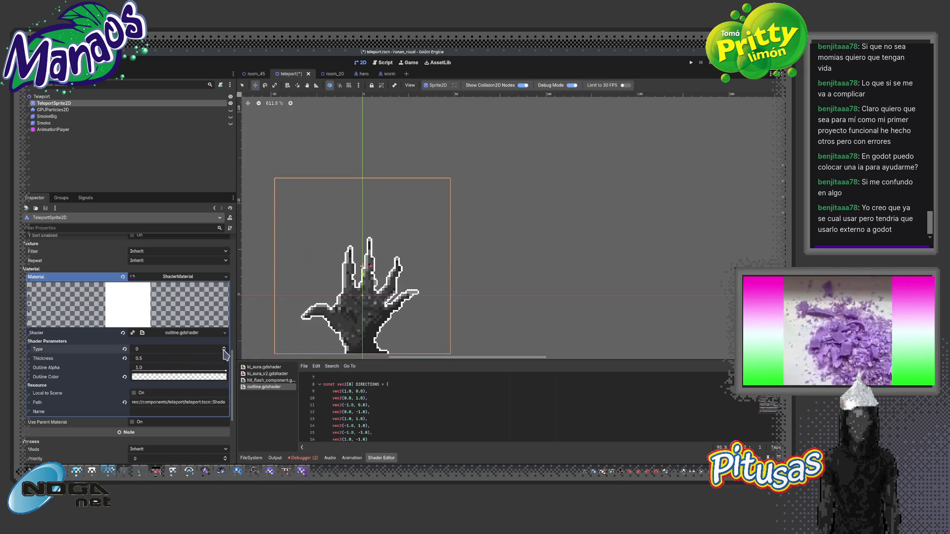
mouse_move(178, 363)
left_mouse_down()
mouse_move(213, 372)
mouse_move(156, 376)
mouse_move(180, 377)
left_mouse_up()
Reset the outline colour to white and fade Outline Alpha to 0.118
left_click(125, 378)
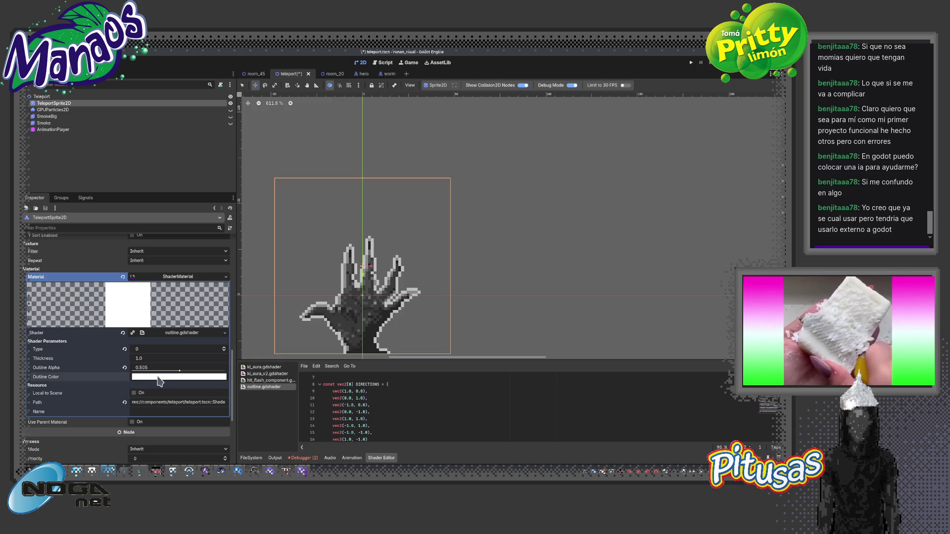
left_click_drag(180, 374, 144, 375)
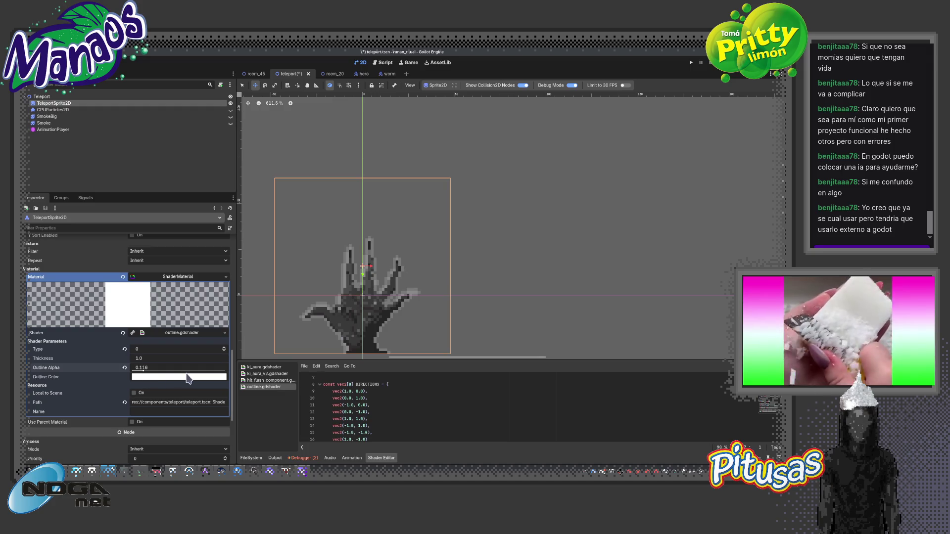
left_click(188, 378)
left_click(163, 378)
left_click(162, 380)
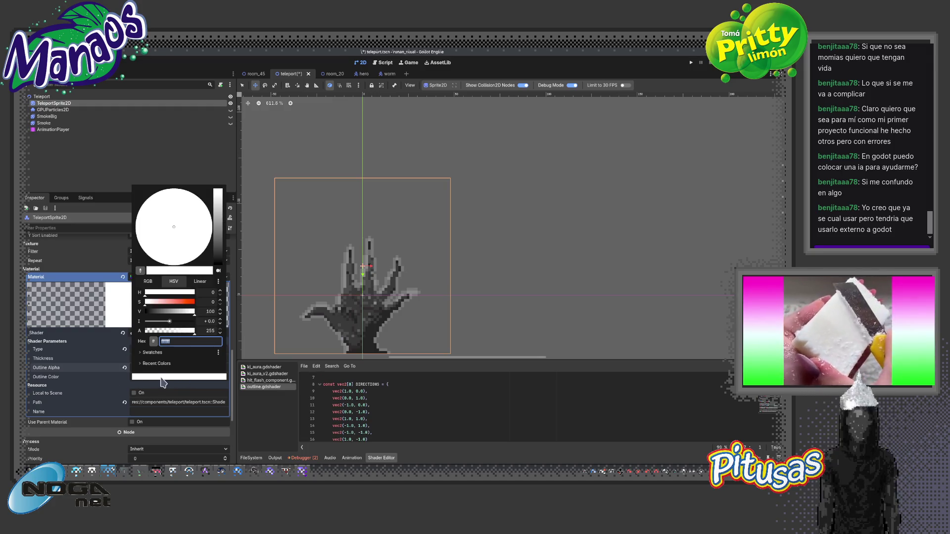
left_click_drag(194, 302, 187, 302)
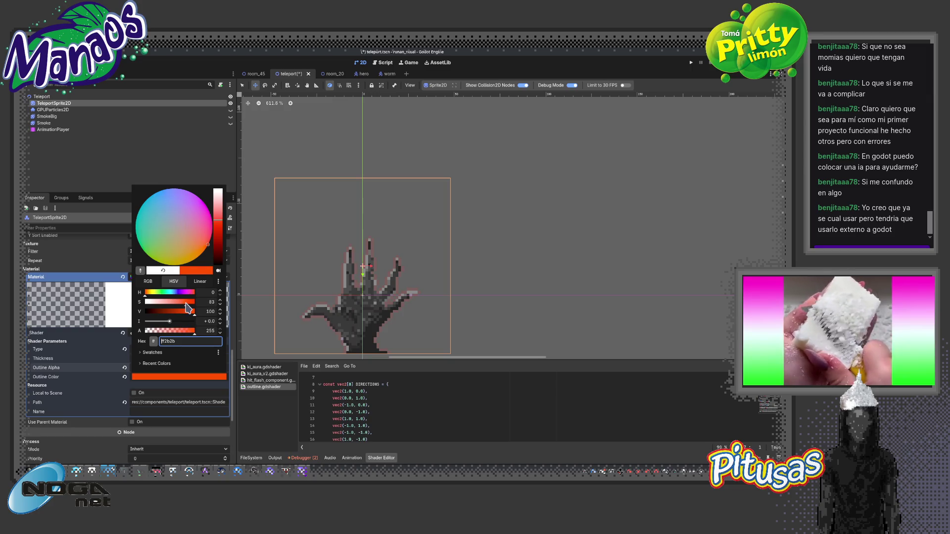
Set the outline colour to the peach palette swatch, then select the AnimationPlayer node
left_click(152, 353)
left_click(171, 374)
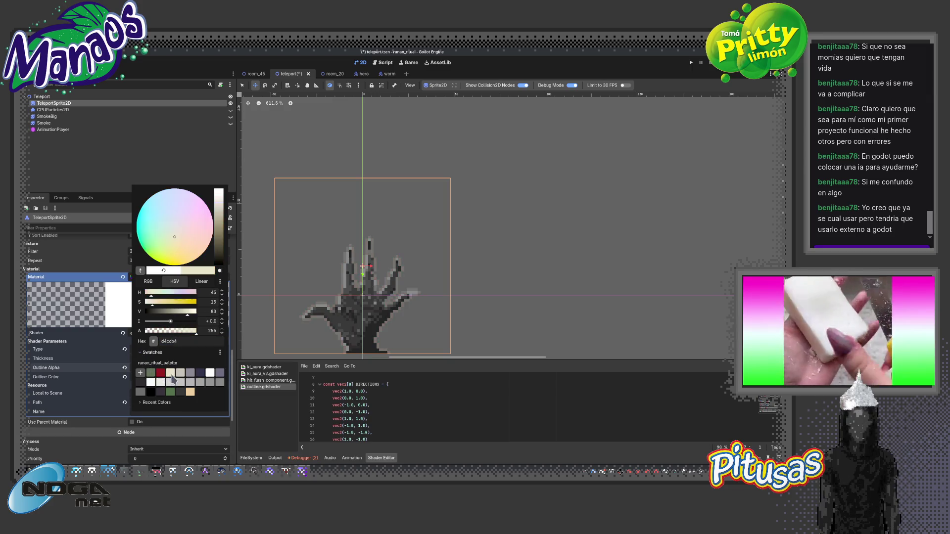
left_click(190, 392)
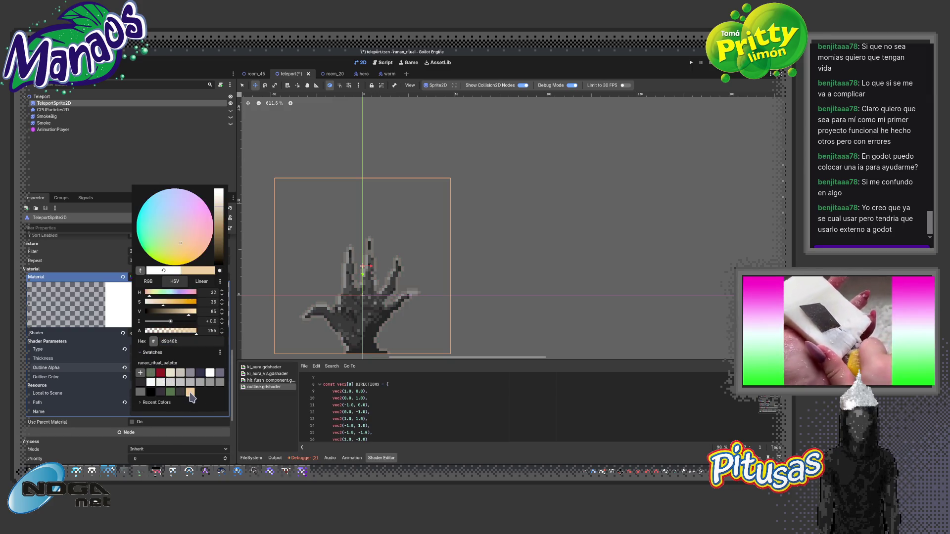
left_click(111, 396)
scroll(380, 315, "down", 3)
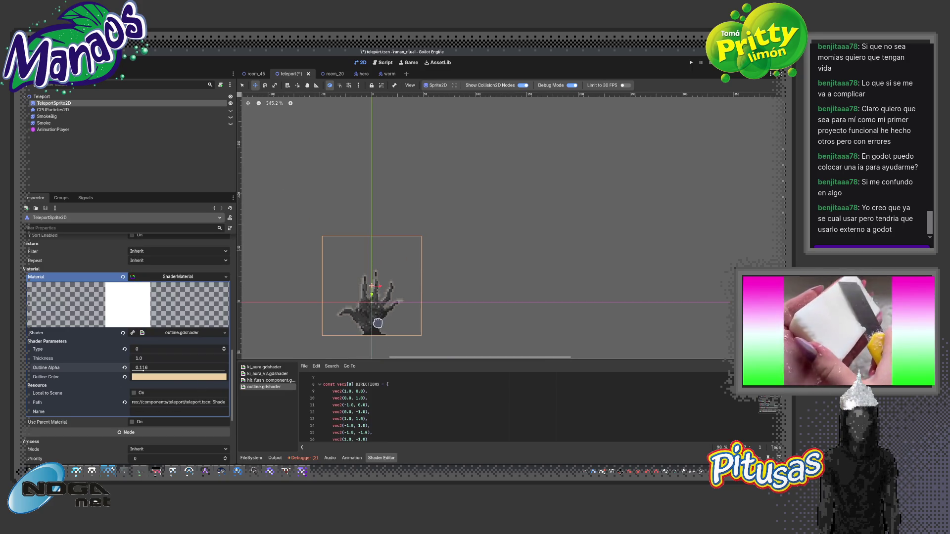
left_click(113, 129)
left_click(421, 337)
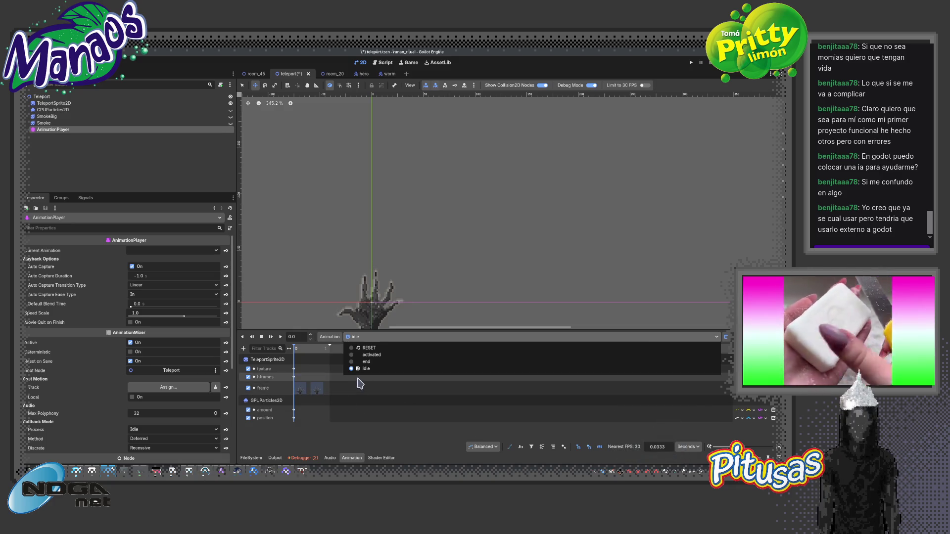
Preview the idle animation in the Animation panel
left_click(372, 371)
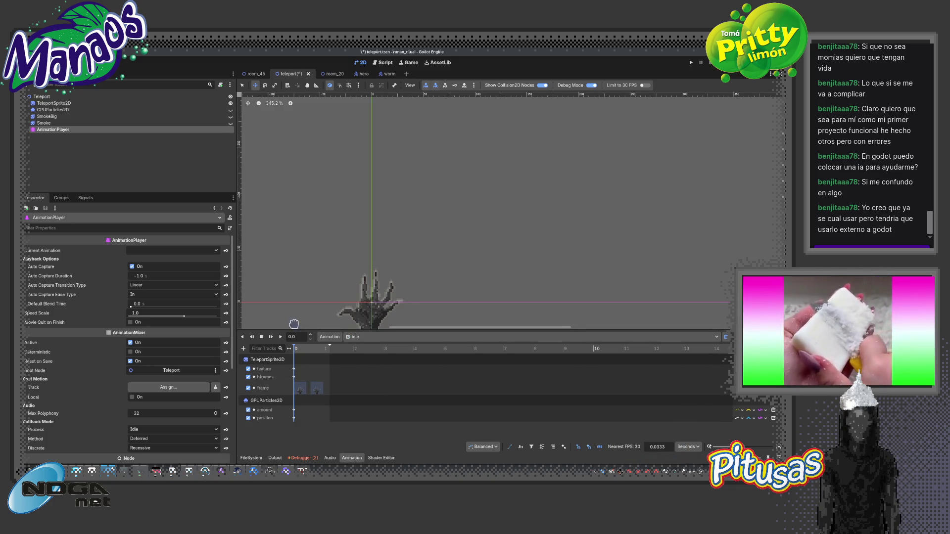
left_click(271, 337)
scroll(297, 260, "up", 3)
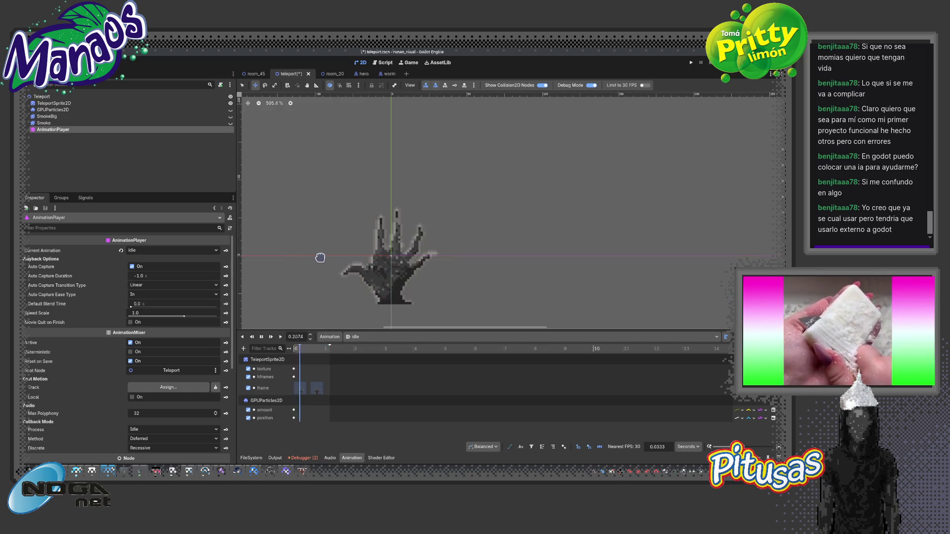
left_click(376, 337)
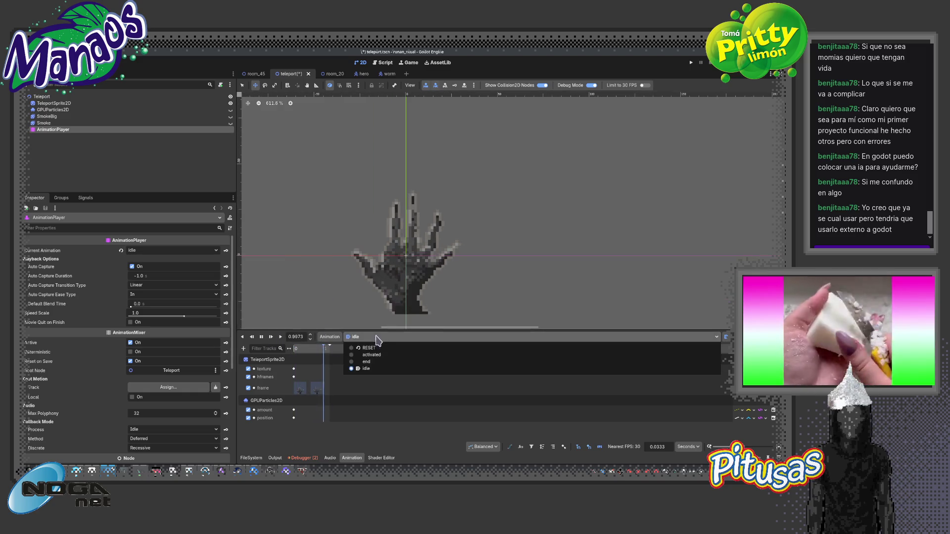
left_click(142, 121)
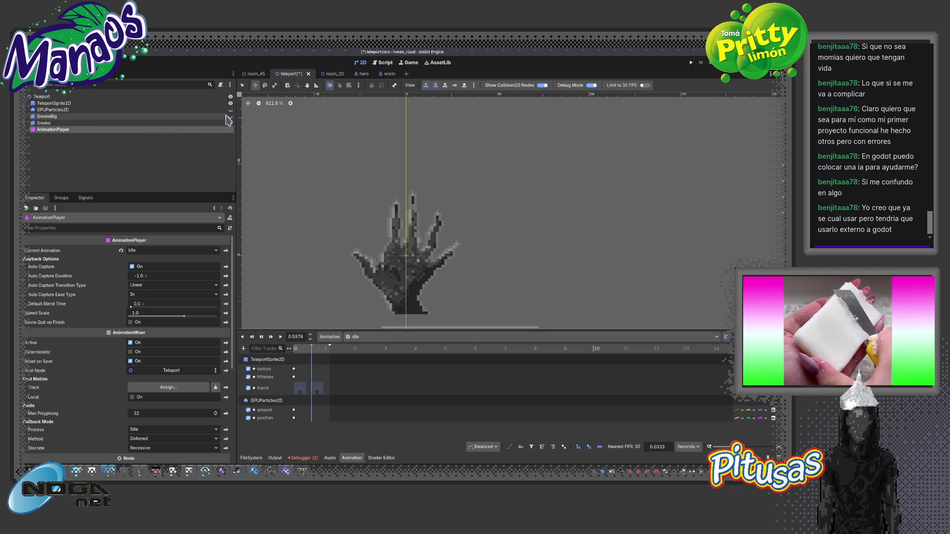
Show the SmokeBig particles and move TeleportSprite2D below the Smoke node
left_click(230, 116)
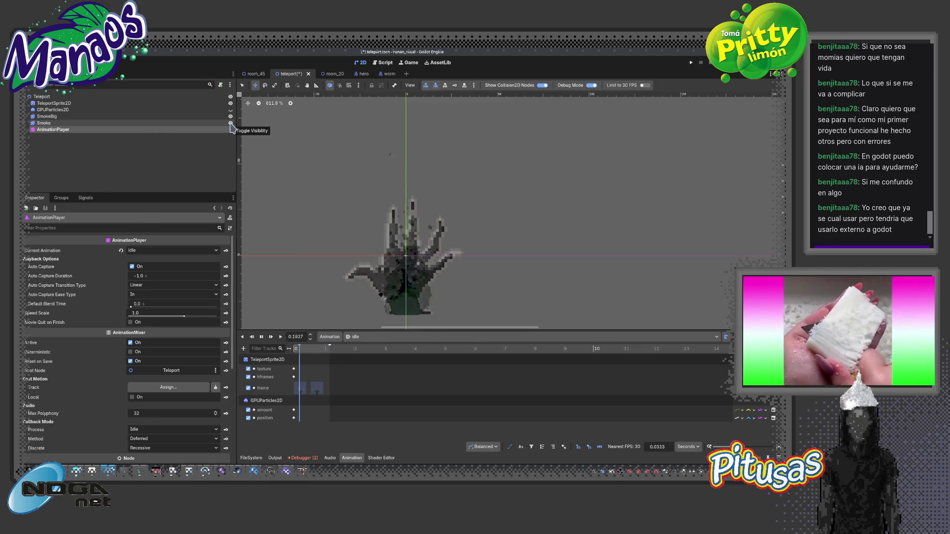
left_click_drag(52, 103, 49, 122)
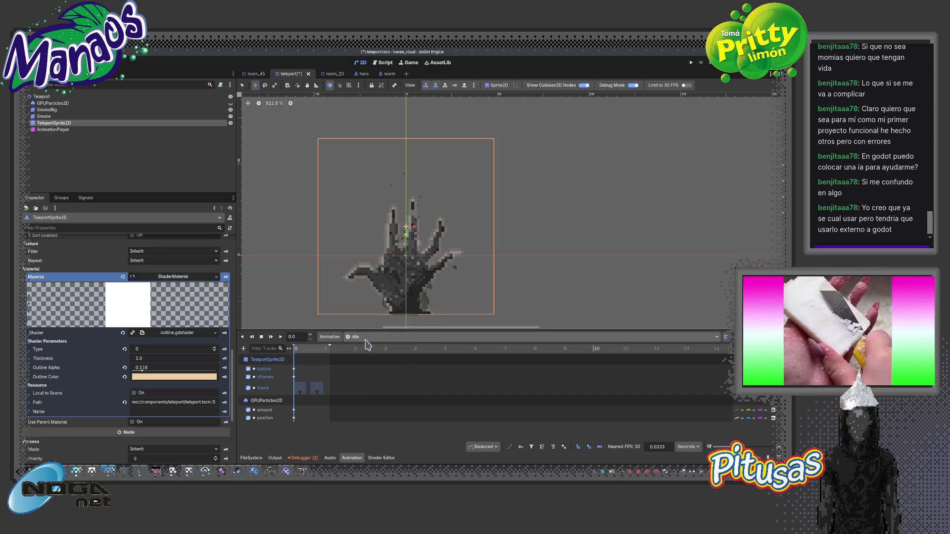
left_click(270, 337)
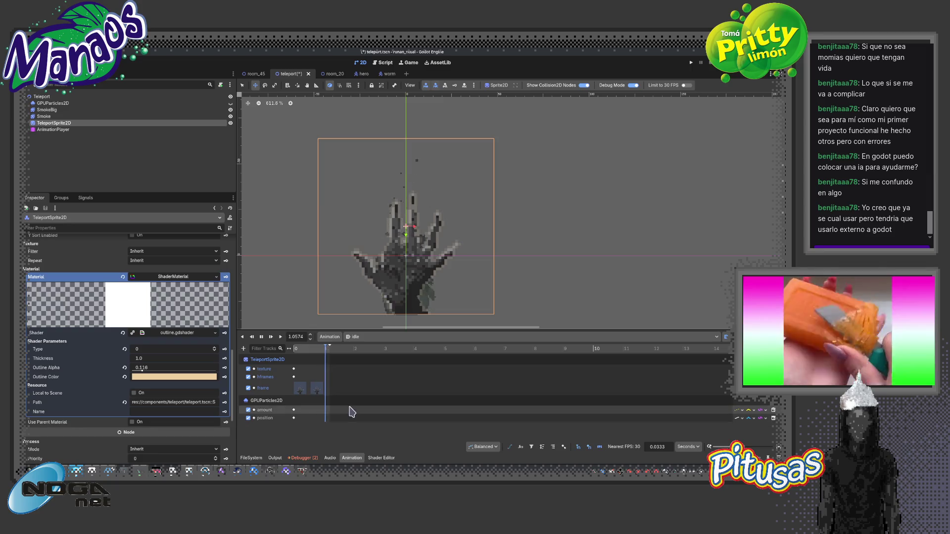
Switch the Animation panel to the activated animation
left_click(395, 337)
left_click(389, 359)
scroll(400, 286, "down", 3)
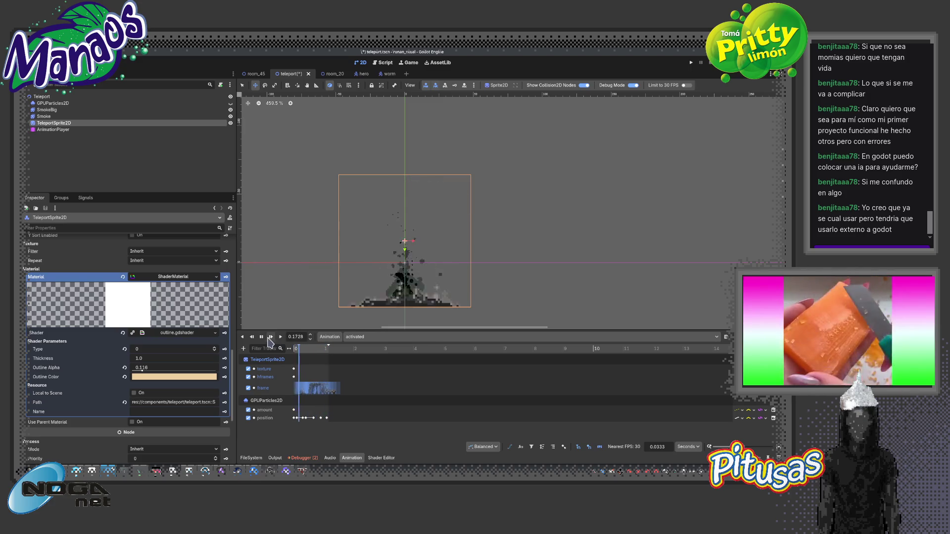
Add animation tracks for Outline Alpha, Outline Color and a third shader parameter
left_click(296, 349)
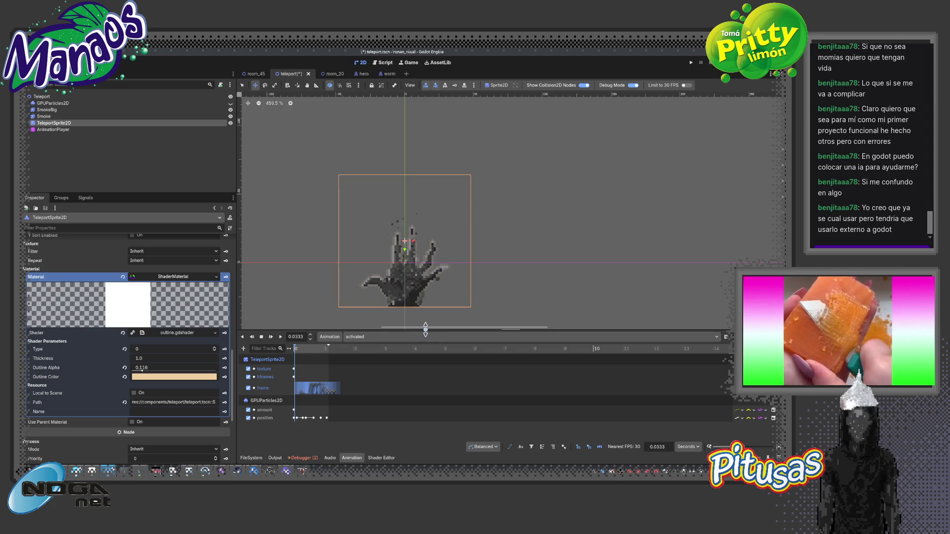
left_click_drag(425, 329, 426, 292)
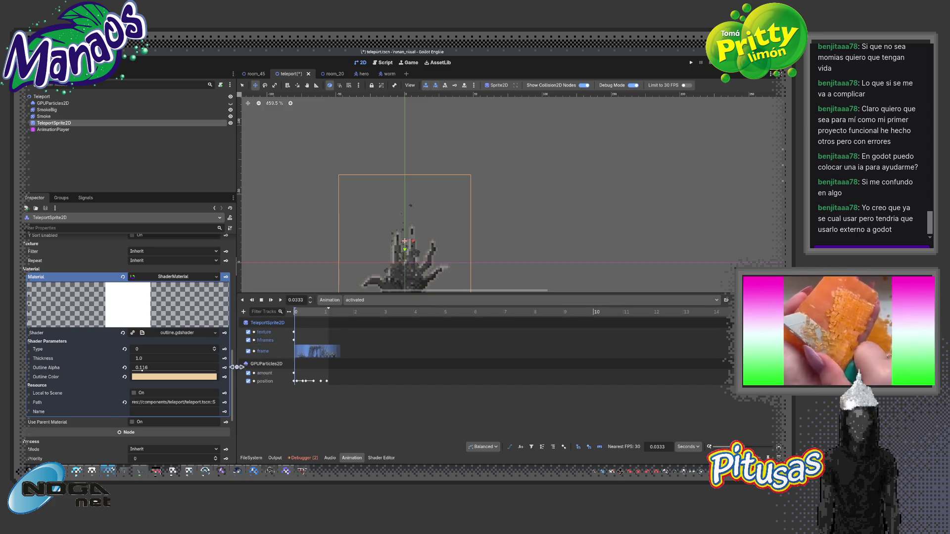
left_click(225, 367)
key("Return")
left_click(224, 377)
left_click(359, 282)
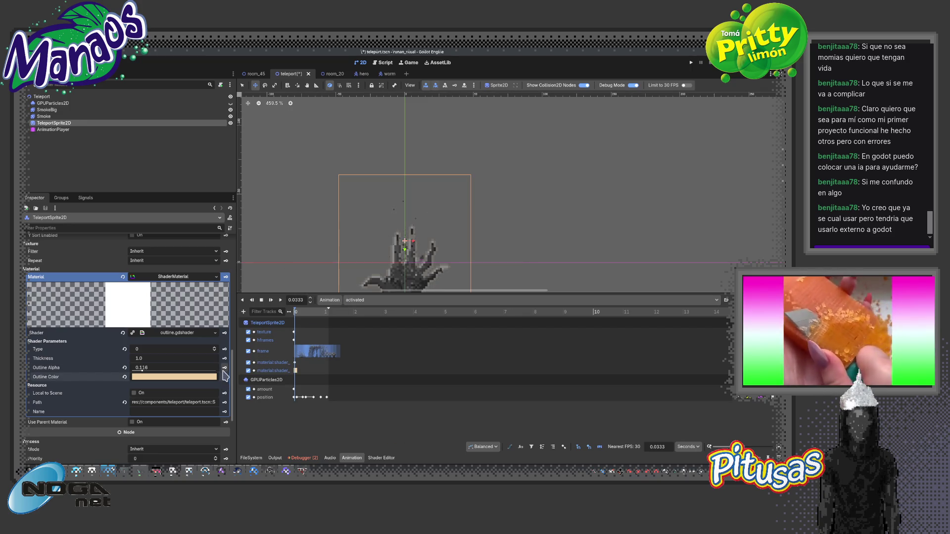
left_click(224, 377)
left_click(358, 282)
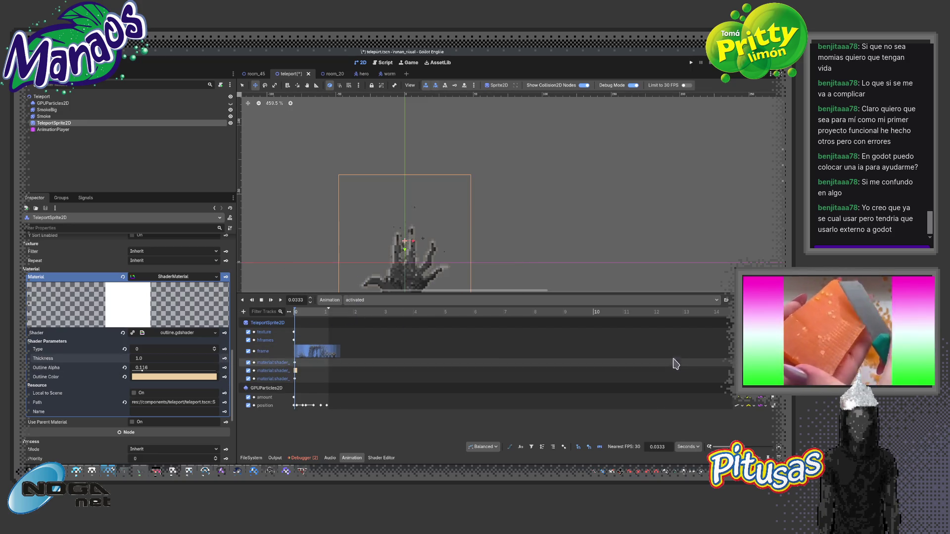
Key Outline Alpha at 1.0 at 0.4333 s in the activated animation
left_click_drag(721, 447, 750, 446)
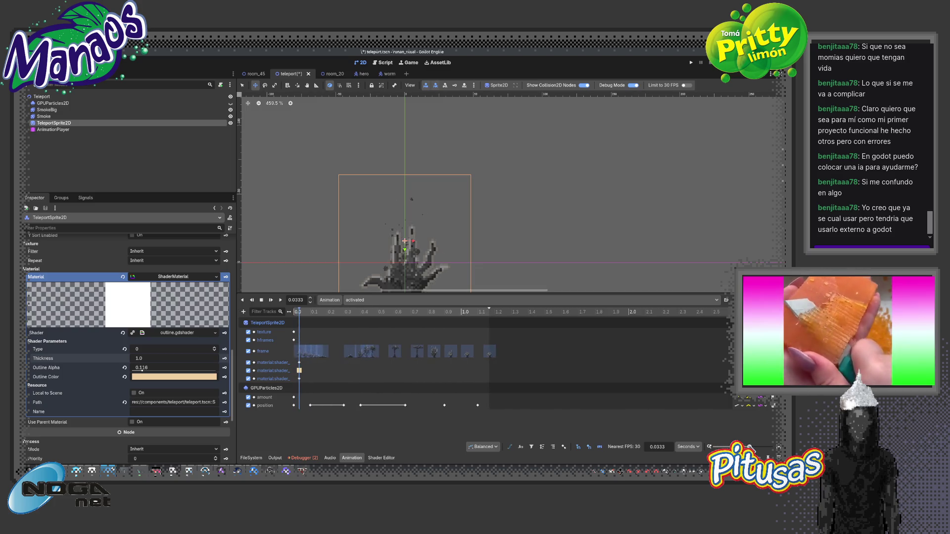
left_click_drag(327, 311, 366, 311)
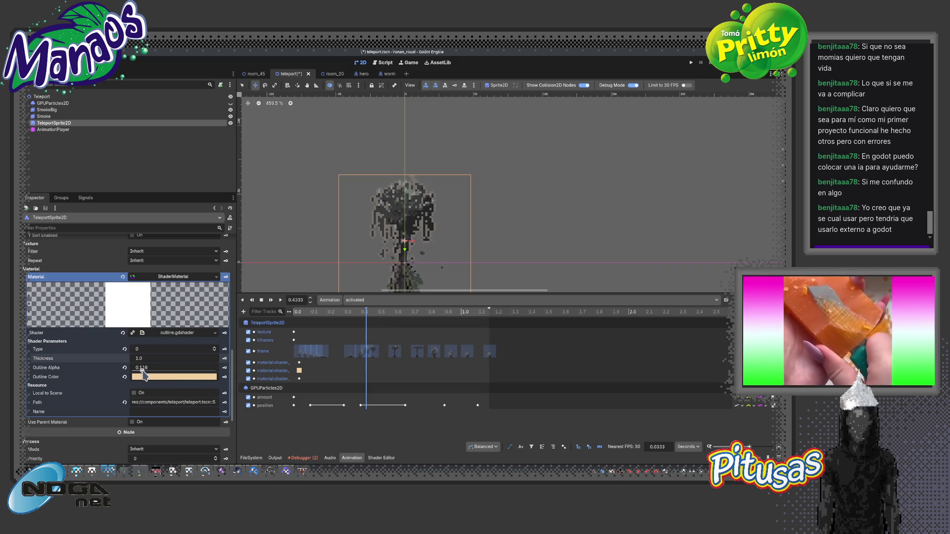
left_click_drag(142, 372, 211, 372)
left_click(224, 368)
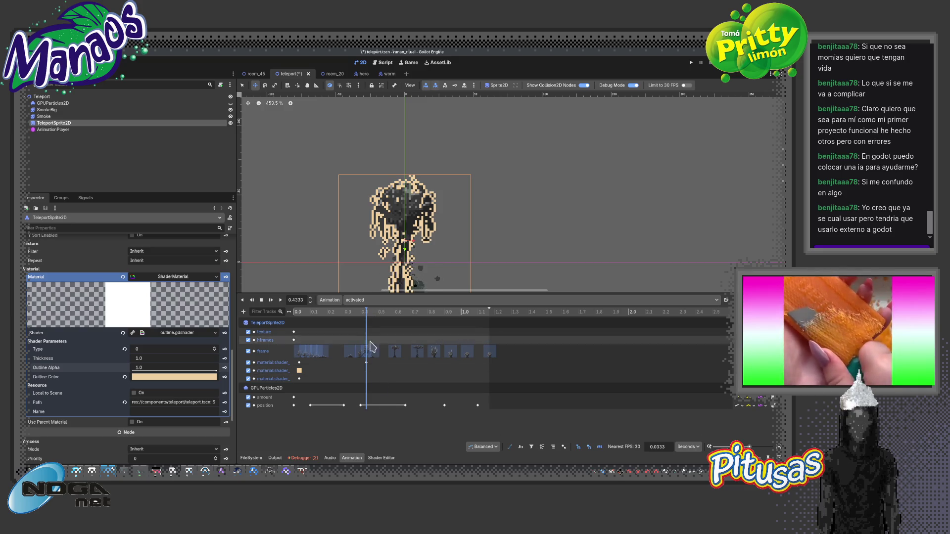
Preview the activated animation and insert an outline alpha key at 0.6333 s
left_click_drag(371, 313, 445, 320)
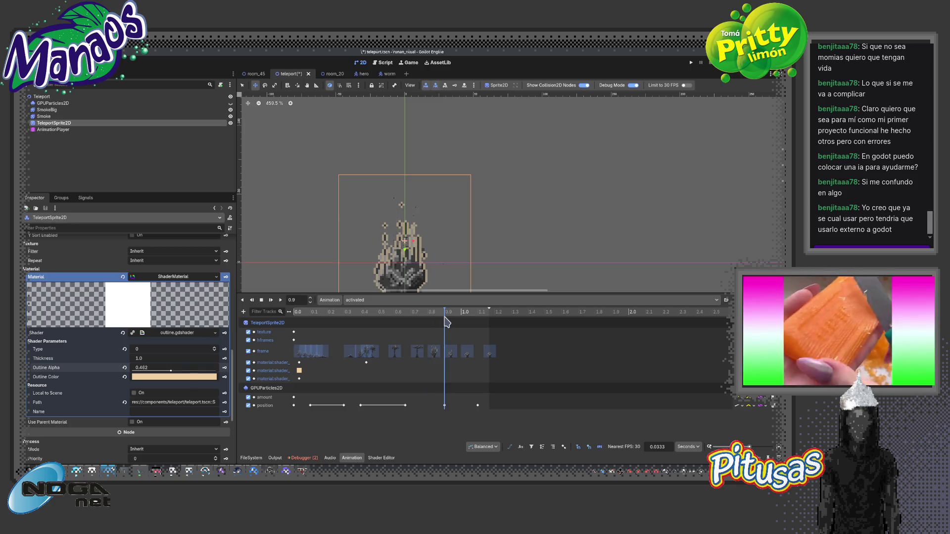
left_click(271, 300)
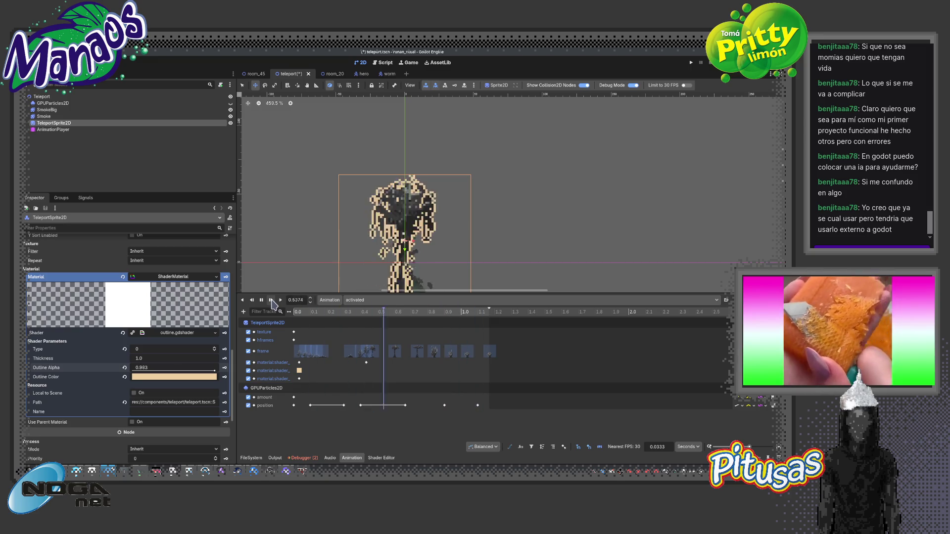
left_click(356, 358)
left_click(366, 363)
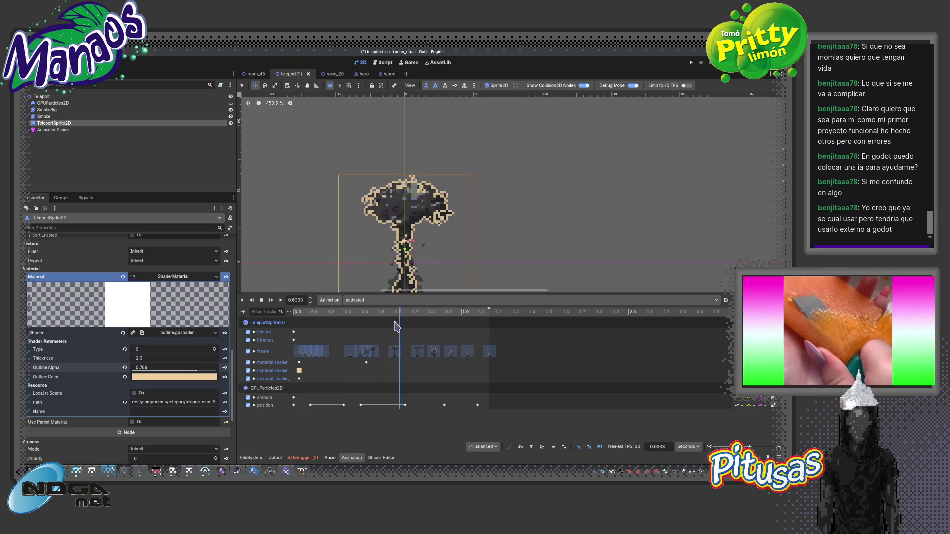
key("Insert")
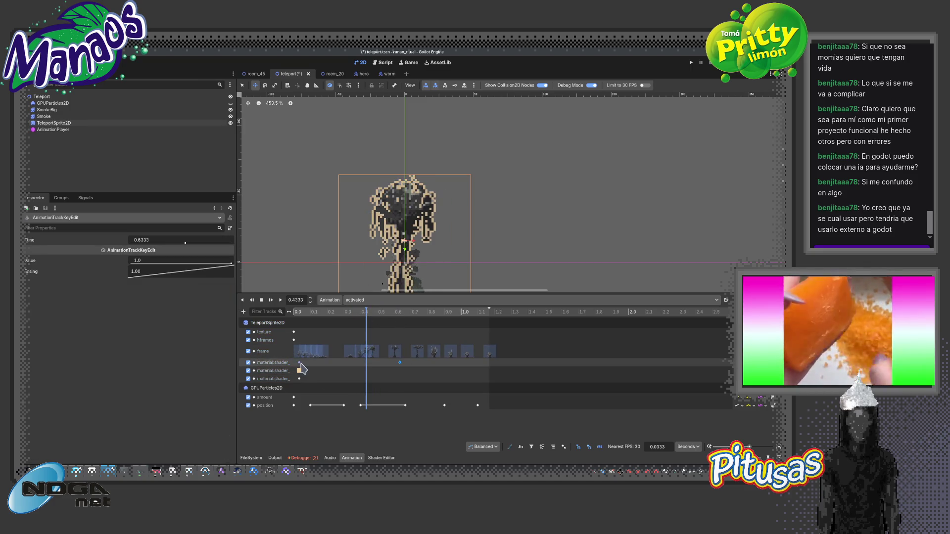
Insert an outline alpha key at 0.4 s holding 0.116, then replay from the start
right_click(366, 368)
left_click(381, 375)
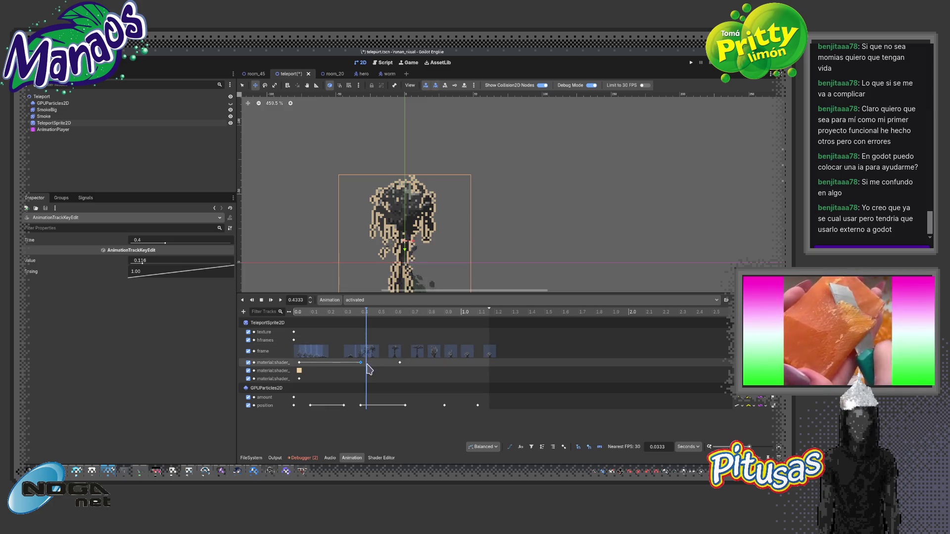
left_click(271, 300)
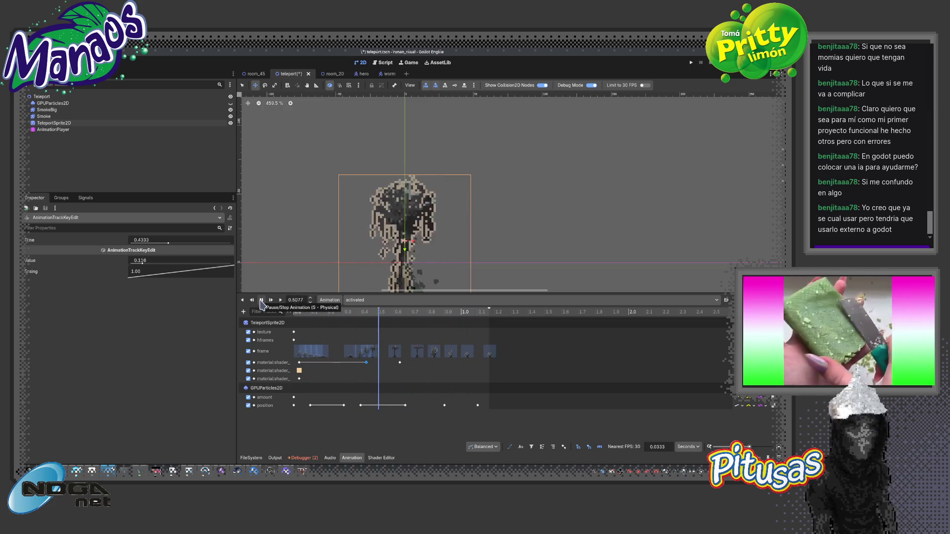
Change the starting outline colour key to blue-grey 555568 from the palette swatches
left_click(261, 300)
left_click(299, 370)
left_click(201, 260)
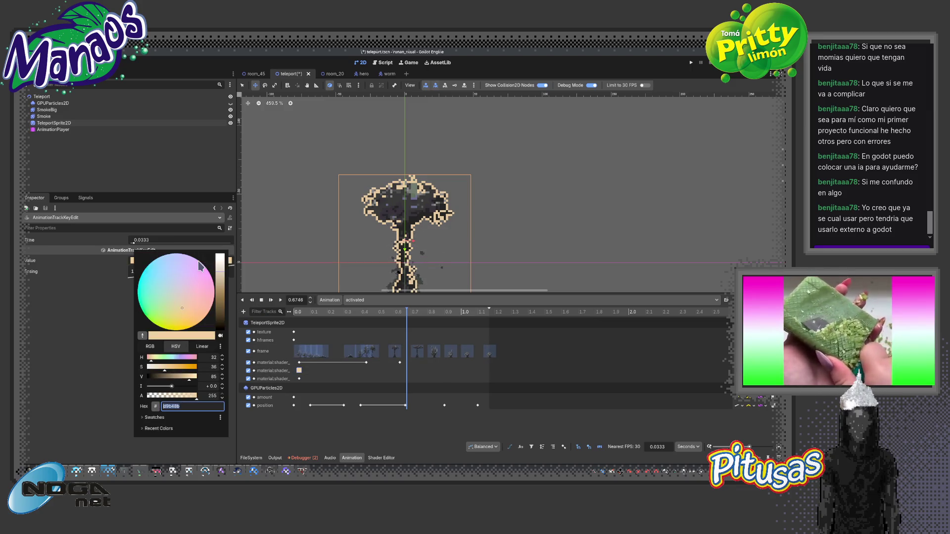
left_click(143, 417)
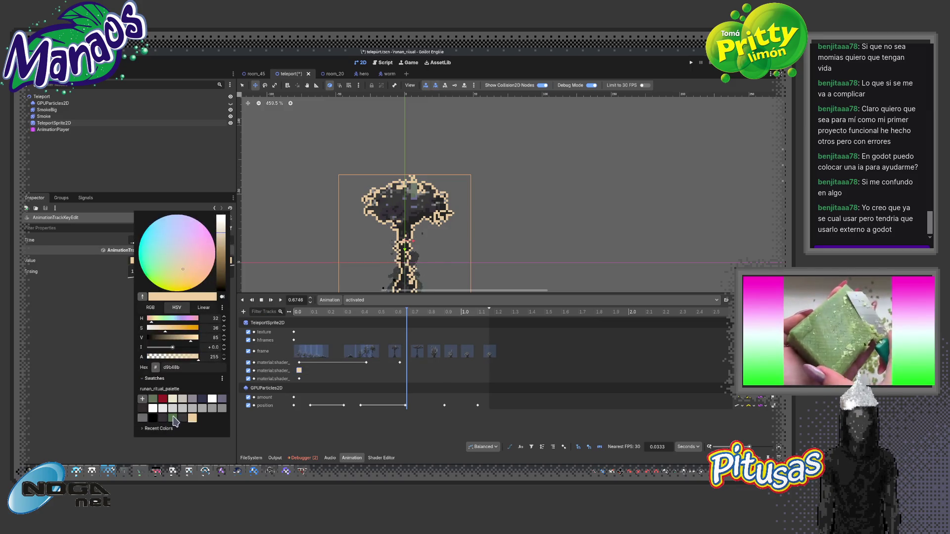
left_click(174, 419)
left_click(153, 399)
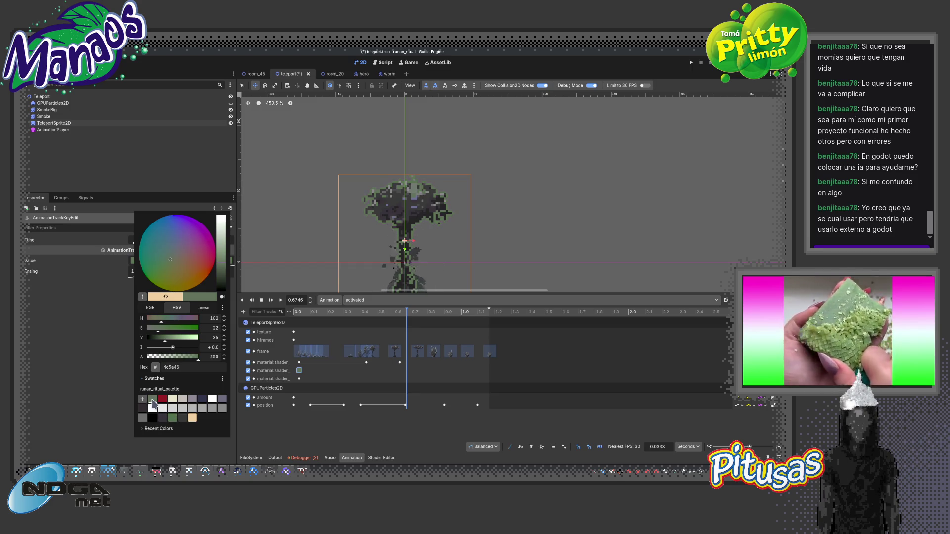
left_click(175, 400)
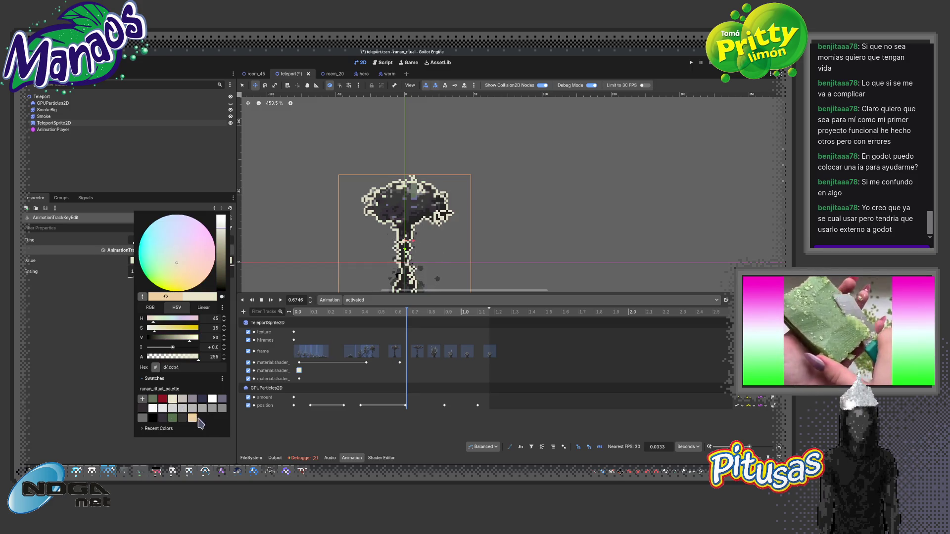
left_click(213, 409)
left_click(222, 399)
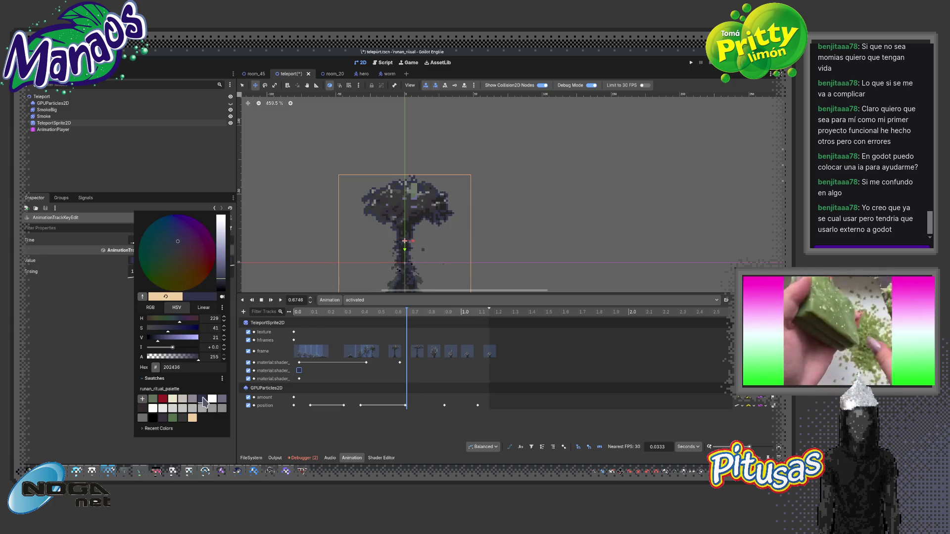
left_click(163, 419)
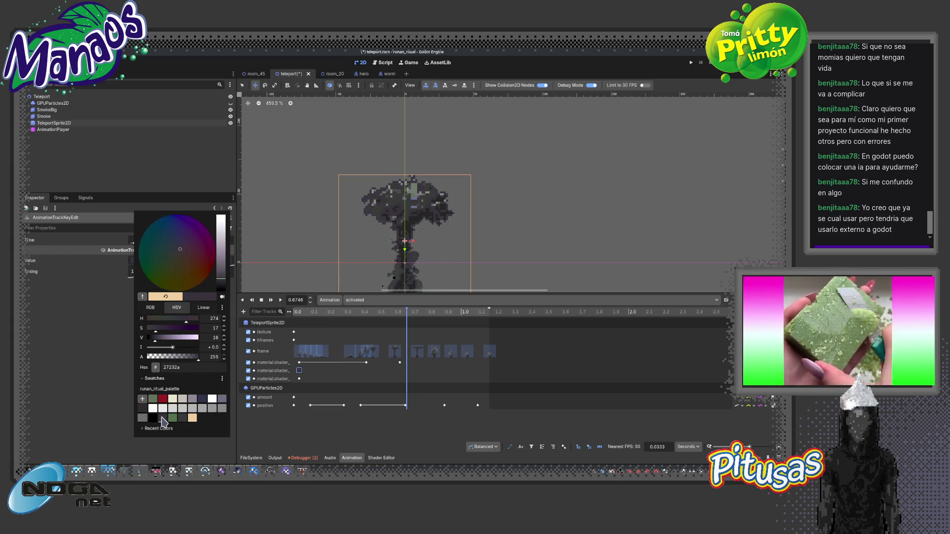
left_click(222, 400)
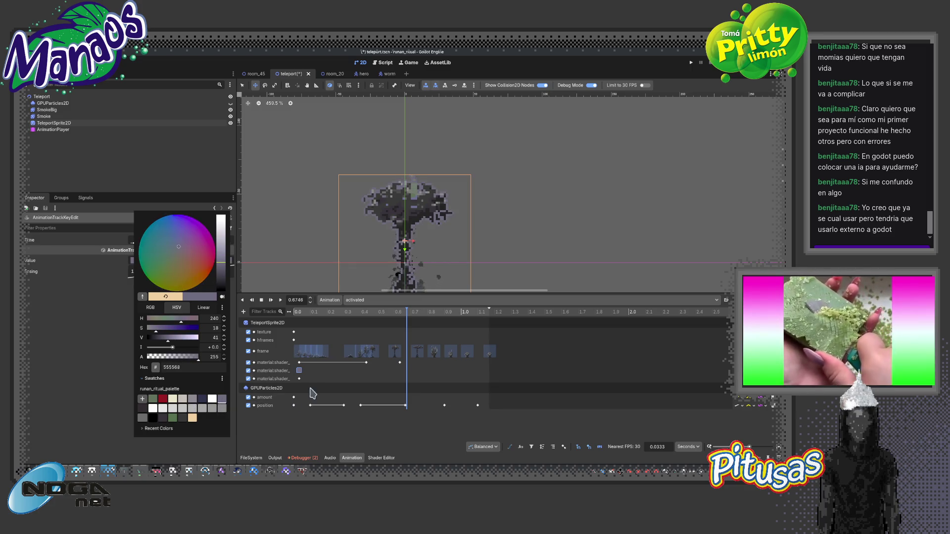
left_click(272, 303)
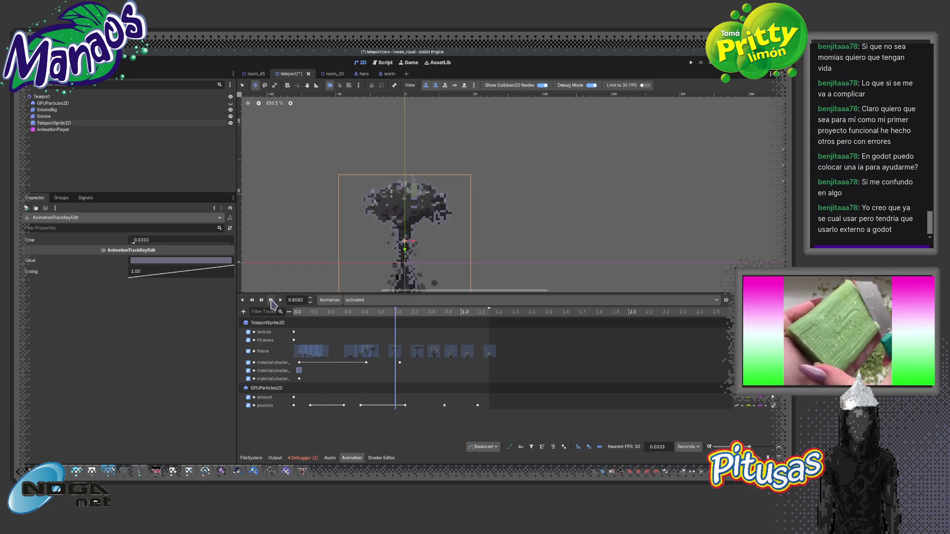
Replay the activated animation from the start, then go to the room_45 scene
left_click(261, 300)
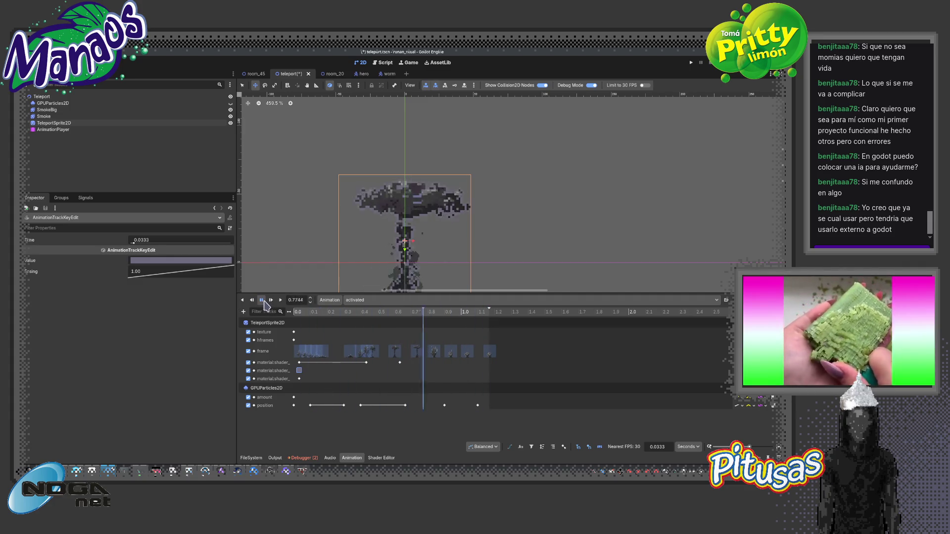
left_click(380, 301)
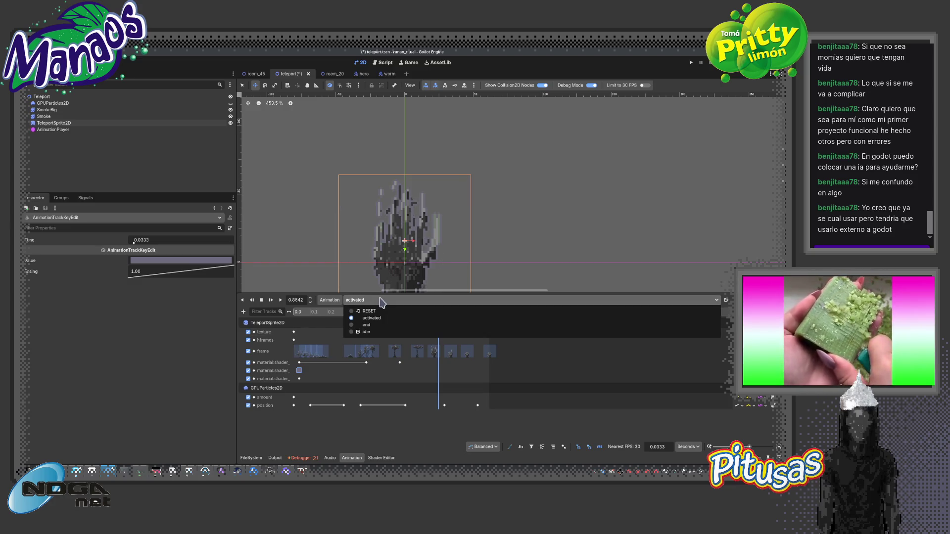
left_click(372, 318)
left_click(271, 299)
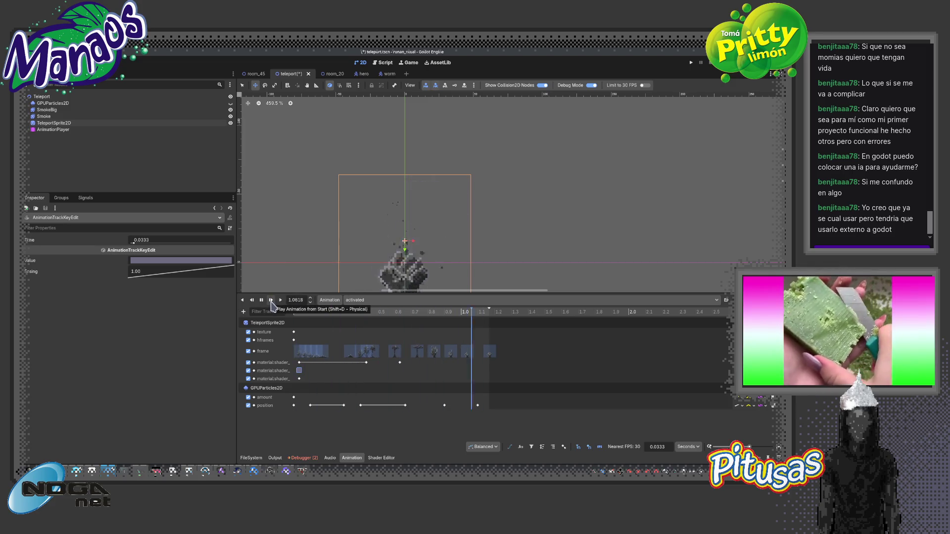
key("s")
left_click(255, 74)
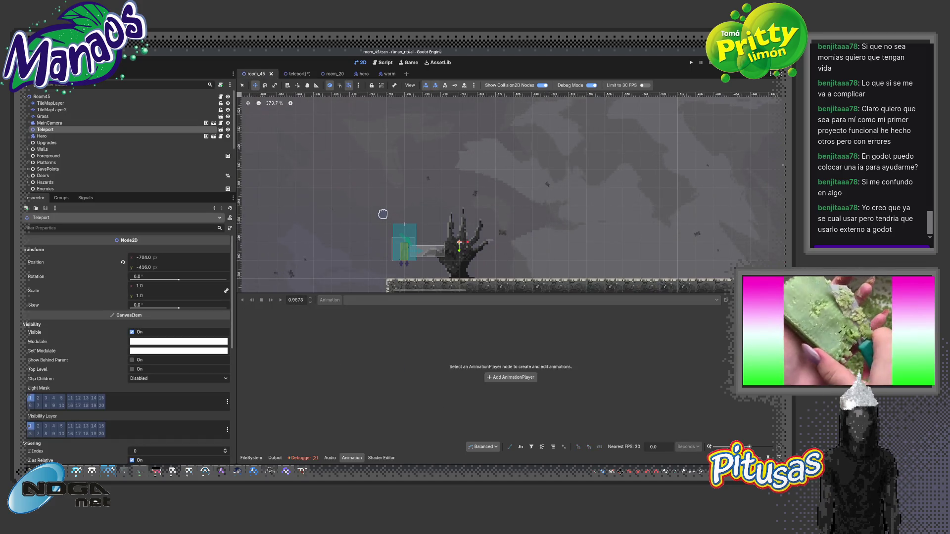
scroll(591, 151, "down", 1)
key("F5")
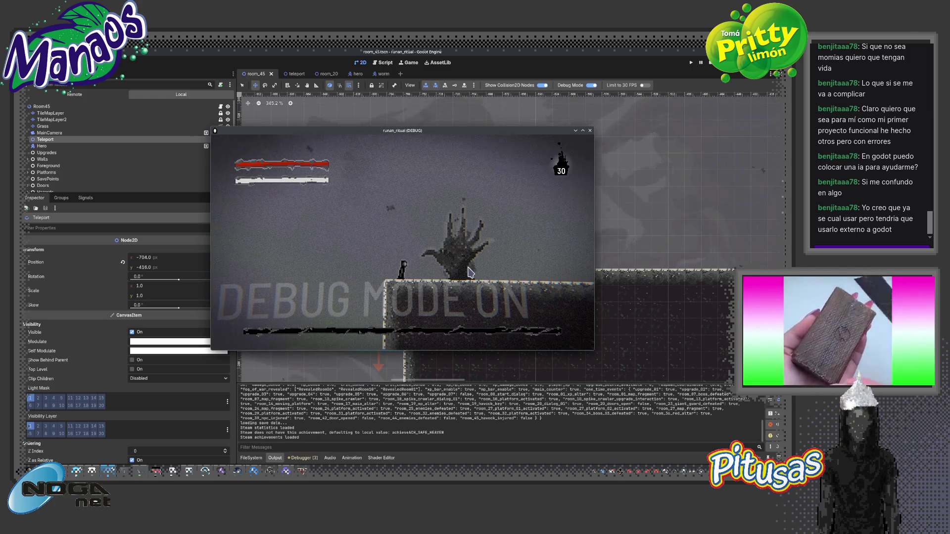
left_click(582, 131)
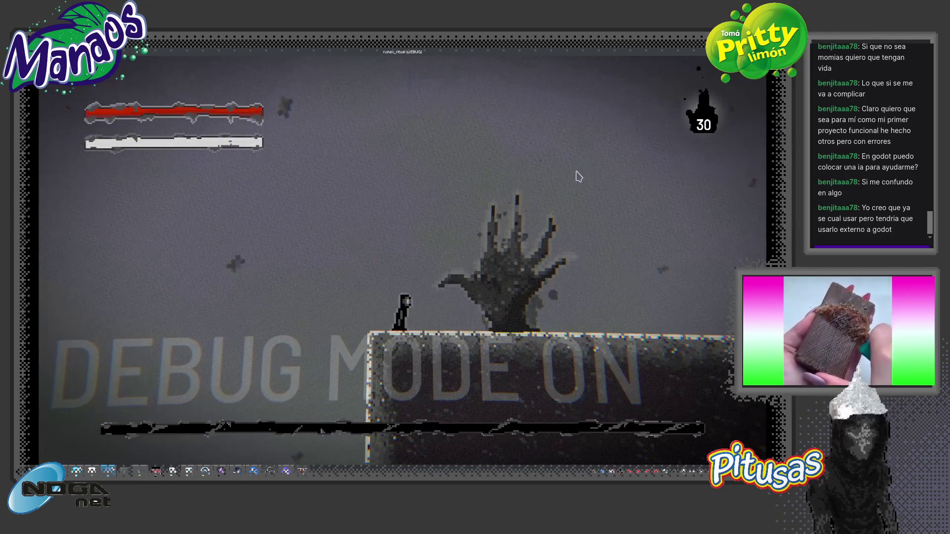
left_click(780, 51)
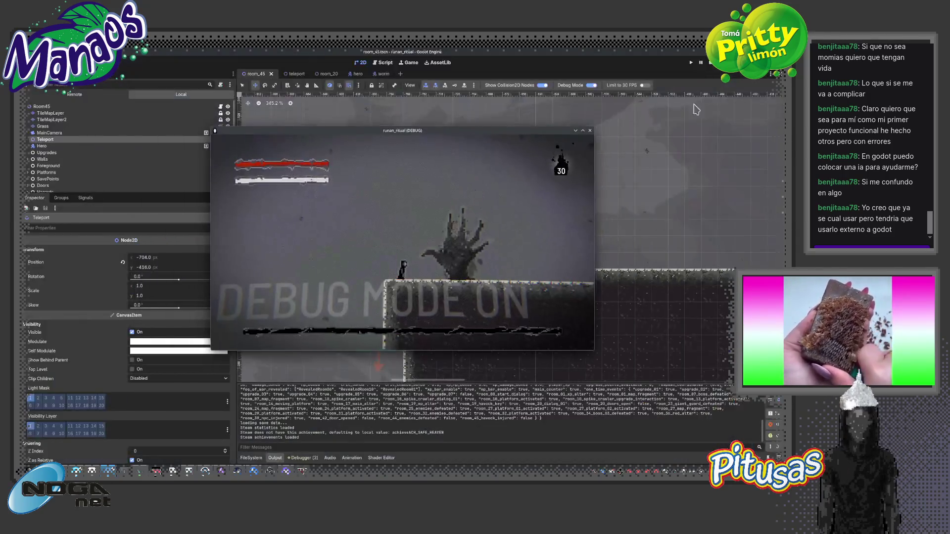
left_click(591, 131)
scroll(538, 236, "up", 5)
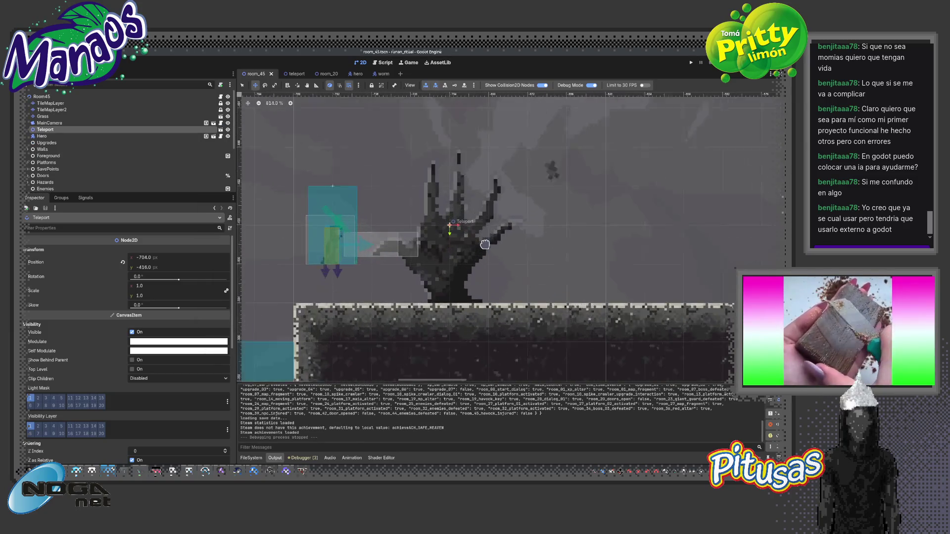
scroll(538, 235, "down", 3)
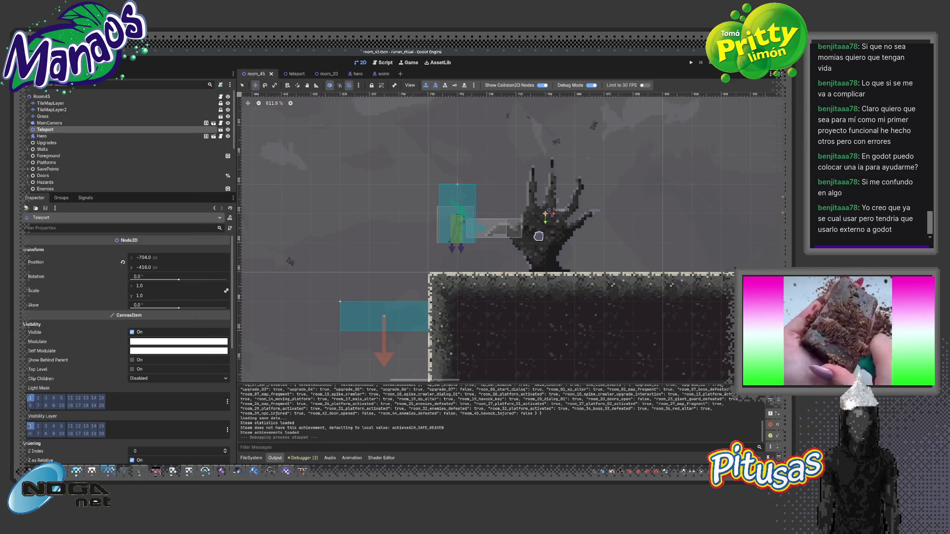
scroll(525, 228, "down", 8)
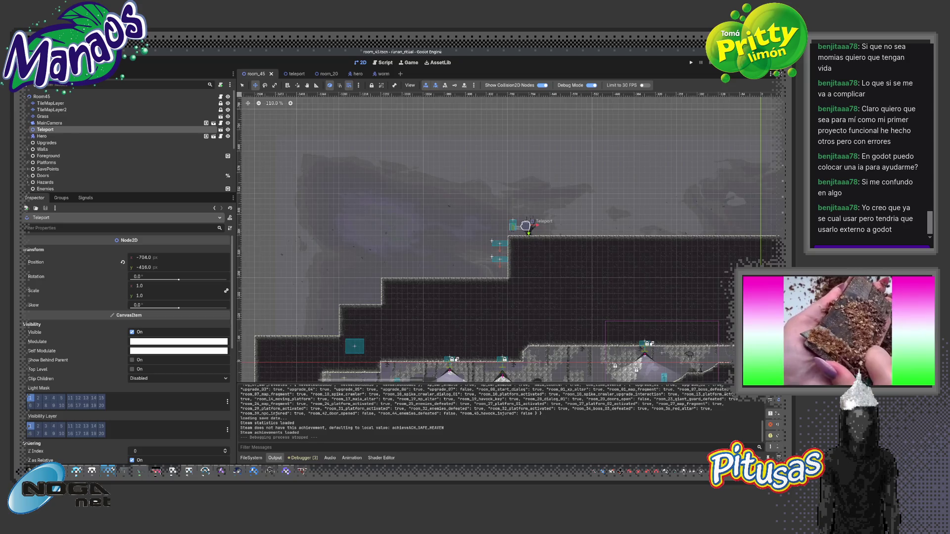
scroll(525, 229, "up", 10)
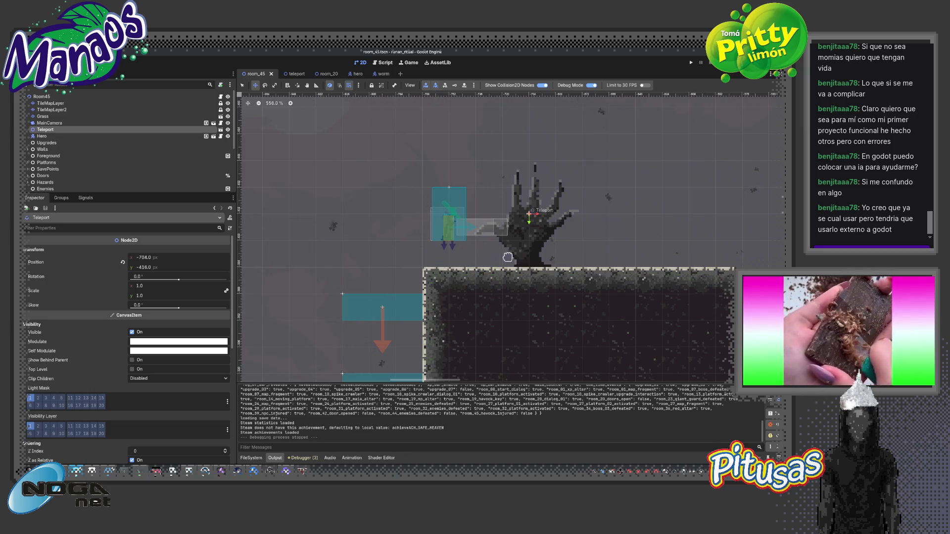
scroll(508, 257, "up", 2)
scroll(458, 239, "down", 1)
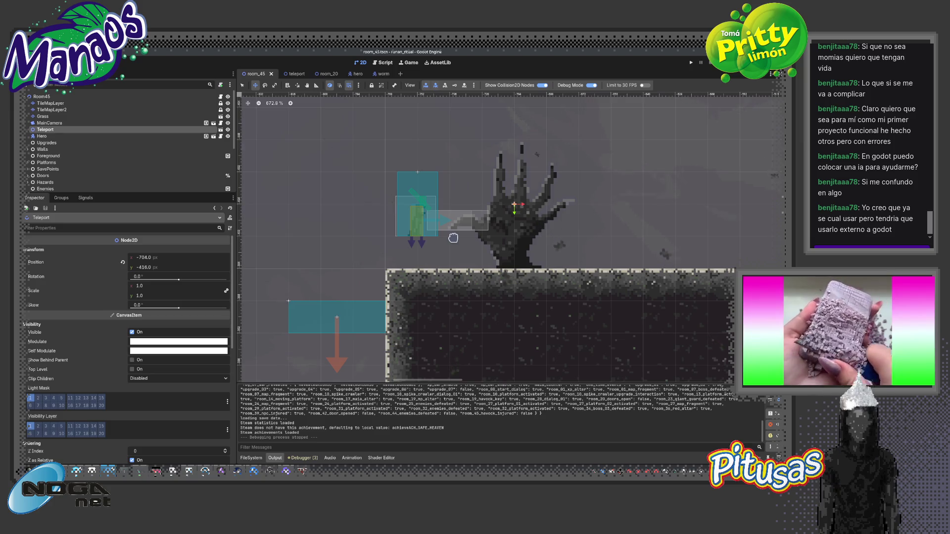
Return to the teleport scene and start attaching a new script to the Teleport node
left_click(42, 97)
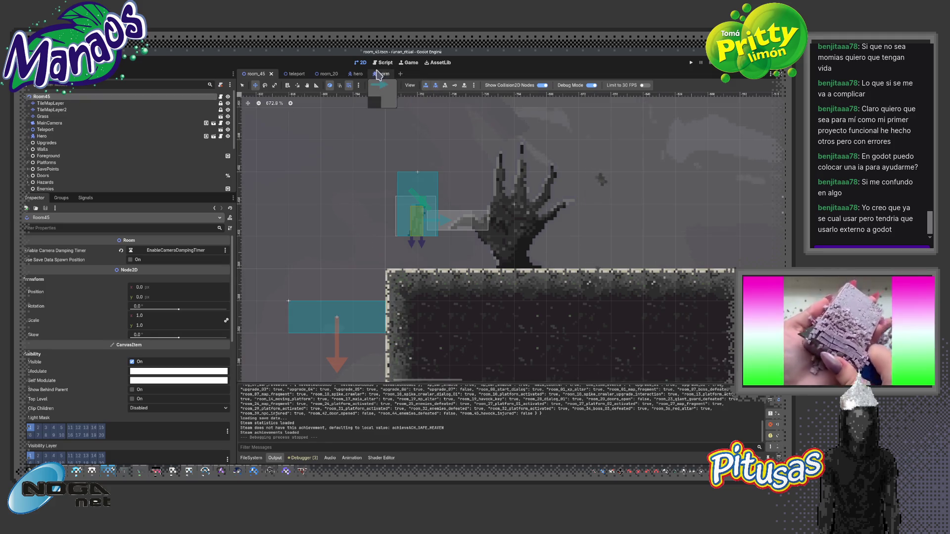
left_click(326, 74)
left_click(355, 74)
left_click(382, 74)
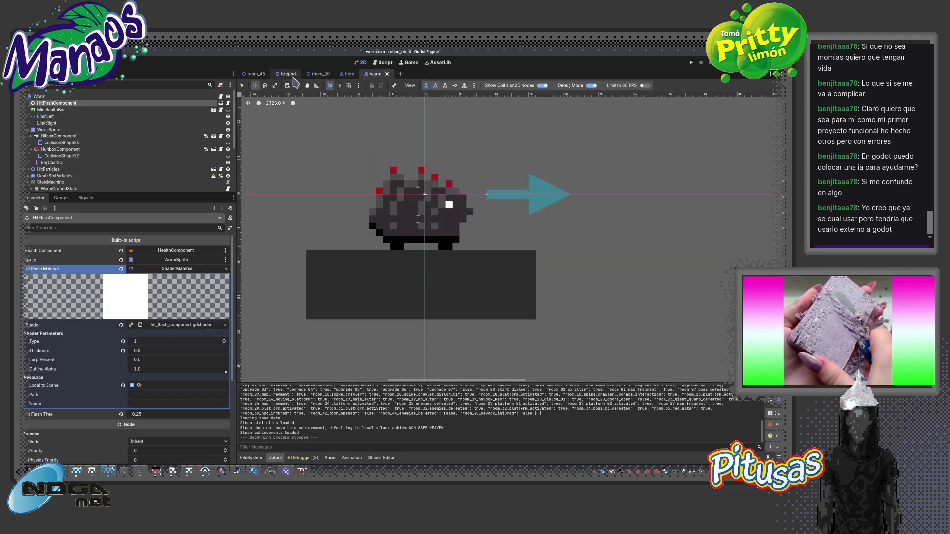
left_click(286, 74)
left_click(221, 86)
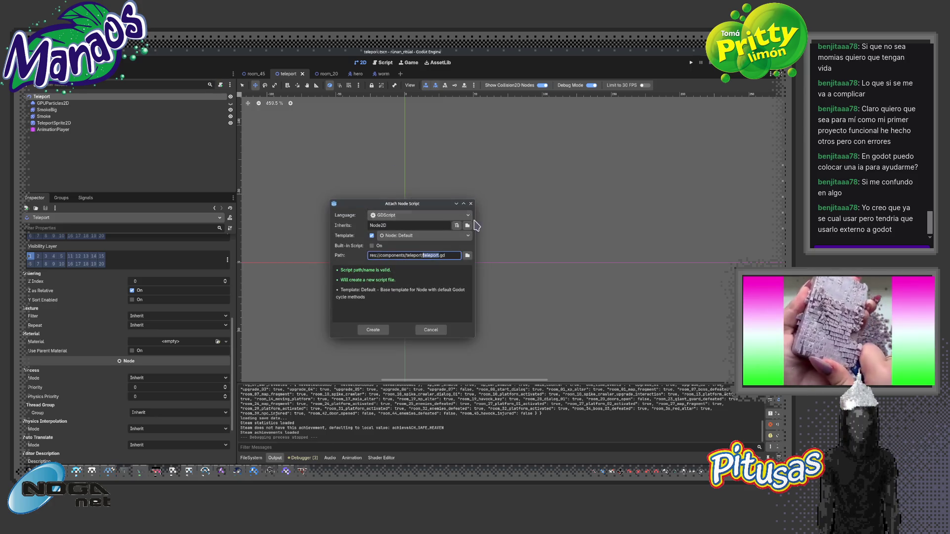
Create teleport.gd and replace its template with play_activated() and play_end() function headers
left_click(372, 330)
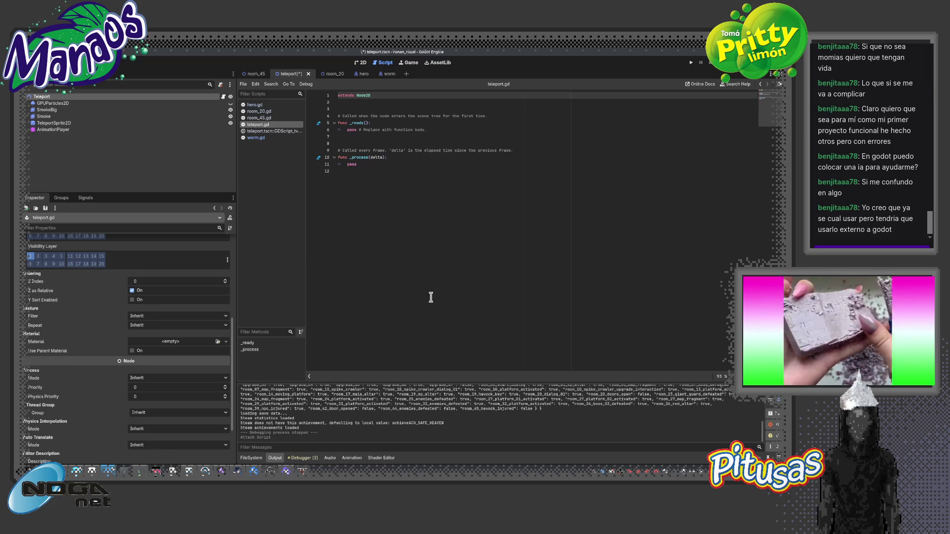
left_click_drag(438, 198, 353, 117)
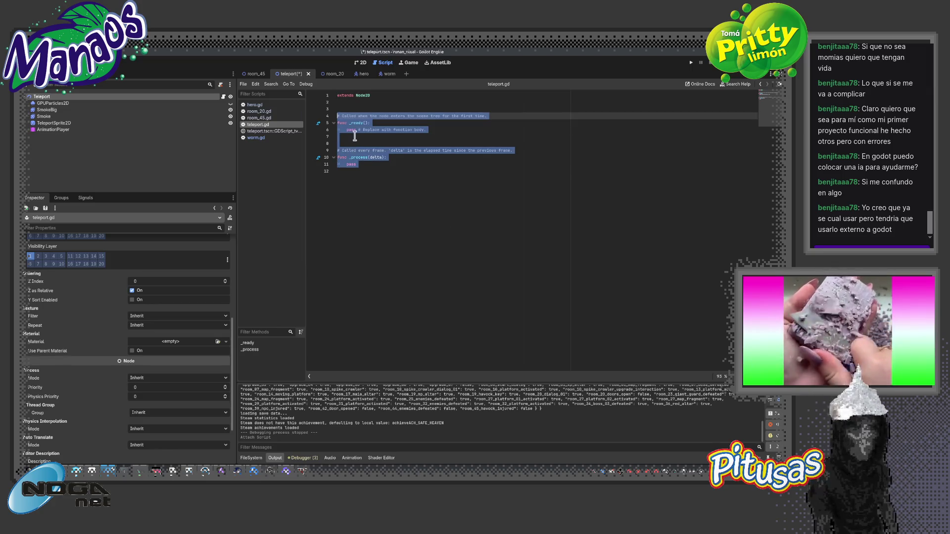
key("BackSpace")
type("c _")
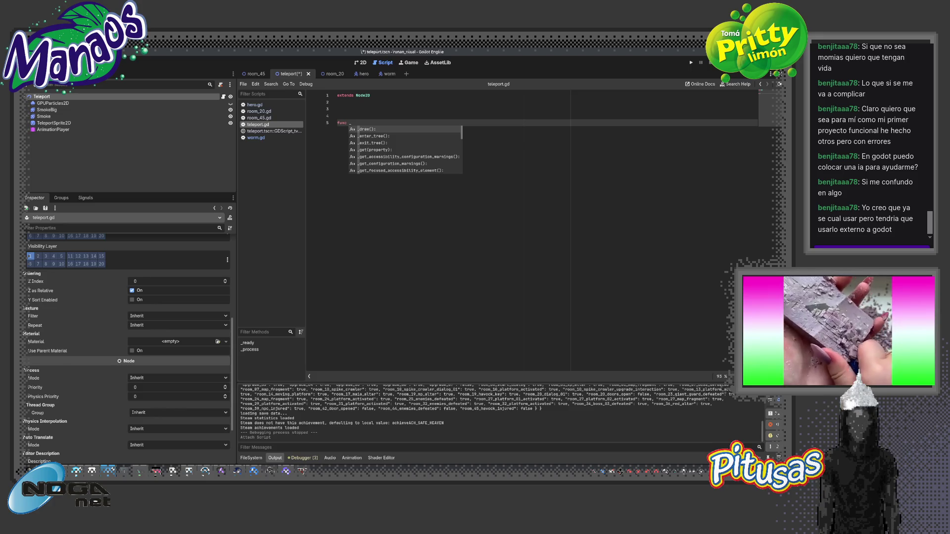
key("BackSpace")
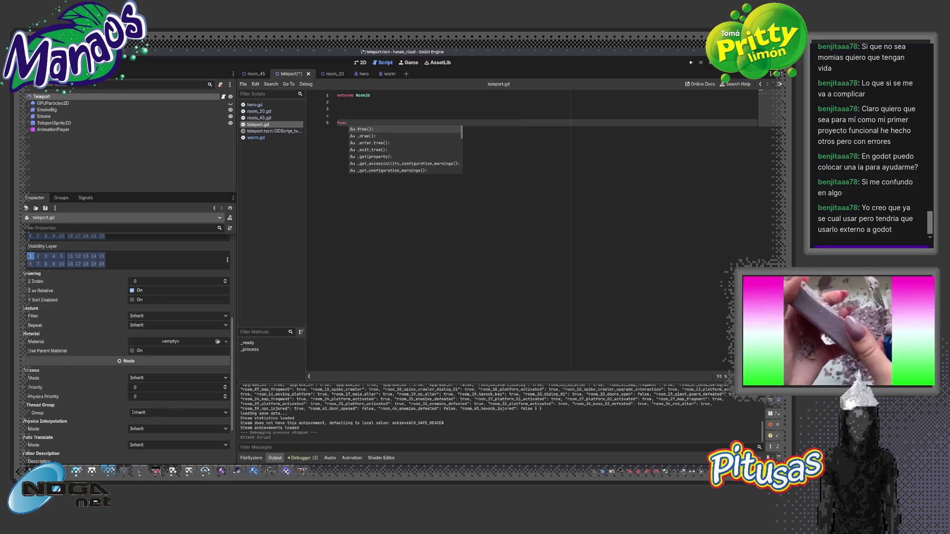
type("play_activated(")
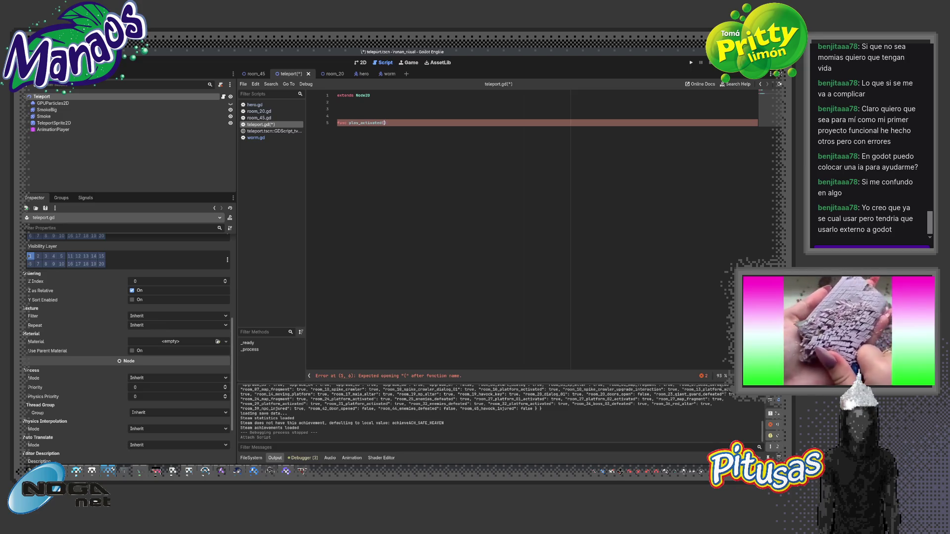
type("):")
key("Return")
key("Return")
type("func play_end(")
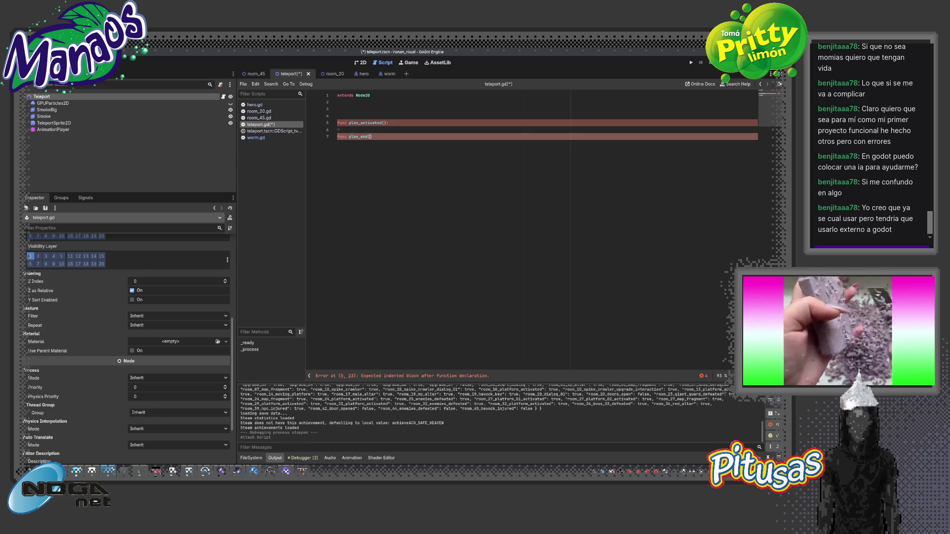
type("):")
key("Return")
left_click(347, 130)
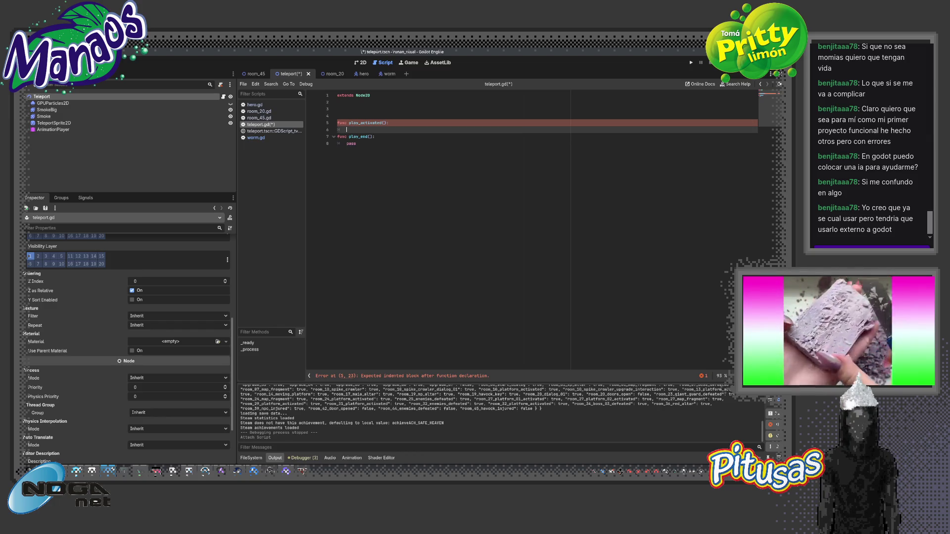
type("pass")
key("Return")
type("pass")
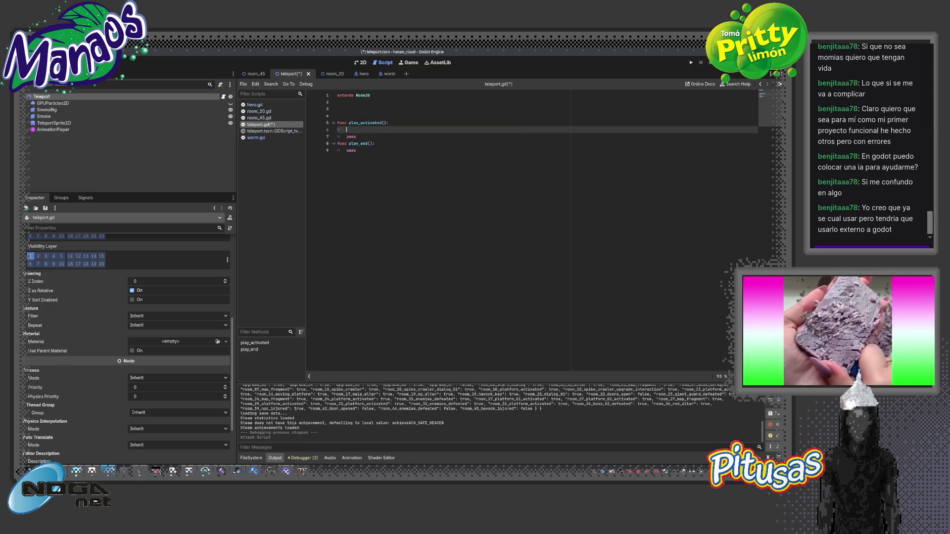
left_click_drag(53, 129, 353, 110)
type("ation_player.pl")
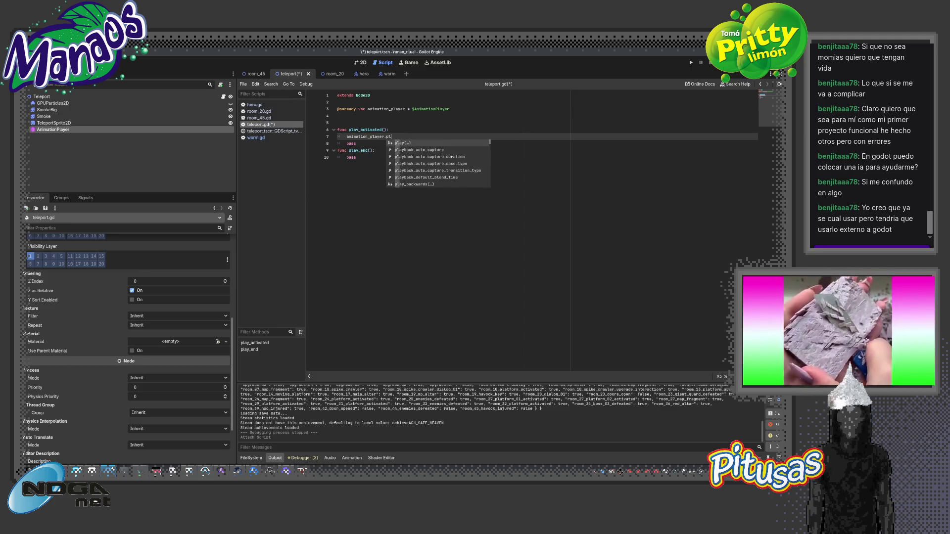
key("Return")
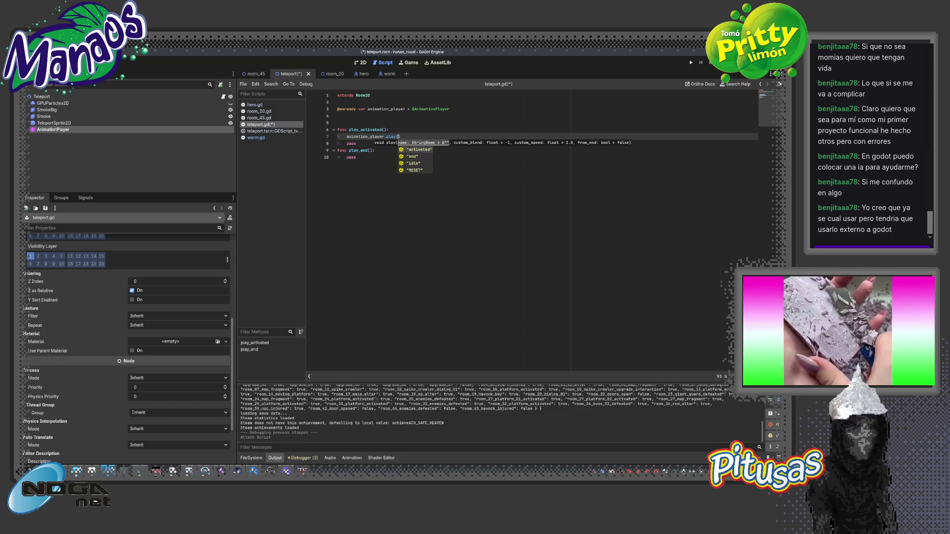
key("Return")
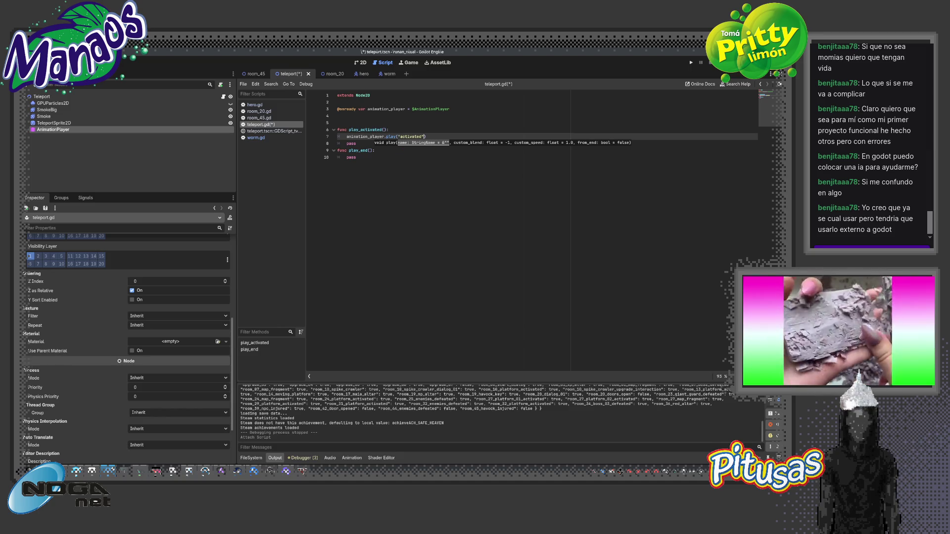
key("End")
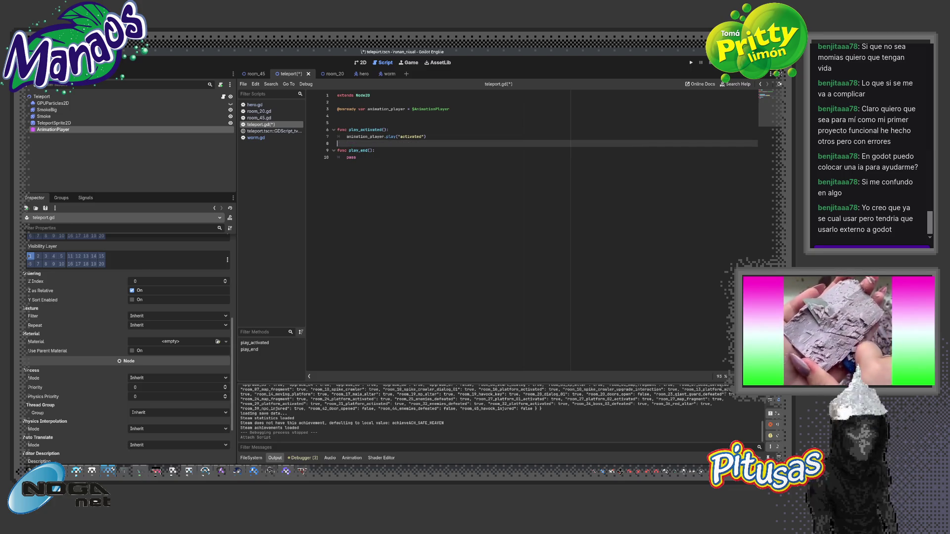
key("Down")
key("BackSpace")
key("BackSpace")
key("BackSpace")
key("Return")
Make play_end() play the 'end' animation and save teleport.gd
left_click(337, 157)
left_click(356, 163)
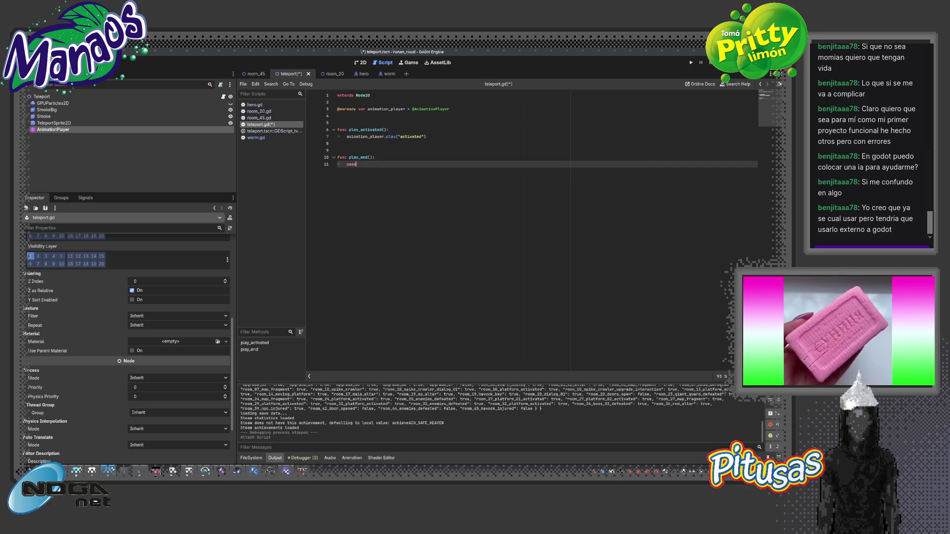
key("BackSpace")
key("BackSpace")
key("BackSpace")
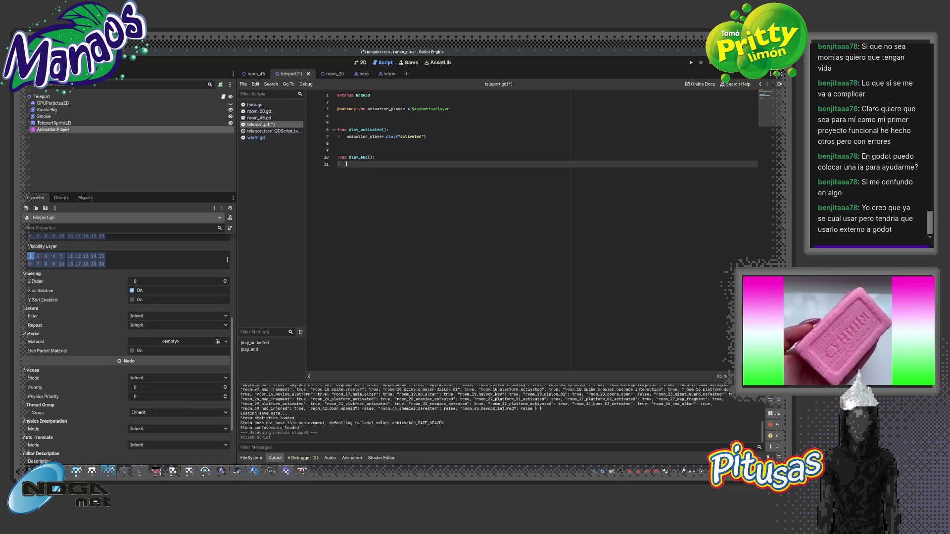
type("animation_player.play(\"activated\")")
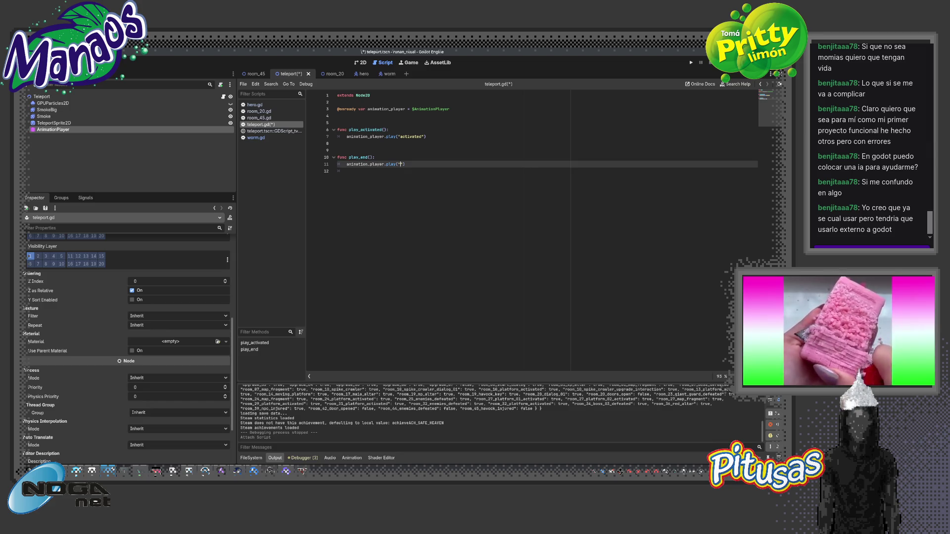
type("end")
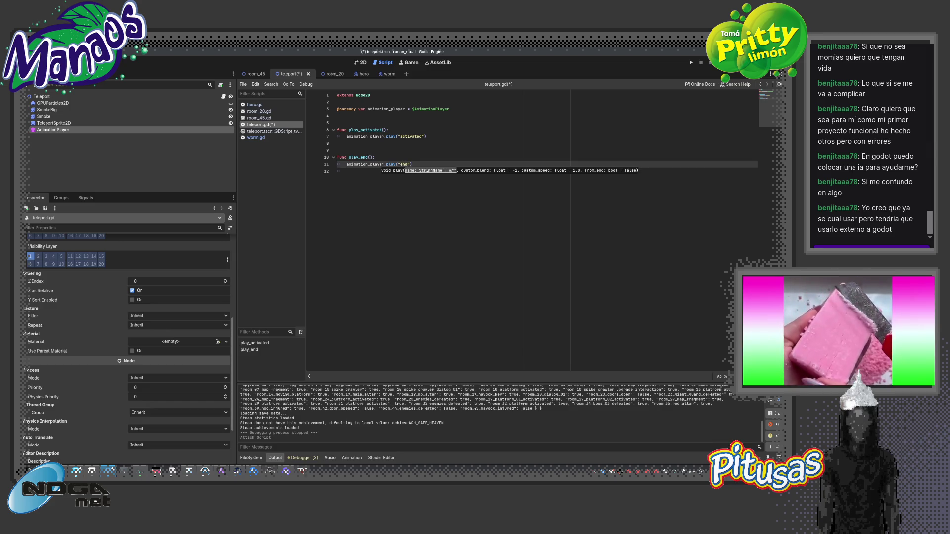
key("Escape")
key("ctrl+s")
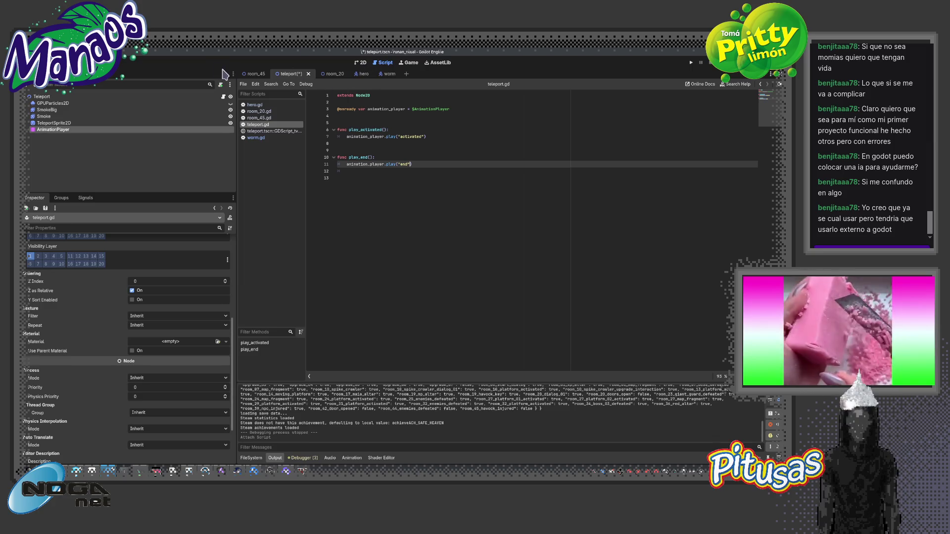
left_click(254, 74)
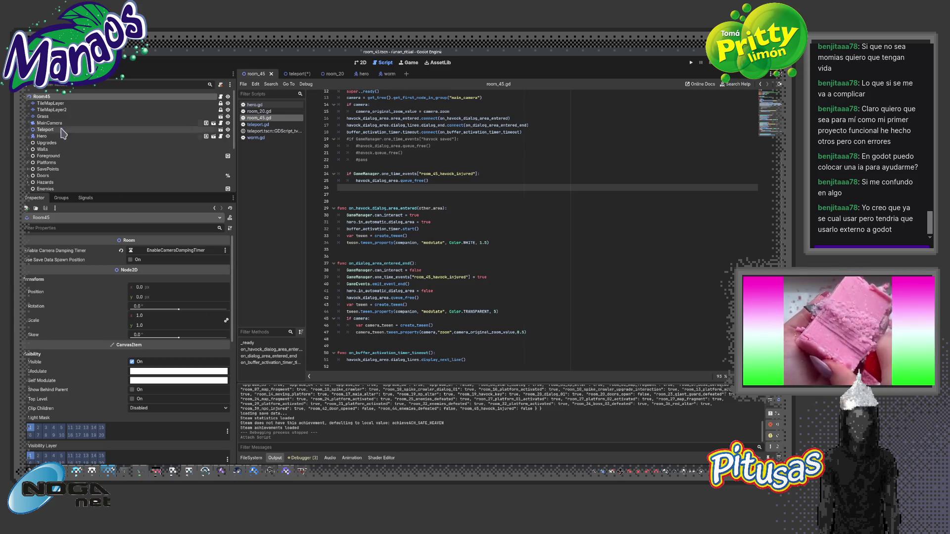
left_click(292, 73)
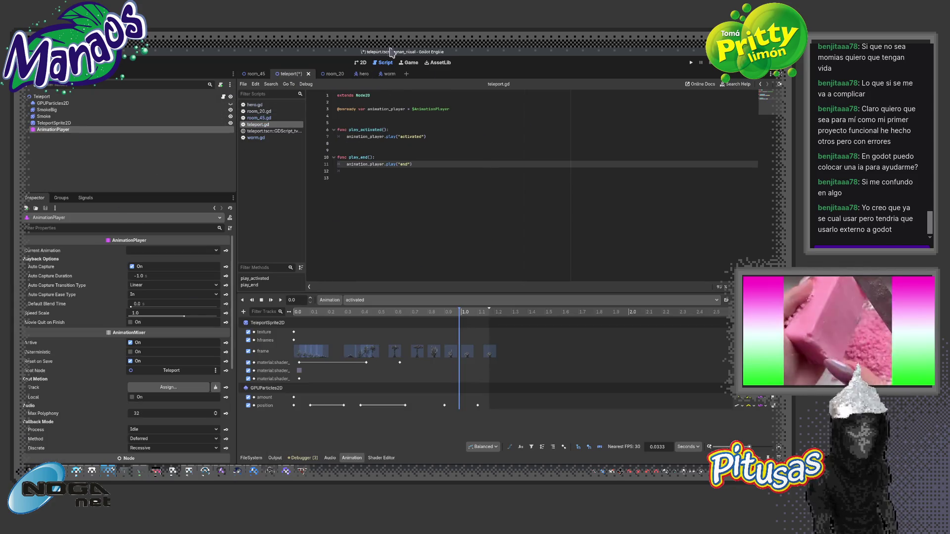
Lengthen the activated animation to about 1.95 seconds in the 2D view
key("ctrl+F1")
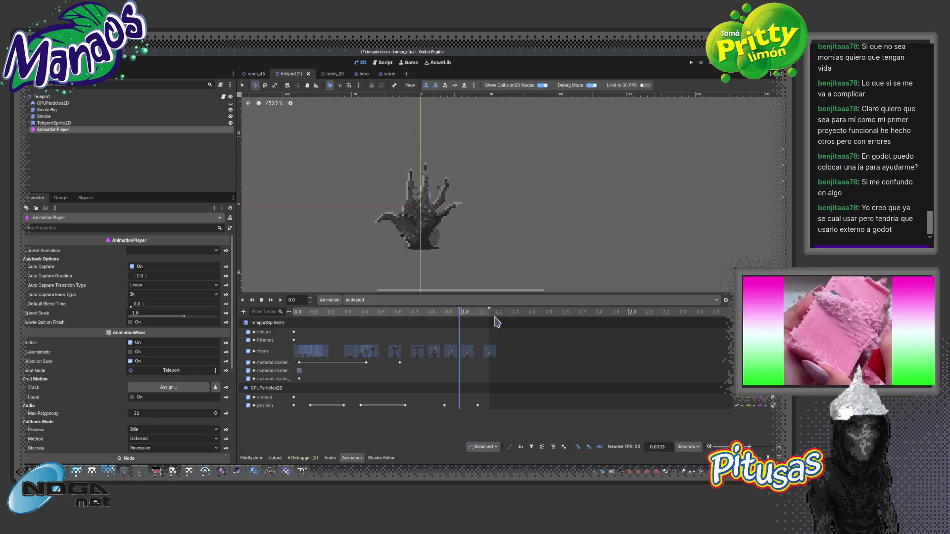
scroll(500, 329, "up", 2)
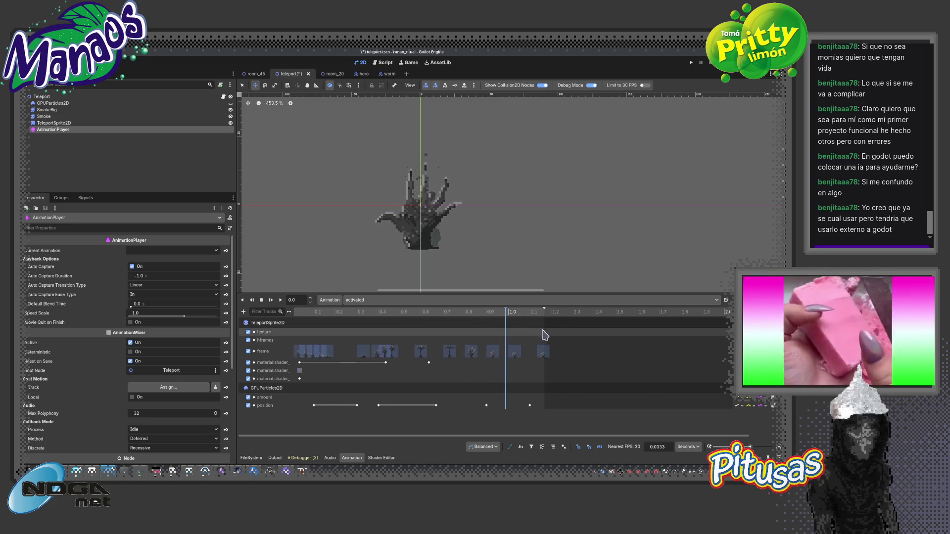
scroll(519, 334, "up", 3)
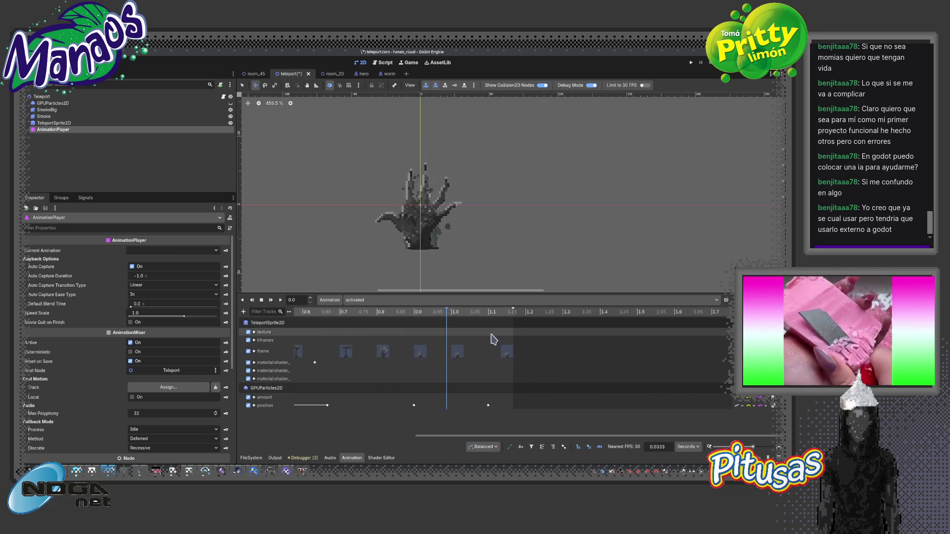
scroll(494, 339, "down", 4)
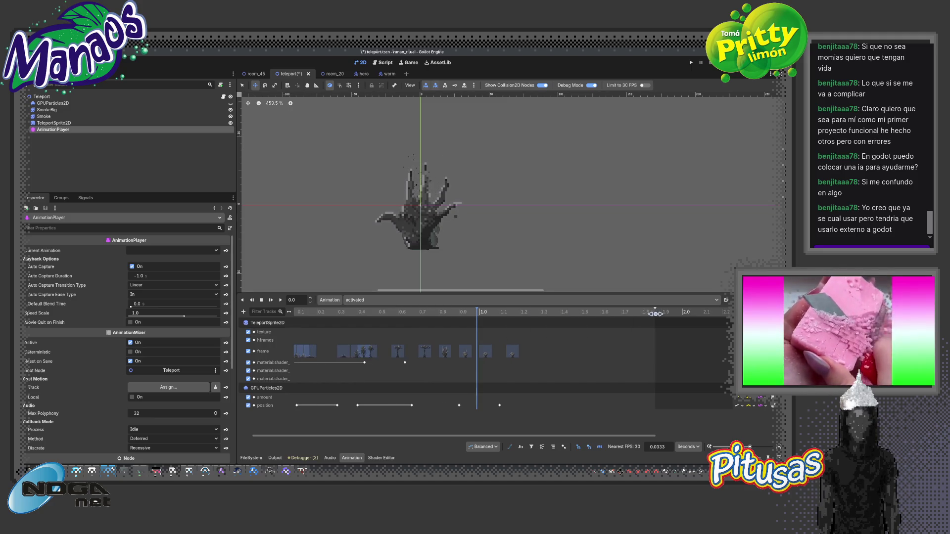
left_click_drag(655, 314, 681, 312)
Duplicate the two frame keys at about 1.23, 1.5333 and 1.8333 seconds
left_click_drag(542, 348, 483, 365)
left_click(527, 314)
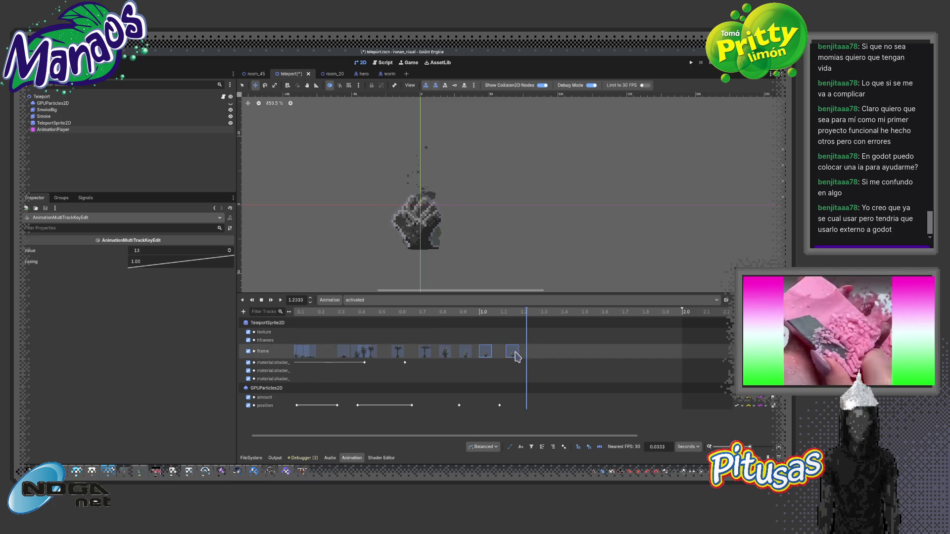
key("ctrl+d")
left_click(587, 313)
key("ctrl+d")
left_click(648, 312)
key("ctrl+d")
Respace the later frame keys, placing the last frame key at 2.0 seconds
left_click_drag(655, 358, 642, 356)
left_click(261, 299)
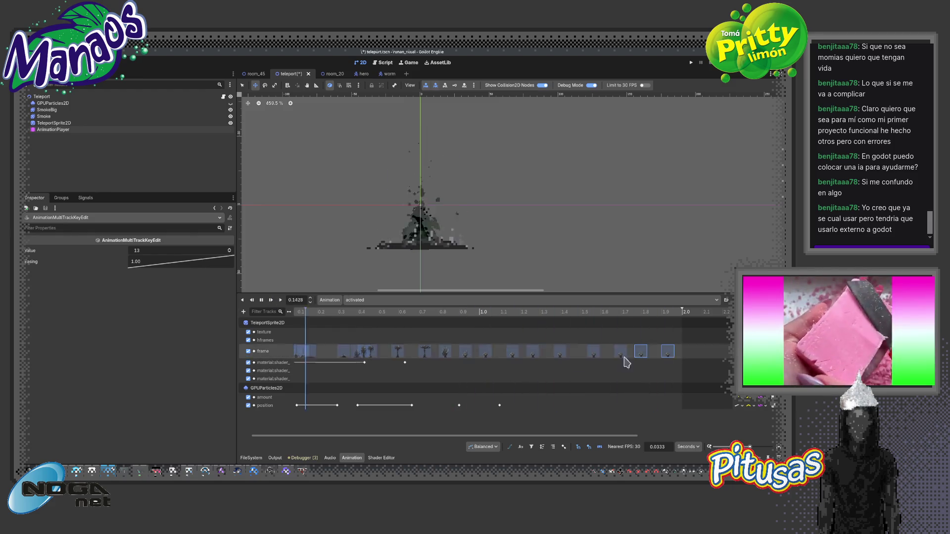
mouse_move(692, 347)
left_mouse_down()
mouse_move(529, 357)
mouse_move(556, 356)
mouse_move(548, 353)
left_mouse_up()
scroll(660, 360, "right", 3)
mouse_move(622, 351)
left_mouse_down()
mouse_move(479, 365)
mouse_move(465, 352)
mouse_move(479, 351)
left_mouse_up()
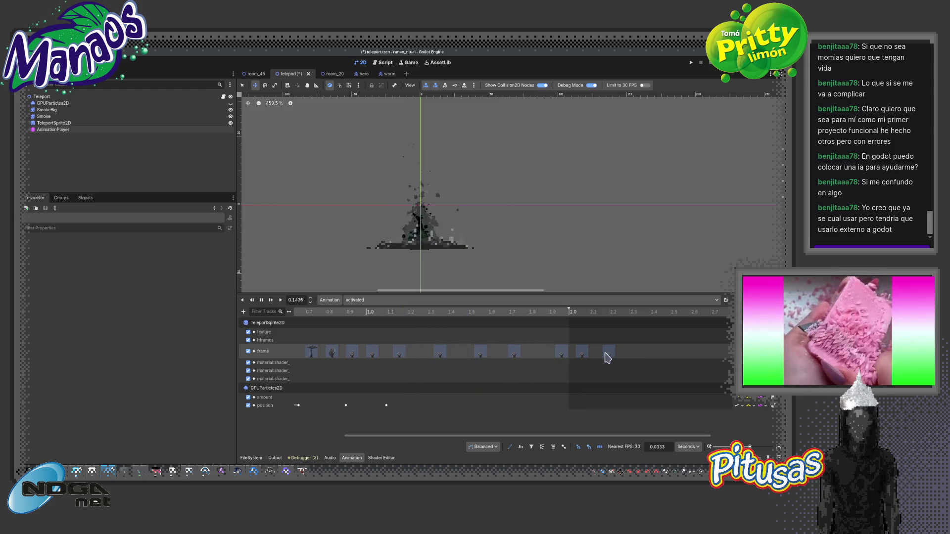
mouse_move(608, 357)
left_mouse_down()
mouse_move(581, 354)
mouse_move(628, 352)
mouse_move(396, 351)
left_mouse_up()
left_click_drag(400, 352, 418, 356)
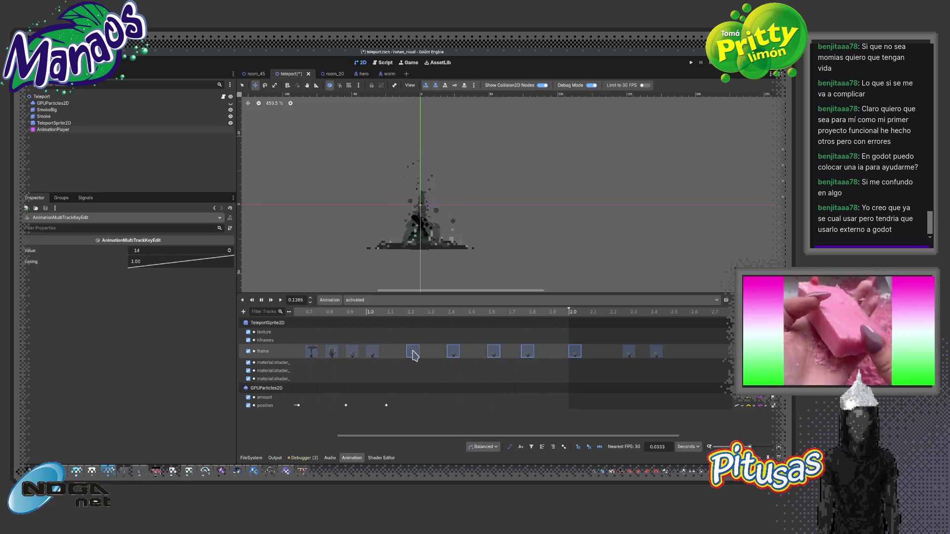
left_click(574, 353)
left_click_drag(574, 354, 570, 356)
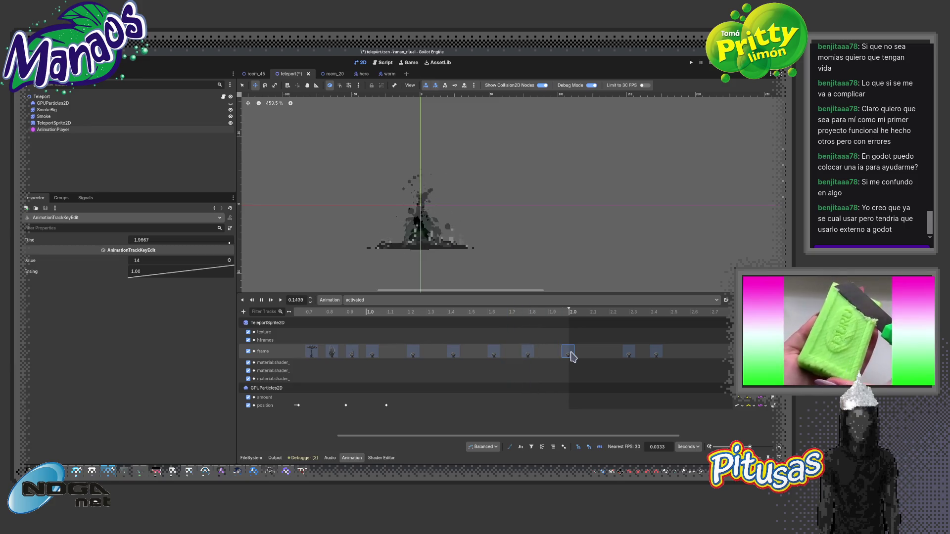
Delete the two late frame keys and nudge the middle keys to 1.5 and 1.5333 s
mouse_move(683, 362)
left_mouse_down()
mouse_move(522, 346)
mouse_move(609, 351)
left_mouse_up()
key("Delete")
mouse_move(497, 356)
left_mouse_down()
mouse_move(538, 355)
mouse_move(408, 346)
left_mouse_up()
left_click_drag(416, 352, 477, 354)
left_click(470, 356)
left_click_drag(539, 354, 547, 354)
left_click(478, 354)
left_click_drag(478, 352, 484, 353)
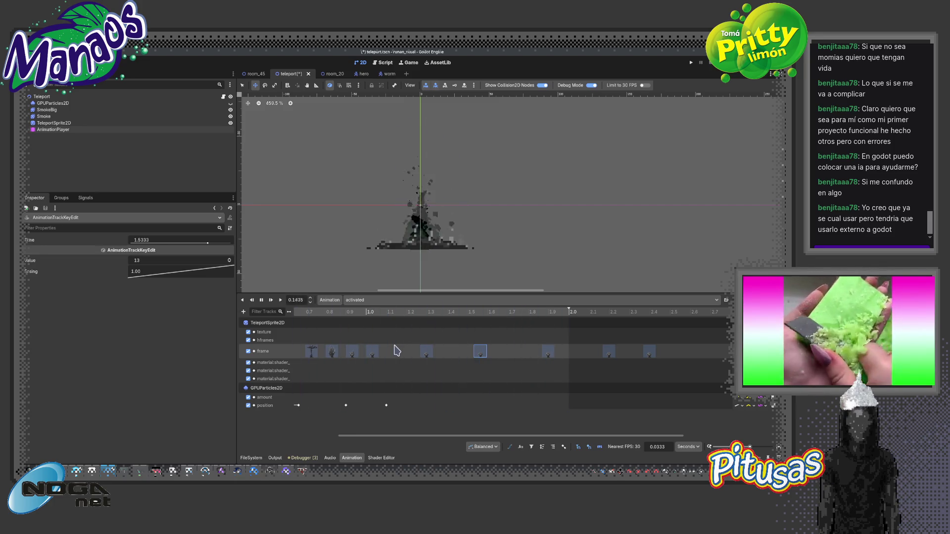
Delete the two rightmost frame keys and save the teleport scene
left_click_drag(670, 360, 601, 327)
key("Delete")
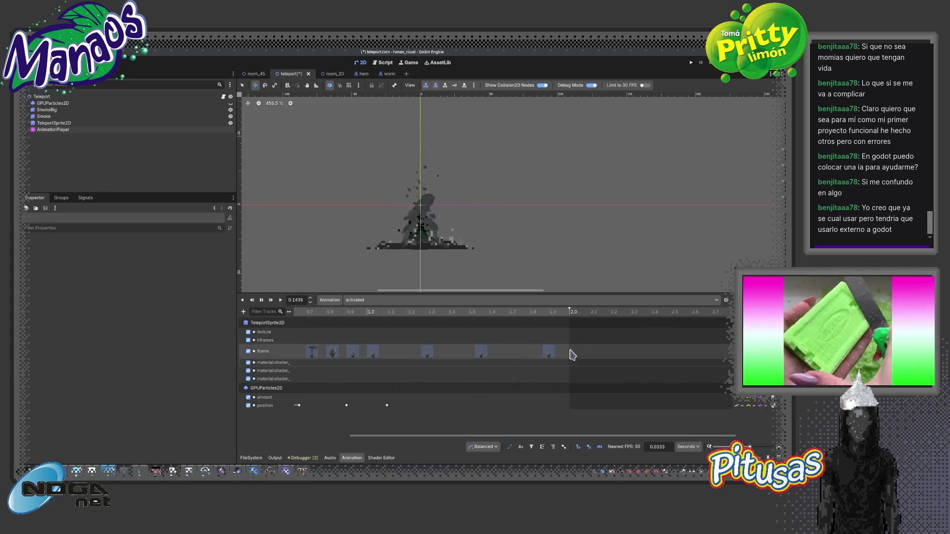
key("ctrl+s")
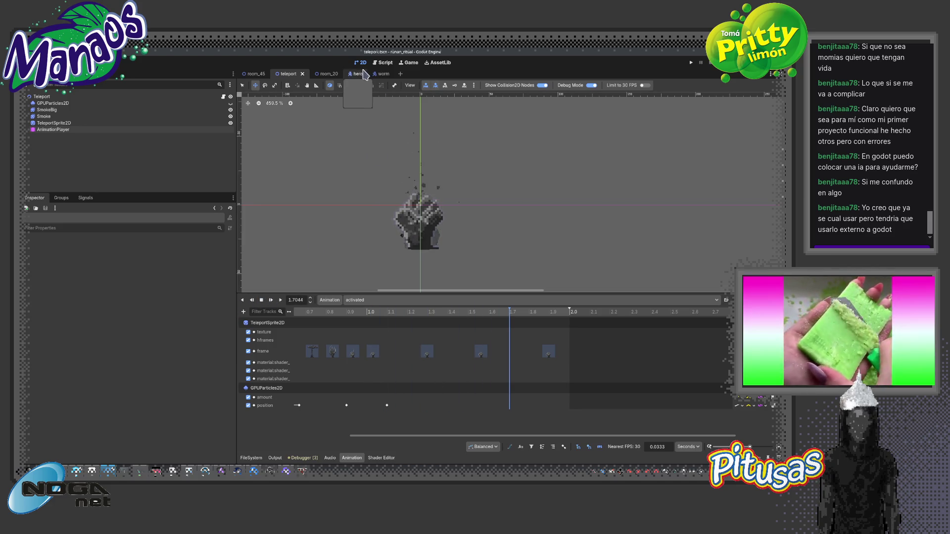
left_click(381, 63)
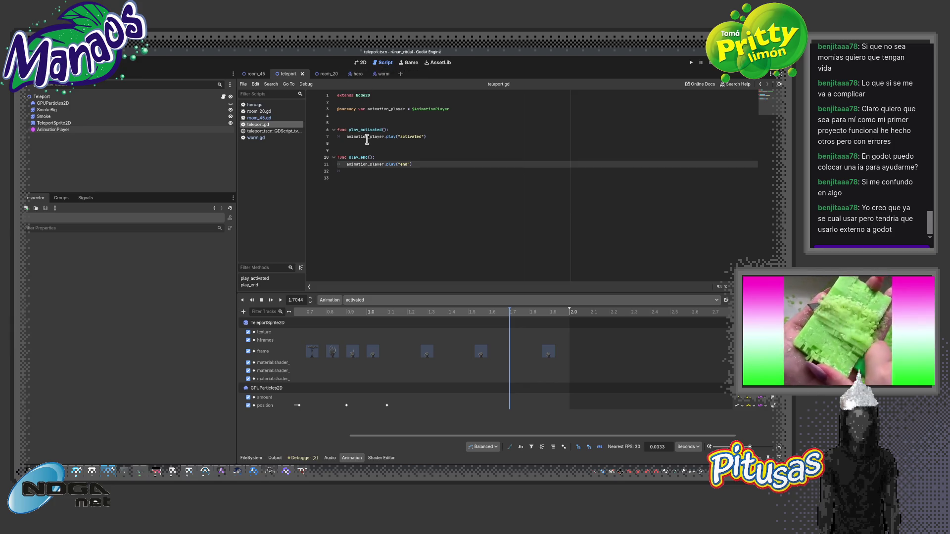
Open the teleport scene's built-in script, undo an accidental deletion, and close it
left_click(271, 131)
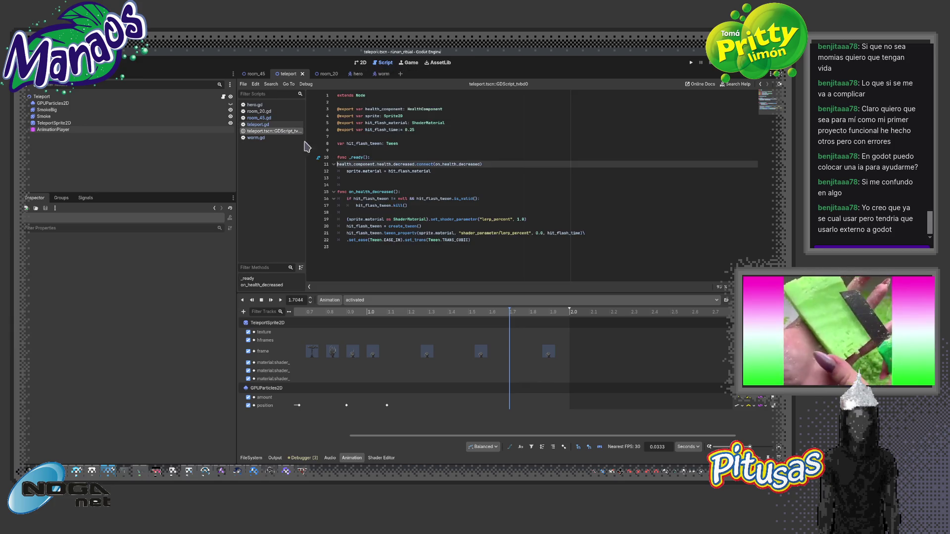
key("Delete")
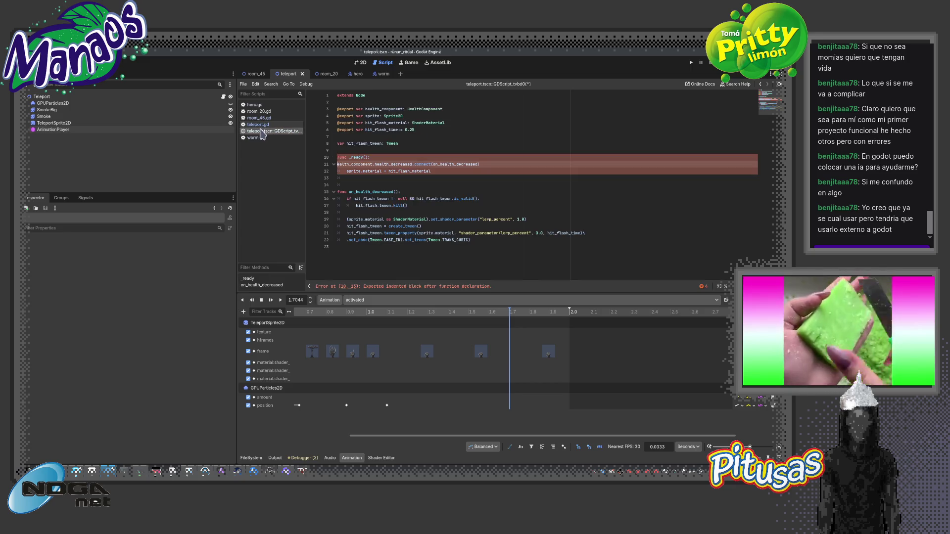
key("ctrl+z")
key("ctrl+z")
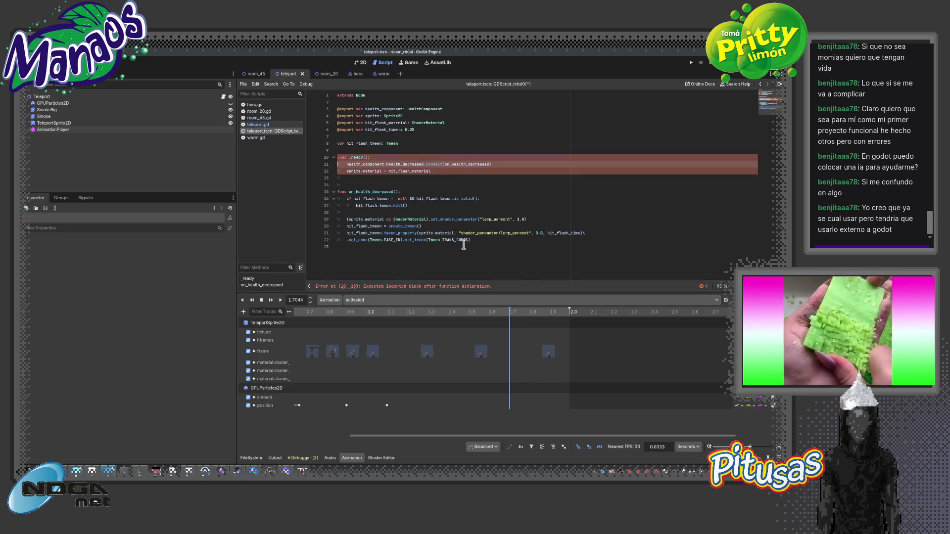
middle_click(262, 131)
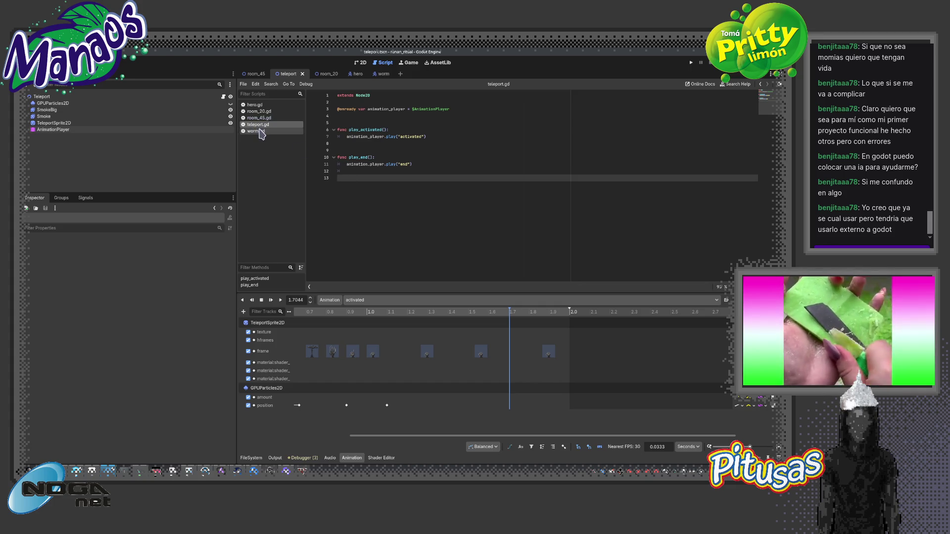
Insert blank lines above play_activated in teleport.gd
left_click_drag(414, 183, 314, 150)
left_click(406, 200)
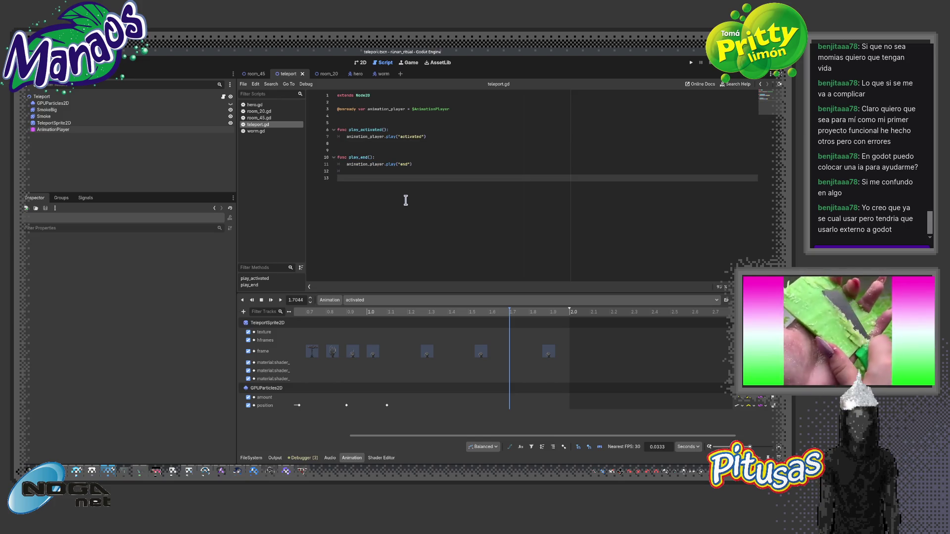
type("pla")
key("BackSpace")
key("BackSpace")
key("BackSpace")
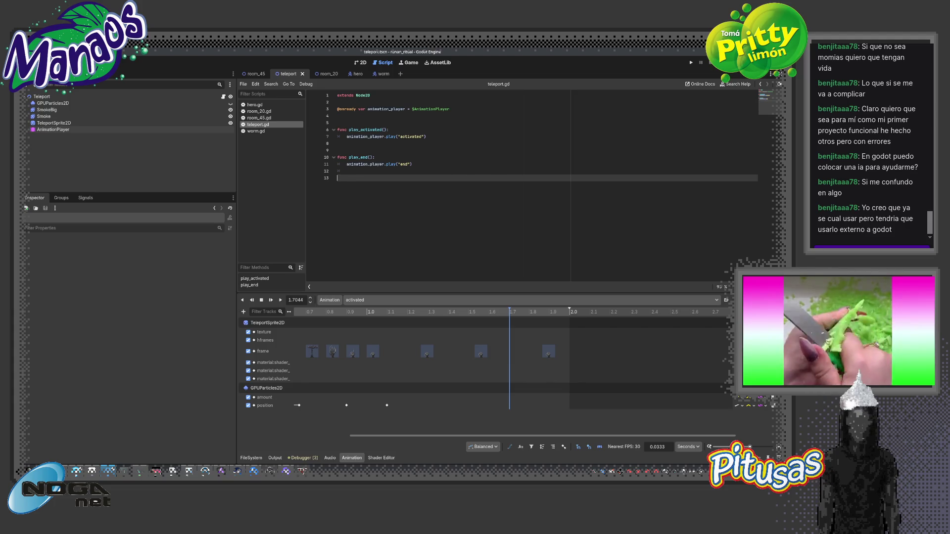
key("Up")
key("Up")
key("Up")
key("Return")
key("Return")
key("Return")
Add a func _process(delta) declaration to teleport.gd using autocomplete
type("func ")
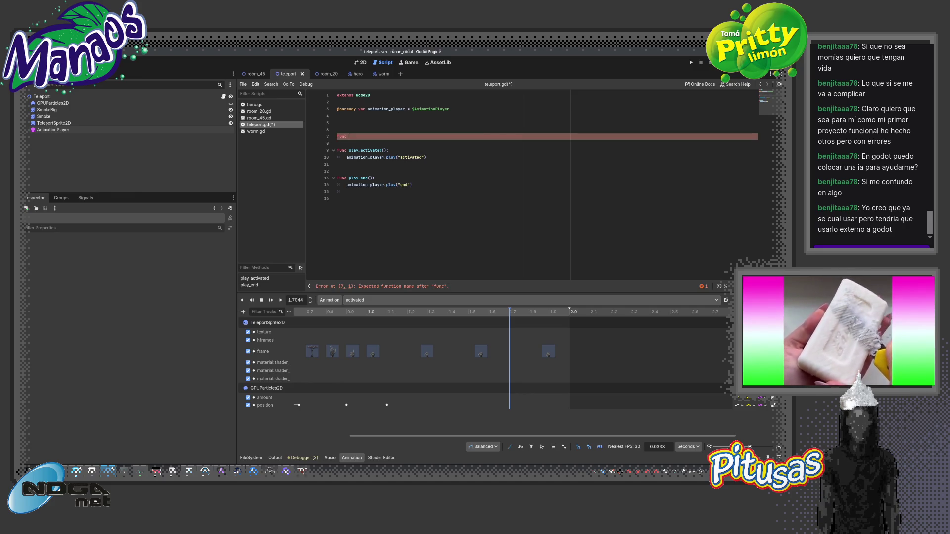
type("_")
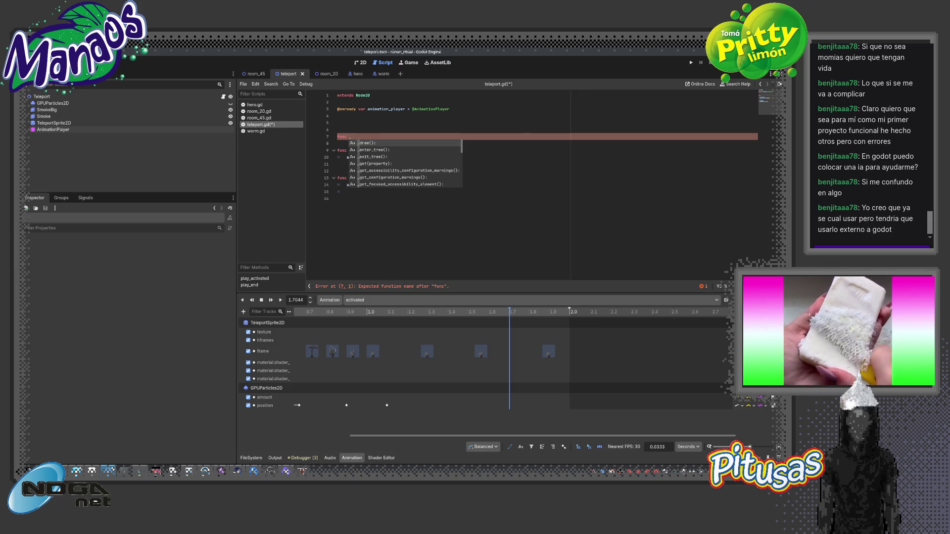
left_click(325, 75)
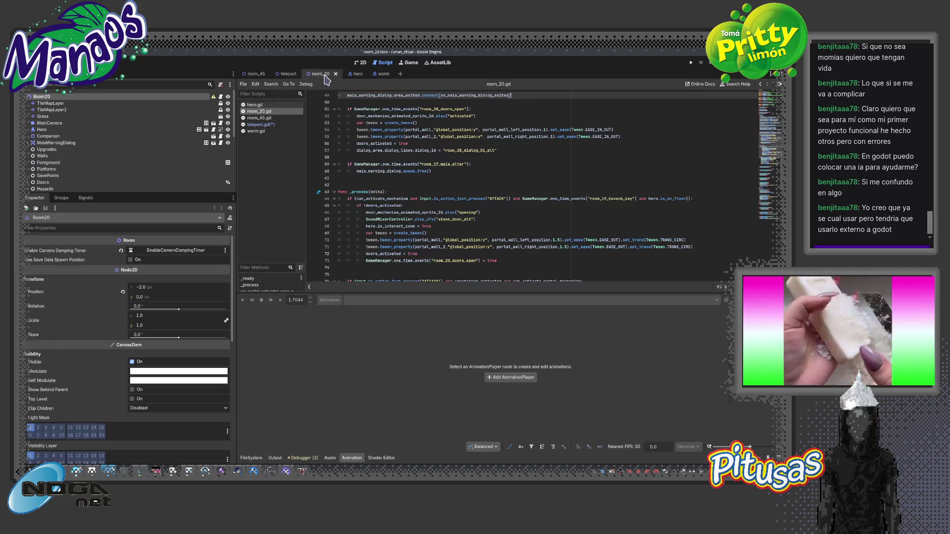
left_click(287, 74)
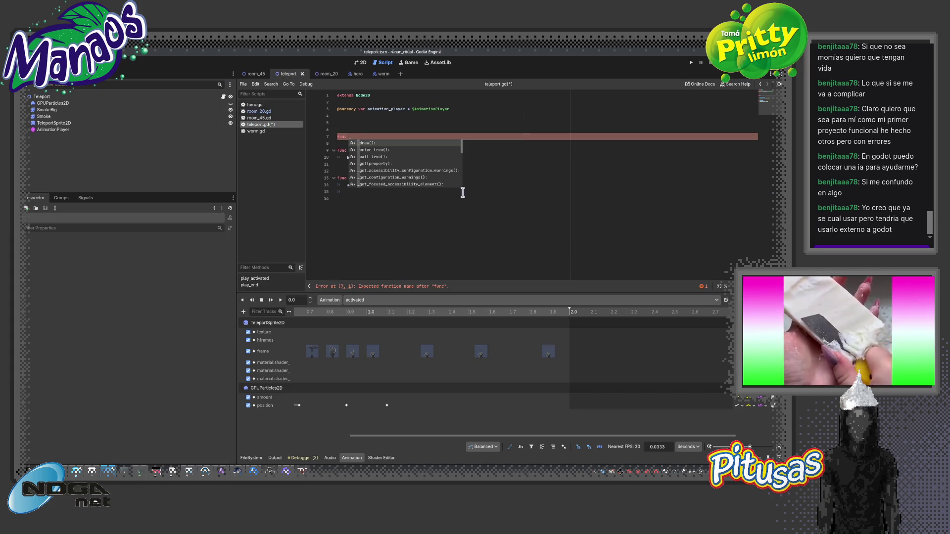
type("pro")
key("Return")
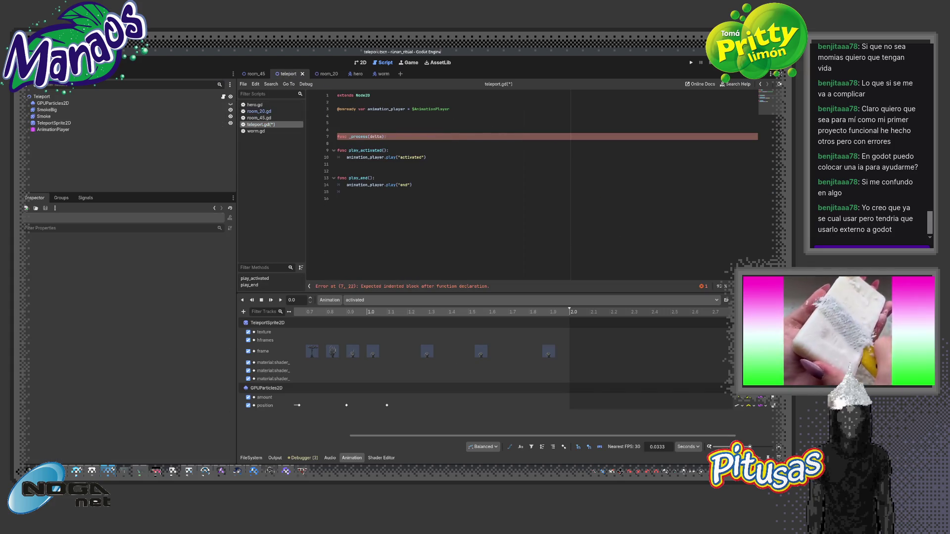
key("Return")
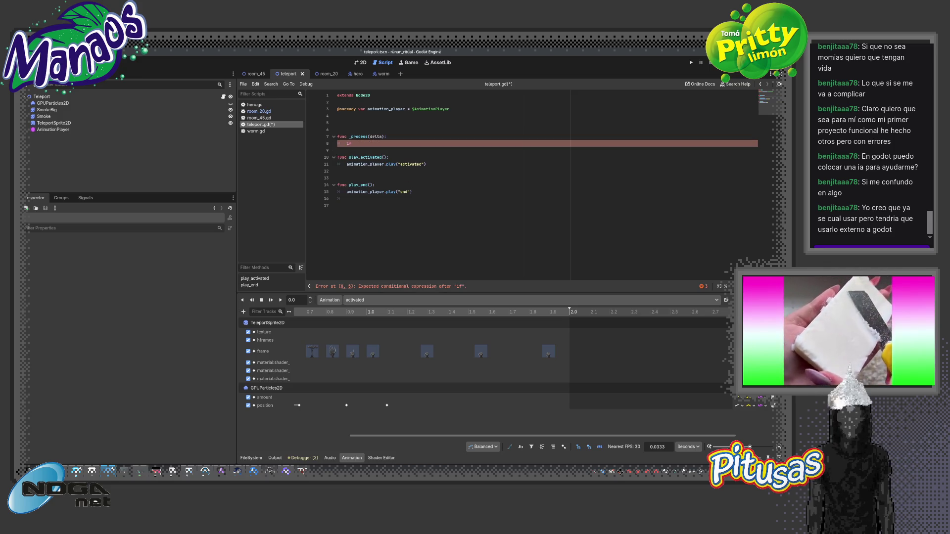
Write if Input.is_action_just_pressed("ATTACK"): inside _process
type("put.")
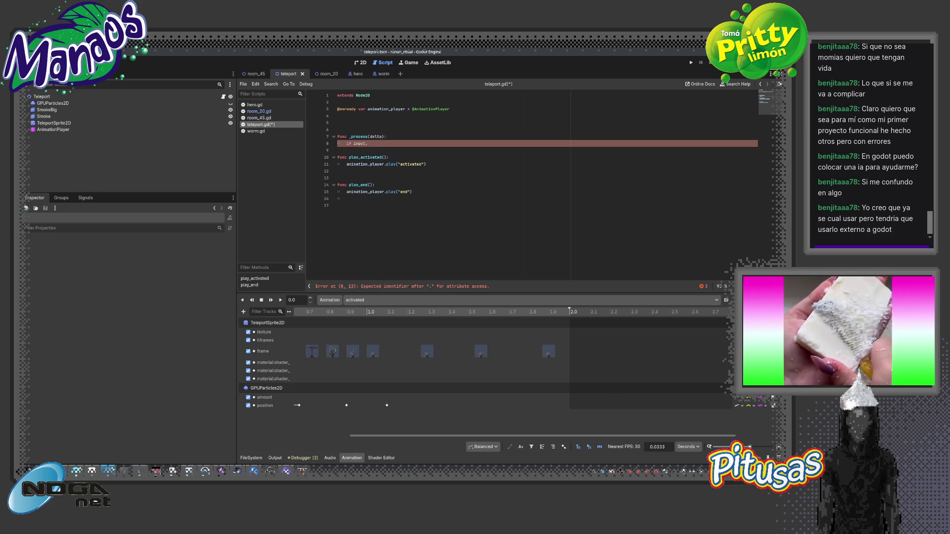
key("BackSpace")
key("BackSpace")
key("BackSpace")
type("I")
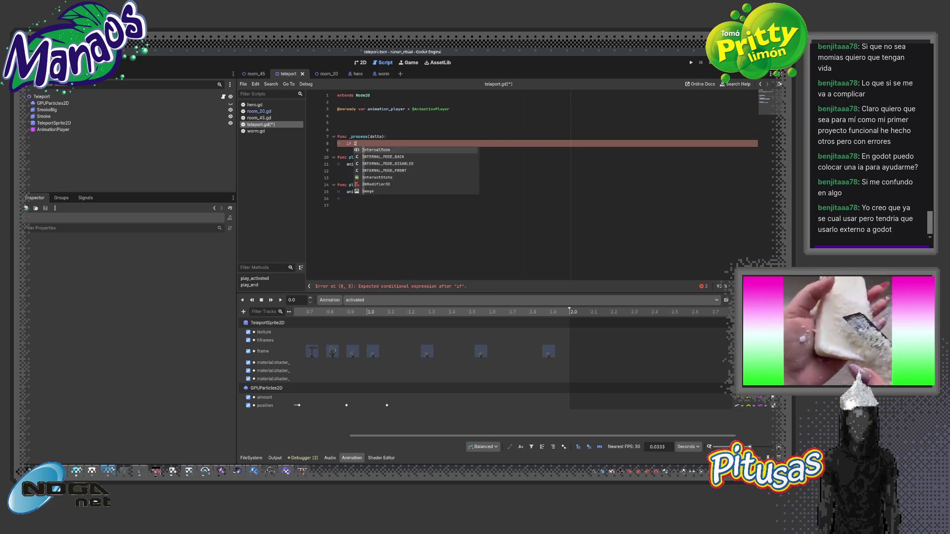
type("nnp")
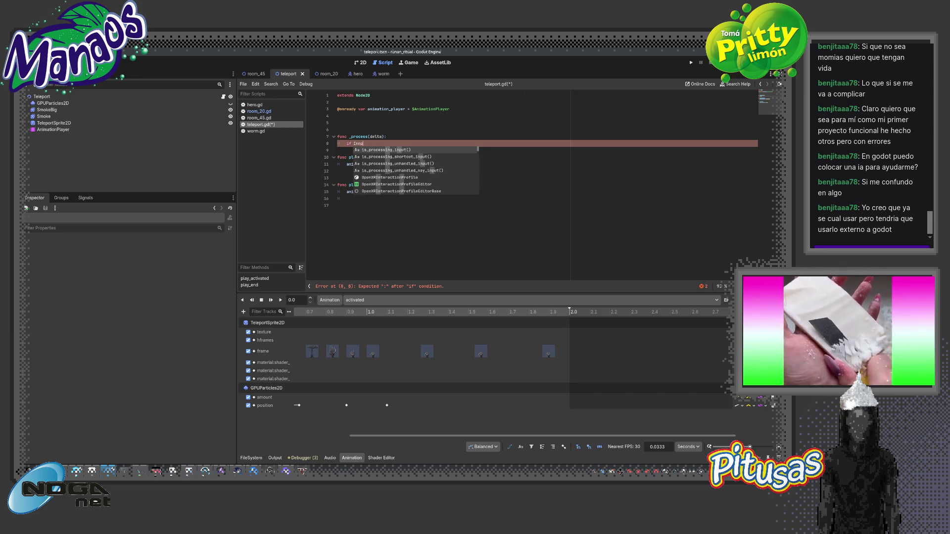
key("BackSpace")
key("BackSpace")
type("pu")
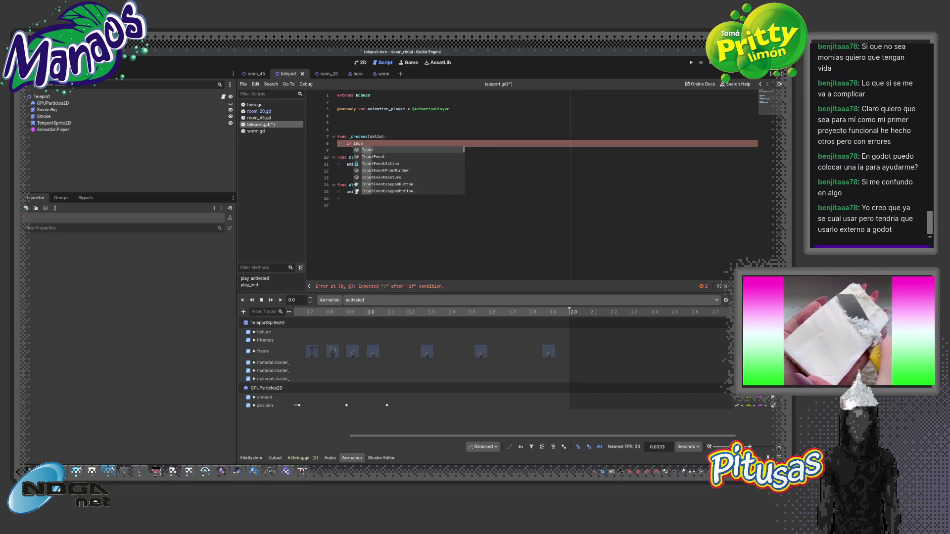
key("Return")
type(".")
key("Return")
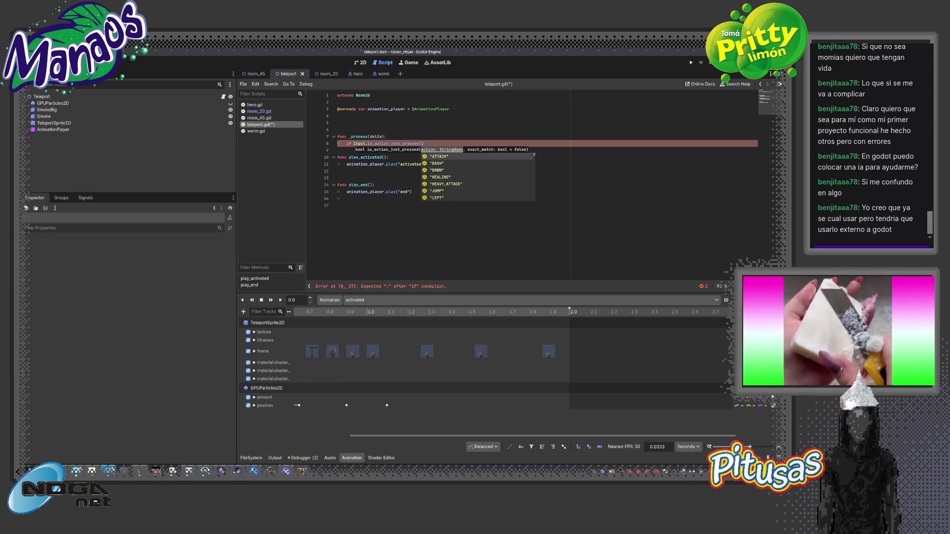
key("Return")
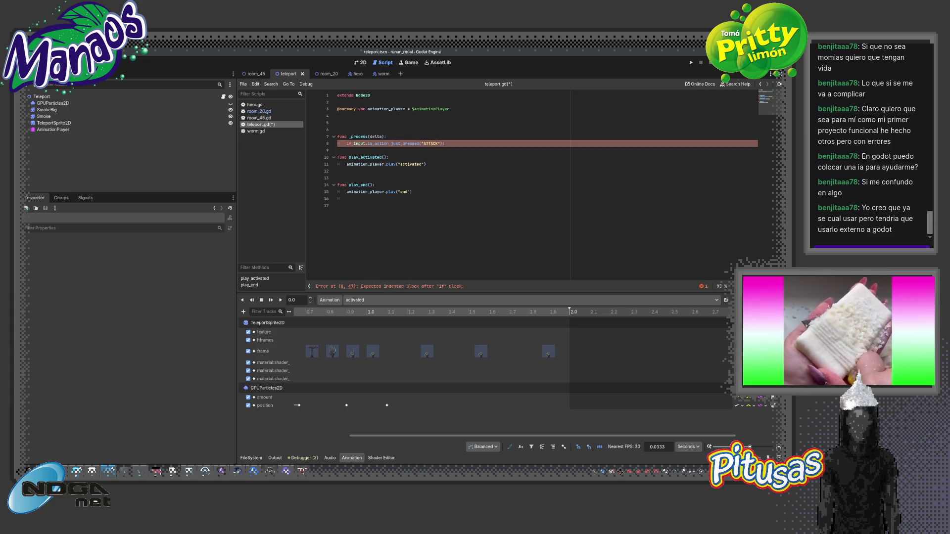
Call play_activated() under the if and save teleport.gd
key("Return")
type("play_a")
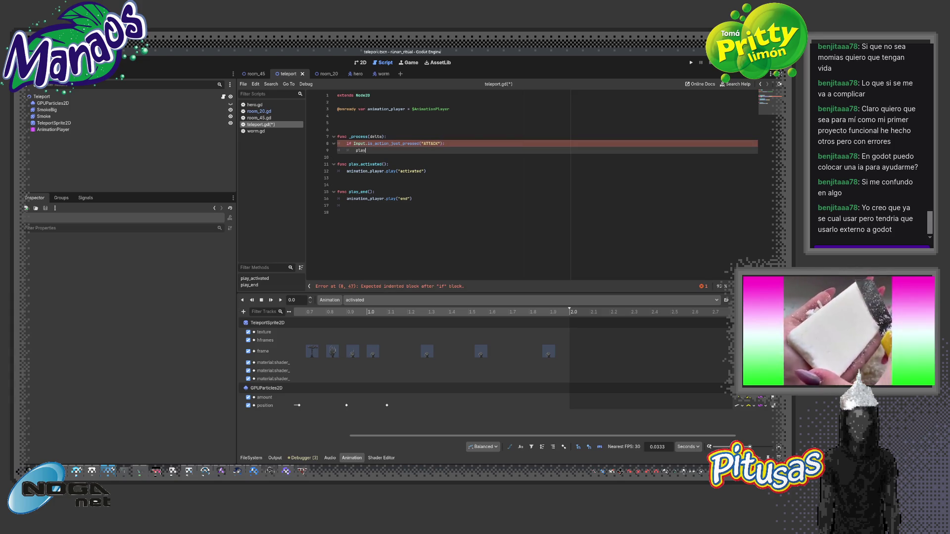
key("Return")
key("ctrl+s")
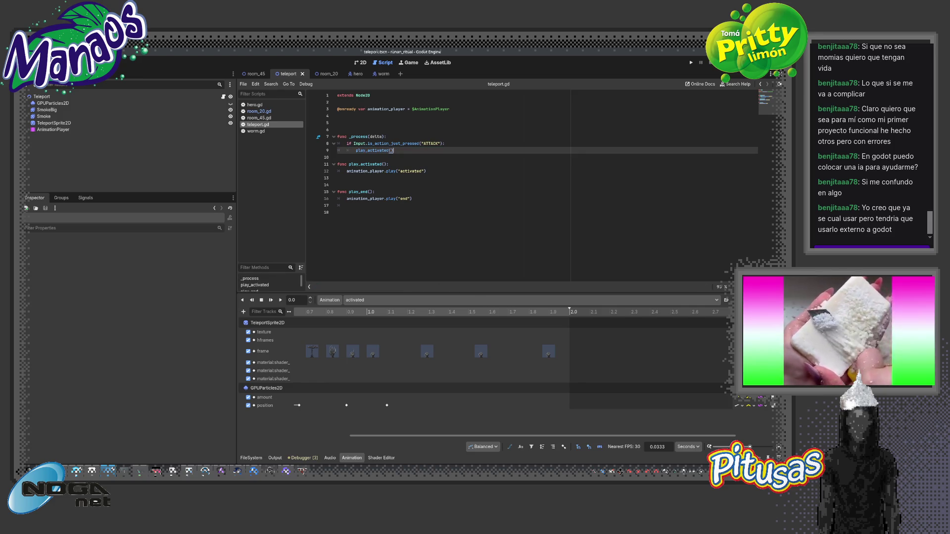
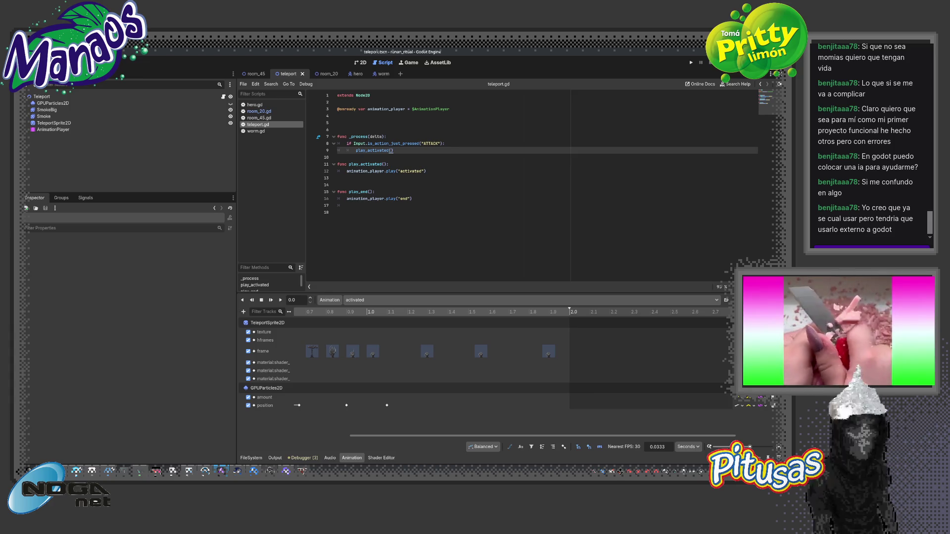
In the 2D view, select the Smoke node, try raising and lowering its Z Index, then reset it to 0
left_click(361, 63)
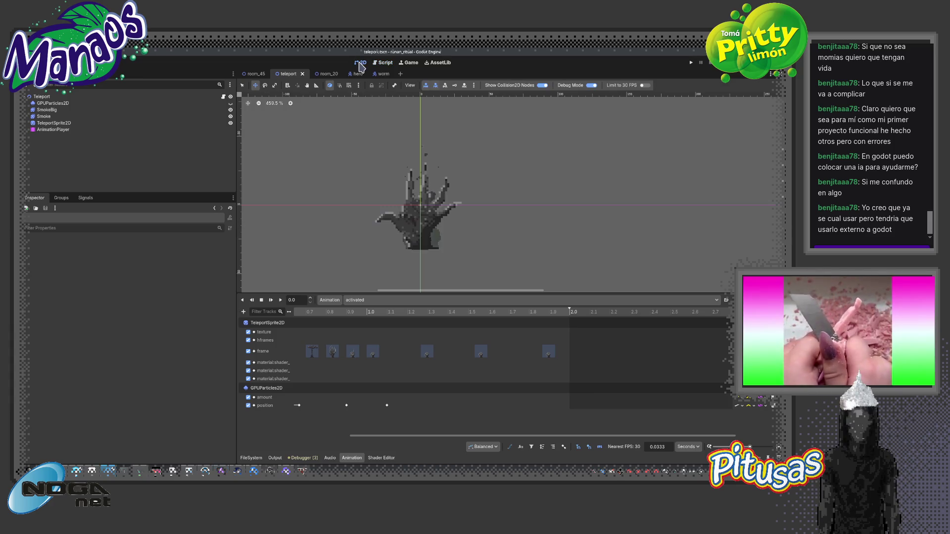
left_click(86, 110)
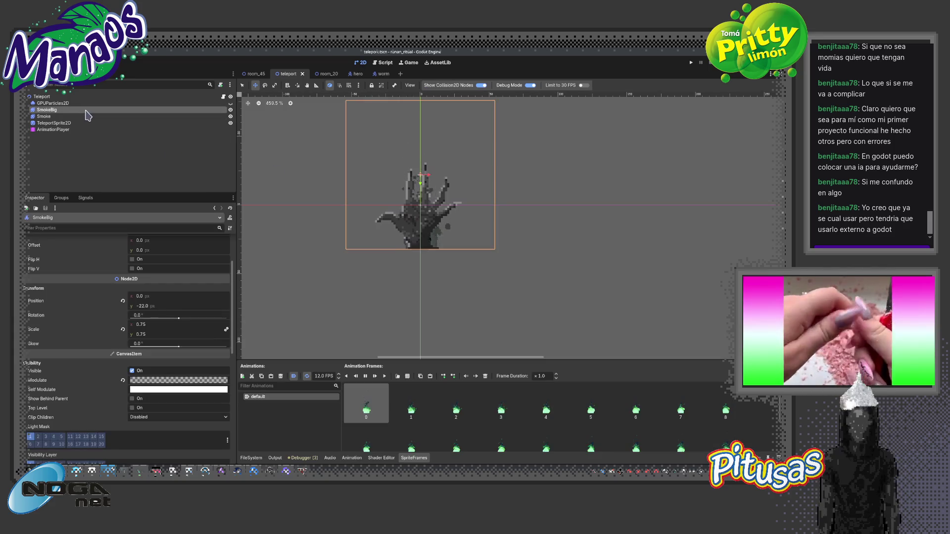
left_click(55, 117)
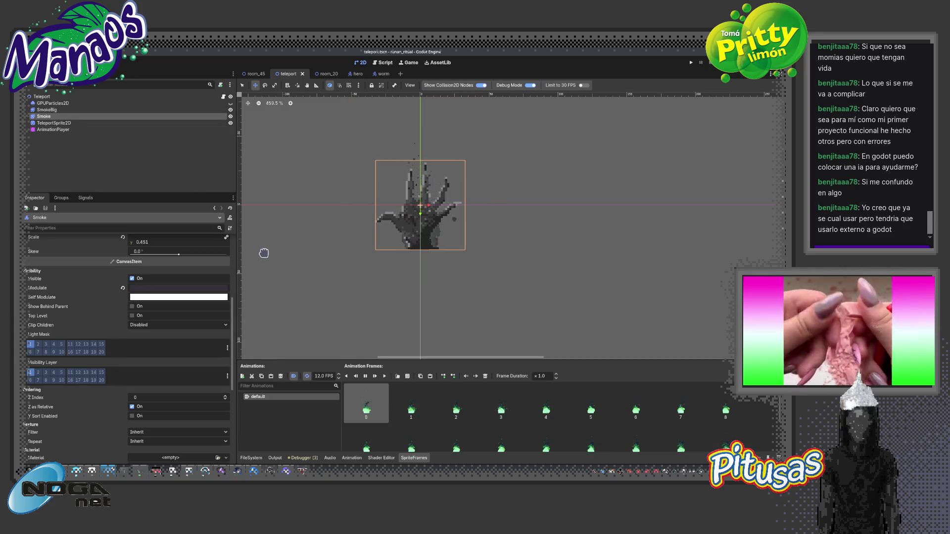
mouse_move(234, 309)
left_mouse_down()
mouse_move(229, 397)
mouse_move(229, 357)
left_mouse_up()
left_click_drag(169, 294, 184, 295)
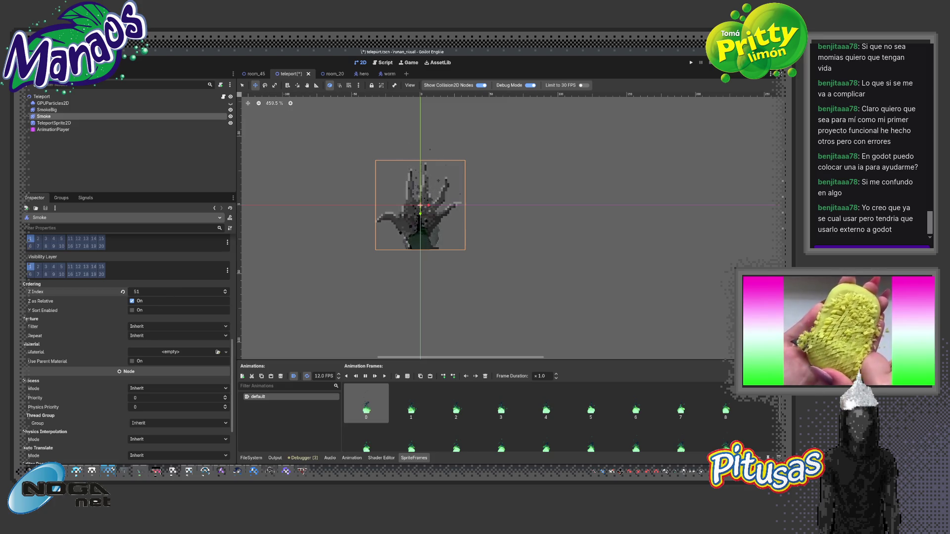
left_click(225, 294)
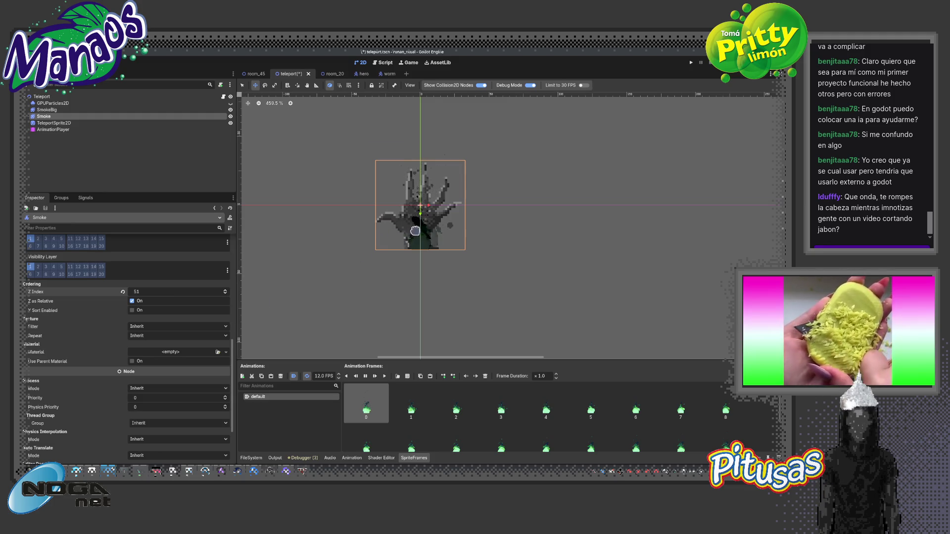
scroll(446, 227, "up", 2)
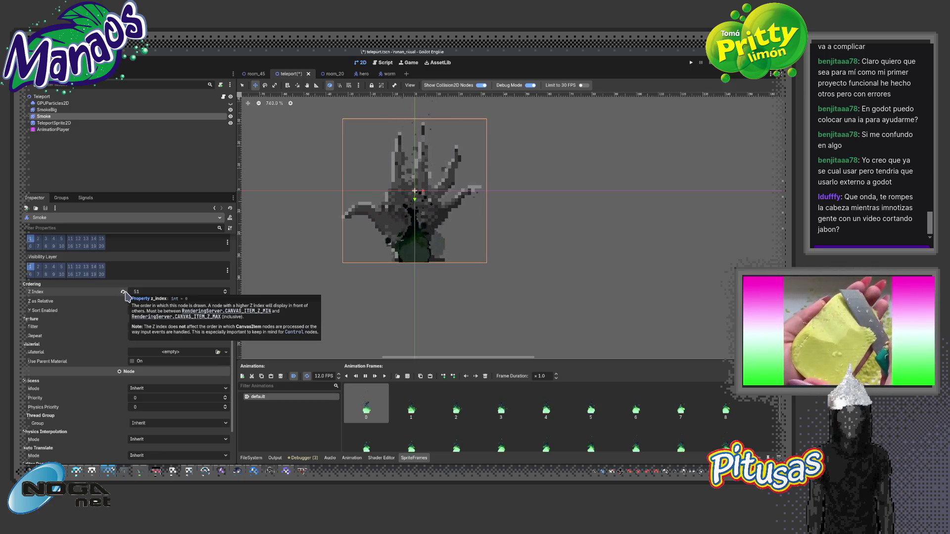
left_click(124, 293)
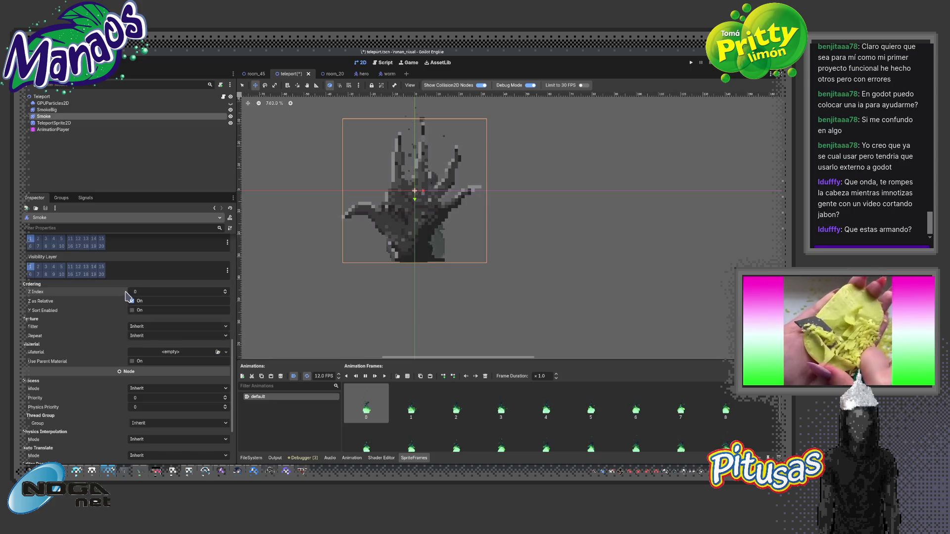
right_click(128, 296)
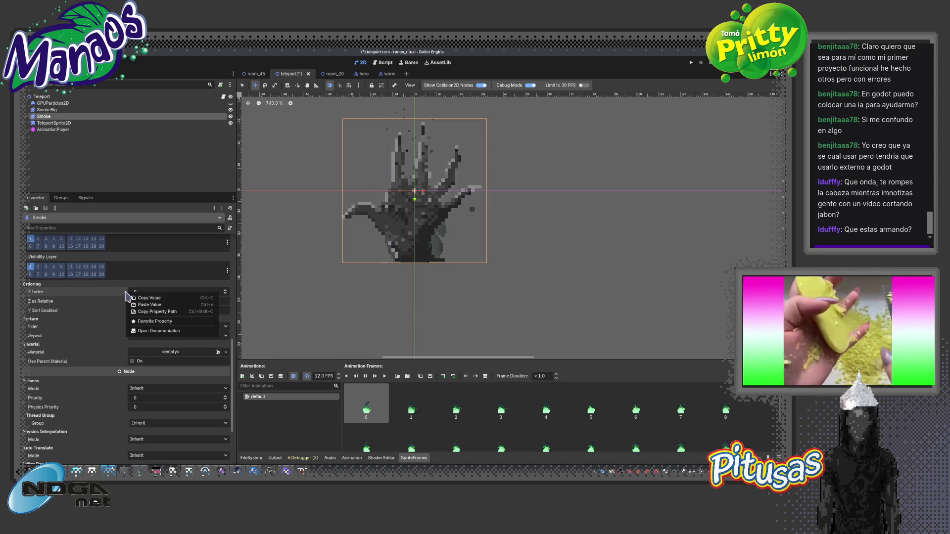
left_click(362, 304)
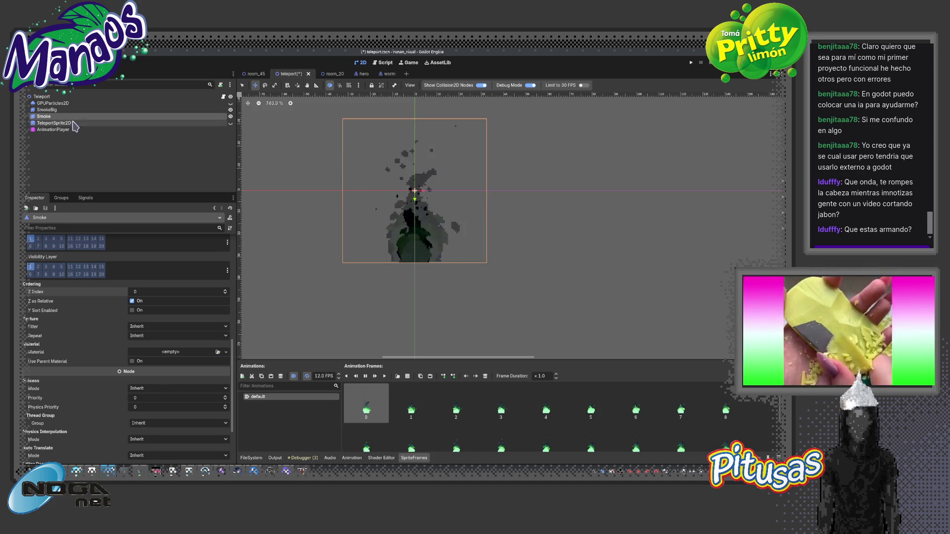
Tint Smoke's Modulate pure black (#000000) and make the TeleportSprite2D hand visible again
scroll(231, 430, "down", 3)
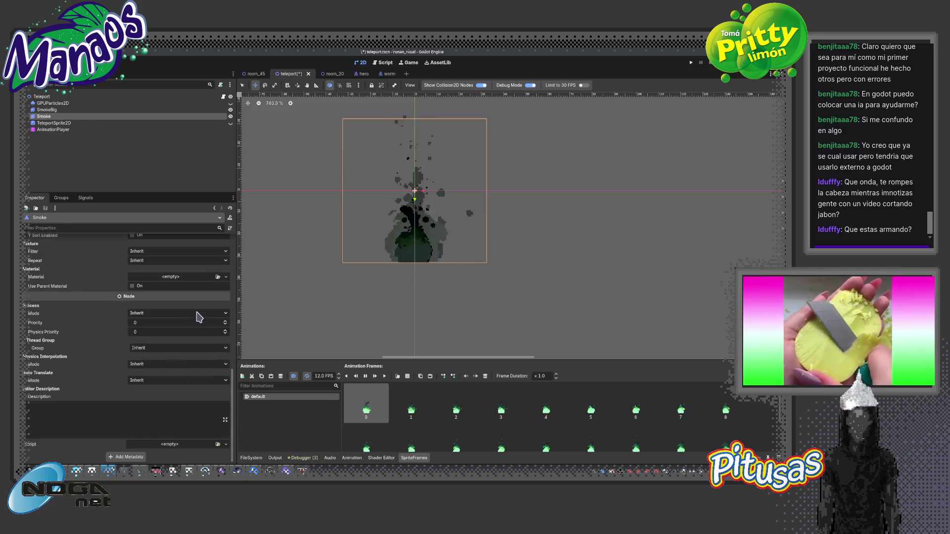
scroll(171, 316, "up", 4)
scroll(165, 303, "up", 2)
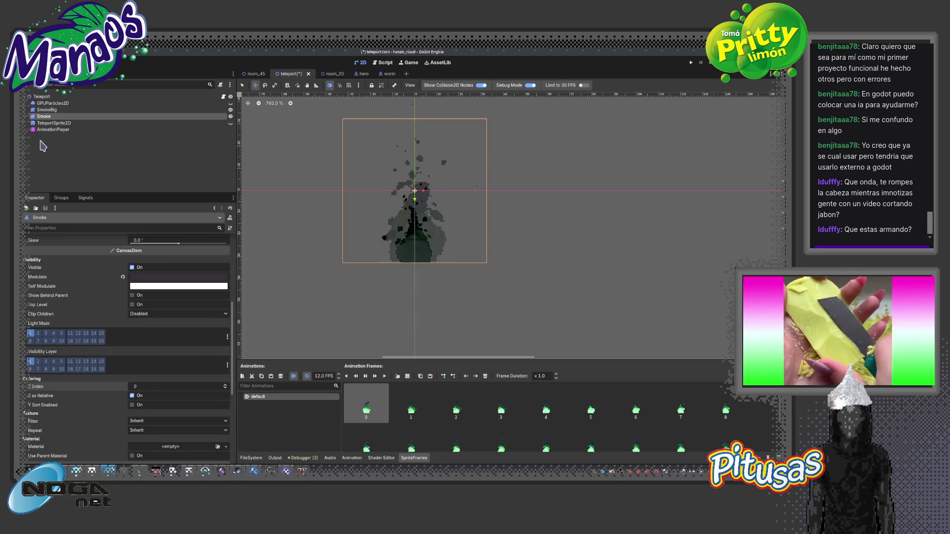
left_click(157, 277)
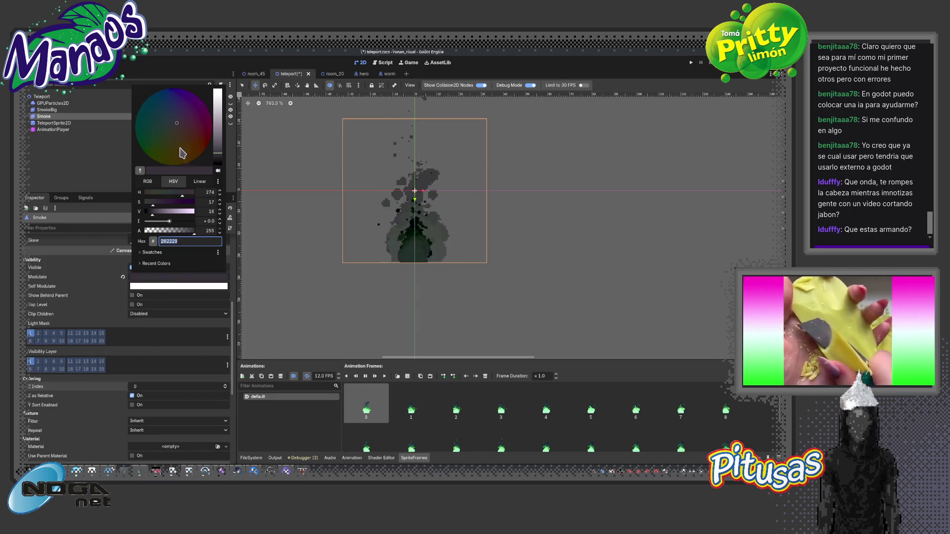
left_click(218, 161)
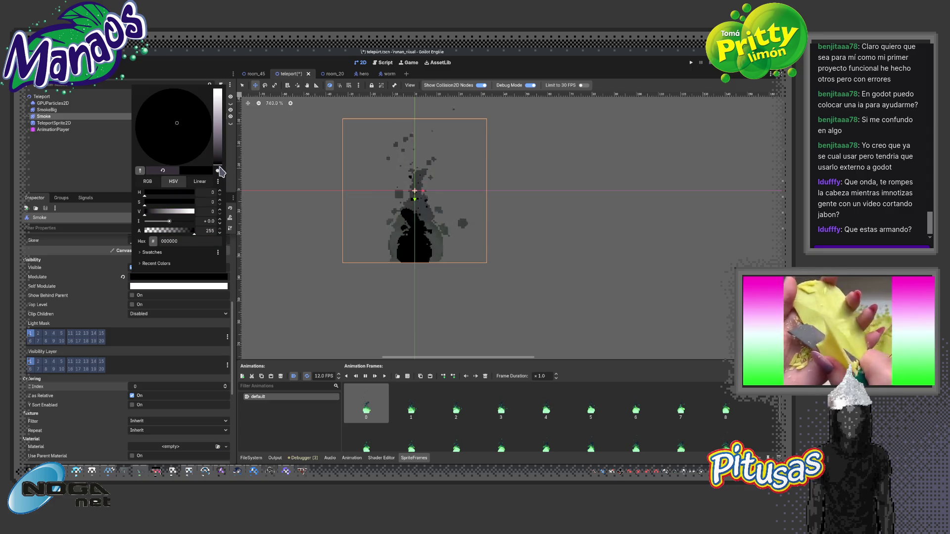
left_click(299, 275)
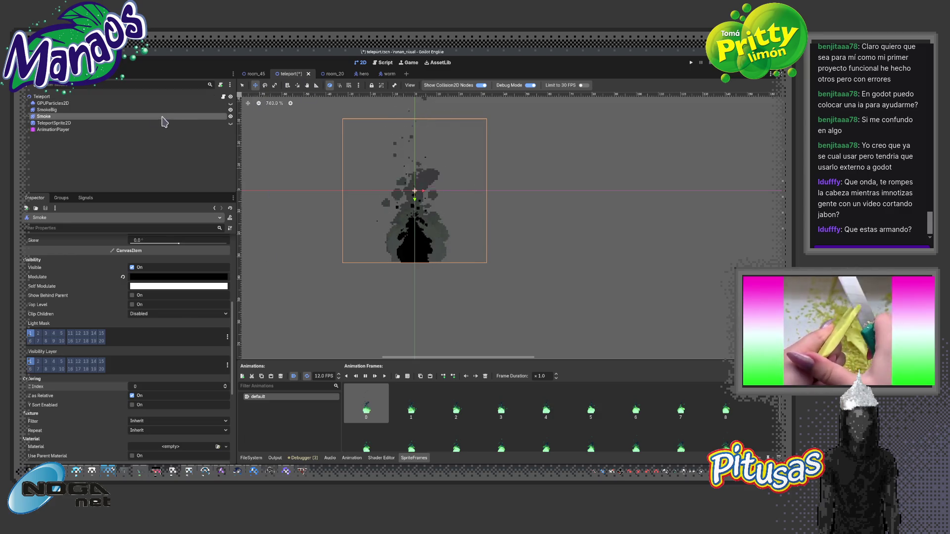
left_click(230, 123)
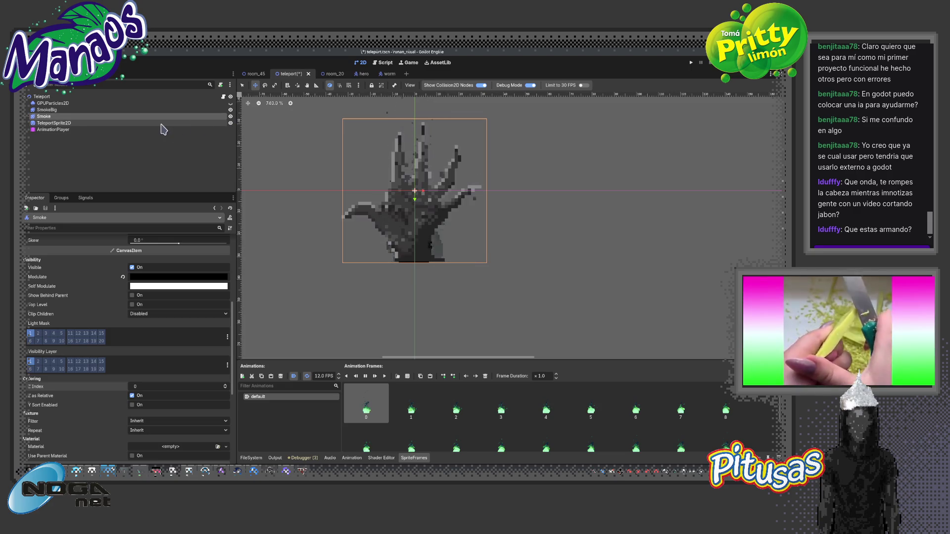
left_click_drag(237, 116, 147, 123)
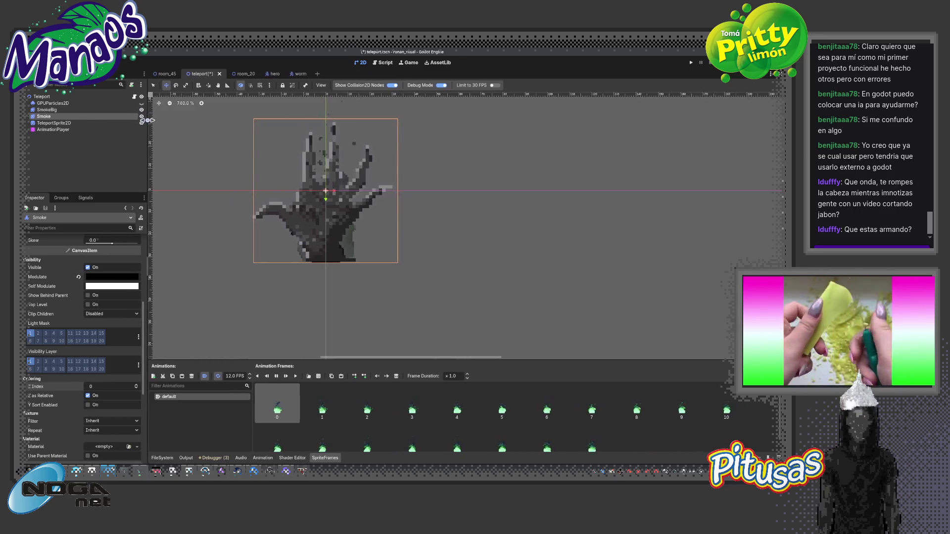
Select TeleportSprite2D and save the teleport scene with Ctrl+S
left_click(117, 124)
key("ctrl+s")
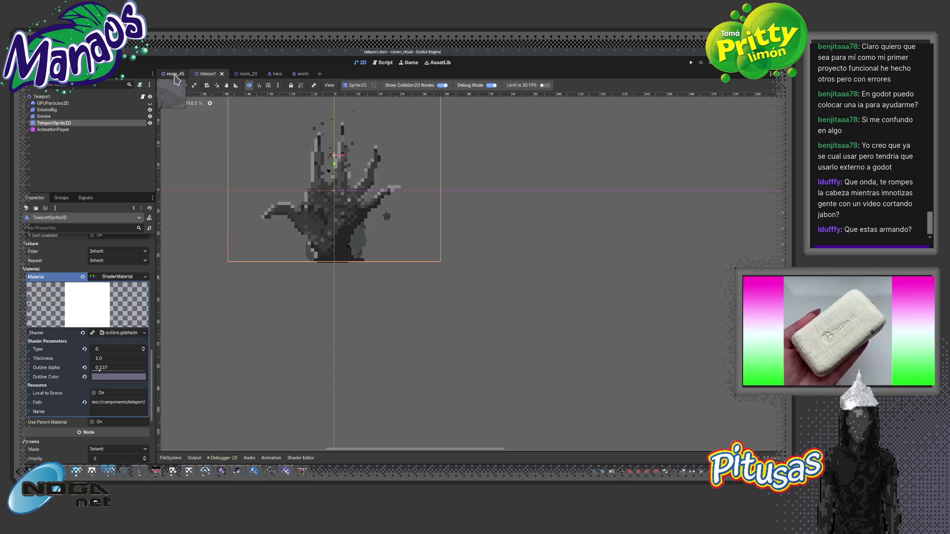
left_click(380, 62)
left_click(362, 63)
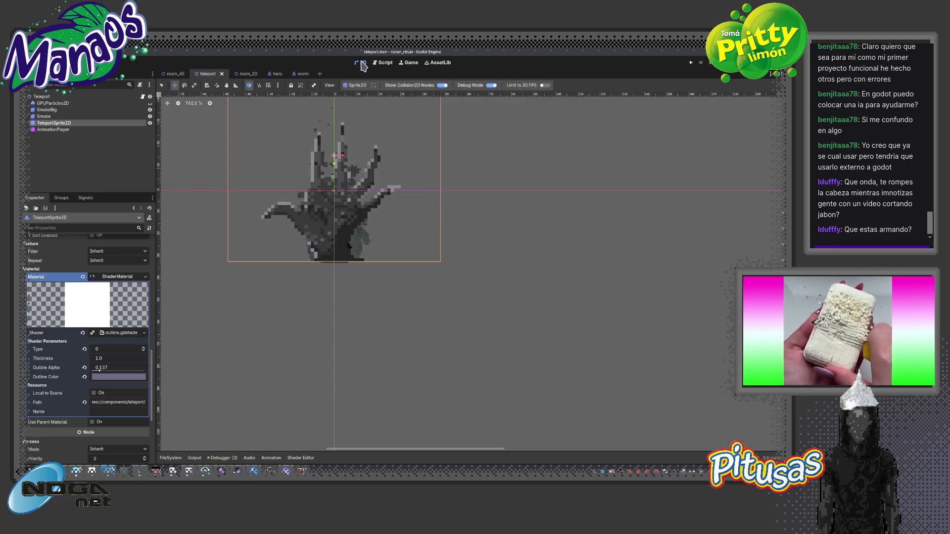
Select the AnimationPlayer and resize the Animation panel to show the activated tracks
left_click(53, 130)
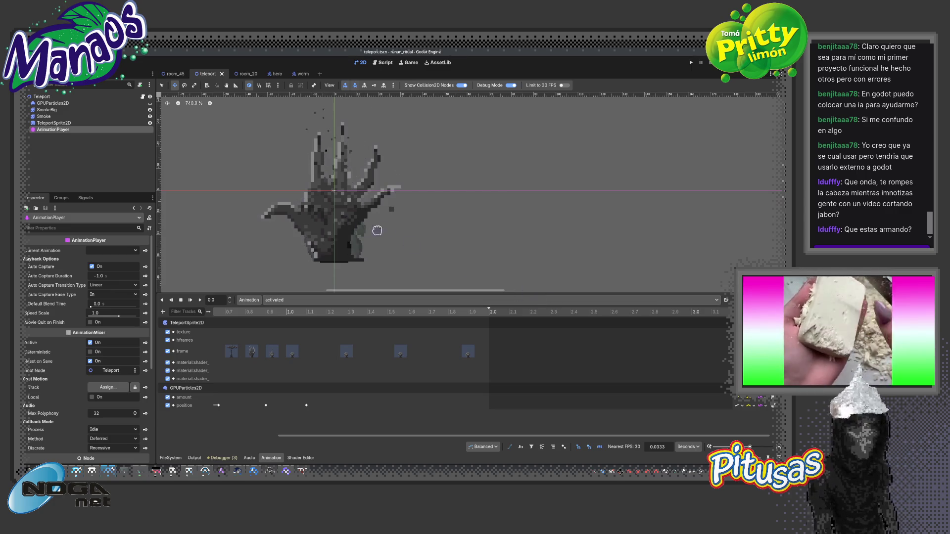
left_click_drag(447, 299, 436, 373)
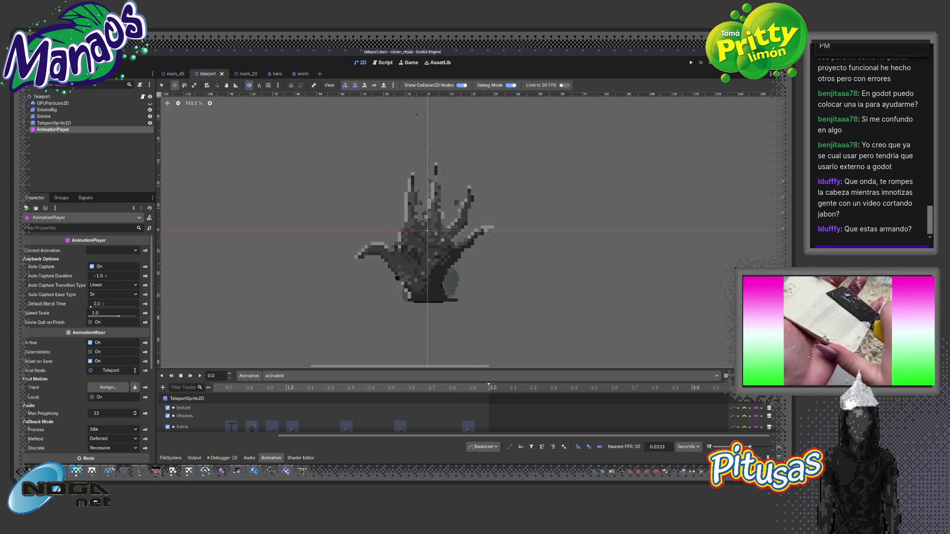
mouse_move(436, 299)
left_mouse_down()
mouse_move(475, 316)
mouse_move(455, 311)
left_mouse_up()
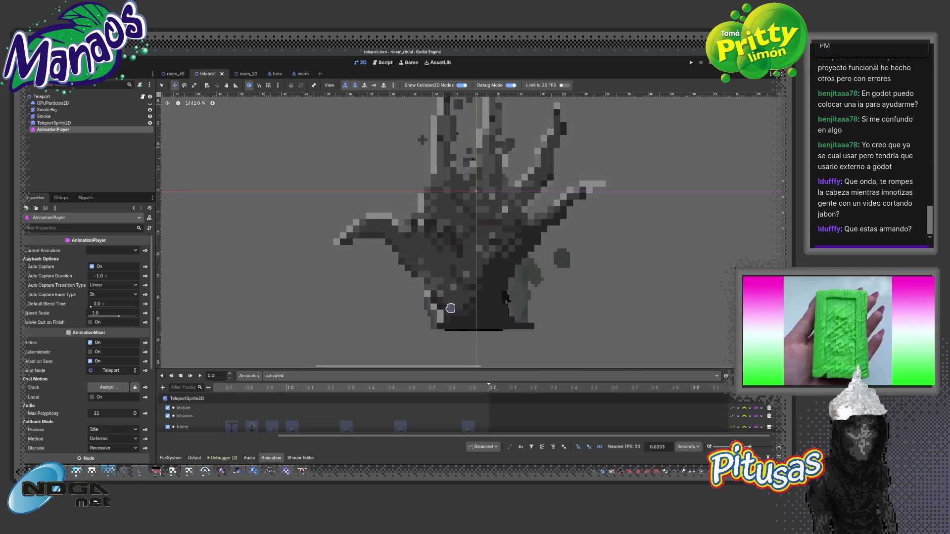
scroll(444, 306, "up", 2)
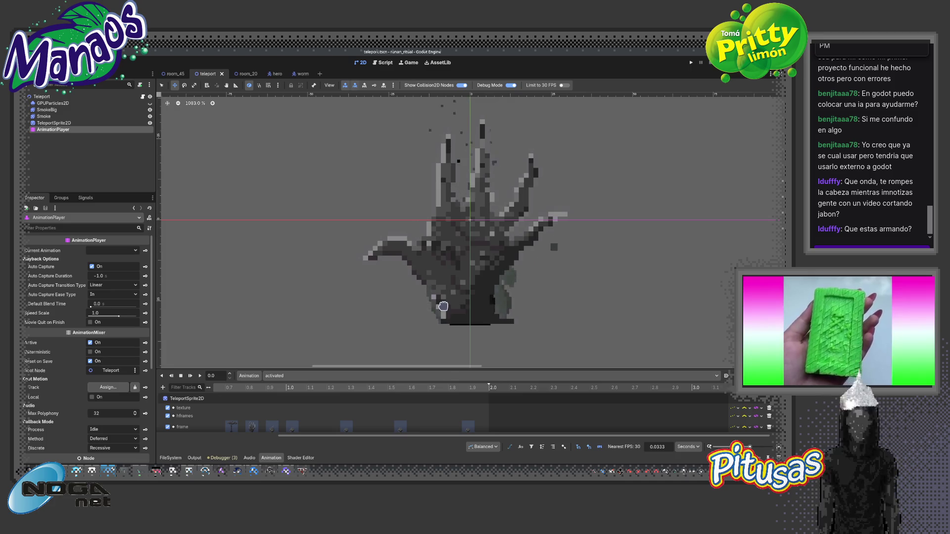
Look over the room_45 scene, then switch to the room_20 scene
left_click(175, 74)
scroll(452, 214, "down", 1)
scroll(460, 222, "up", 2)
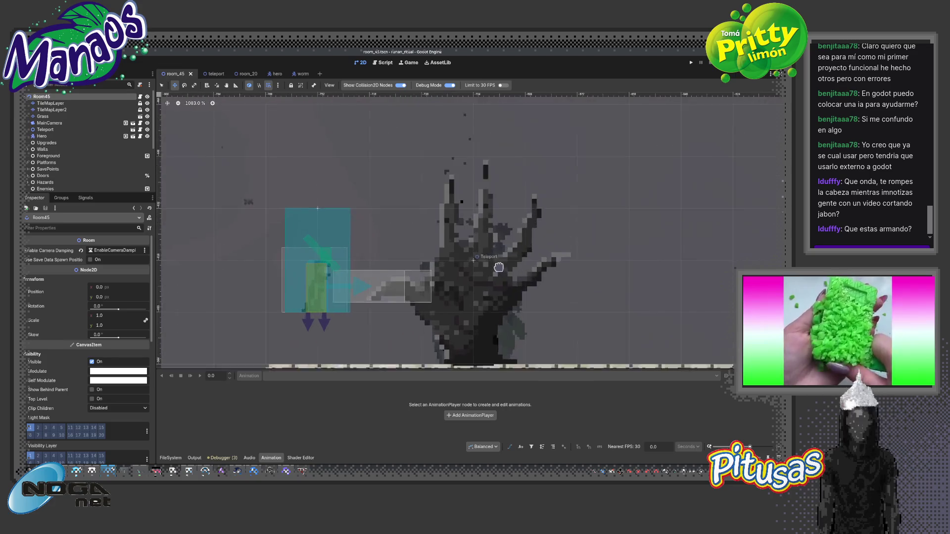
scroll(480, 252, "down", 4)
scroll(485, 260, "down", 3)
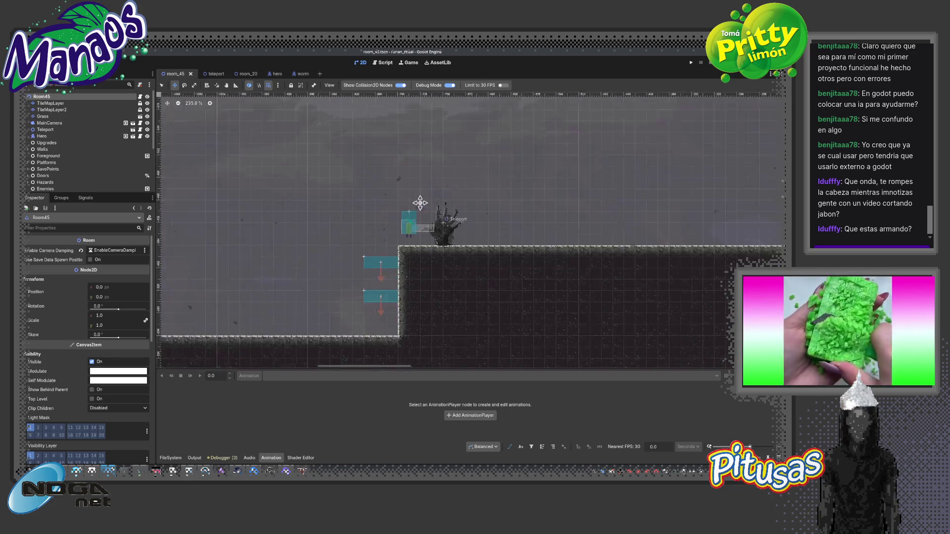
left_click(243, 73)
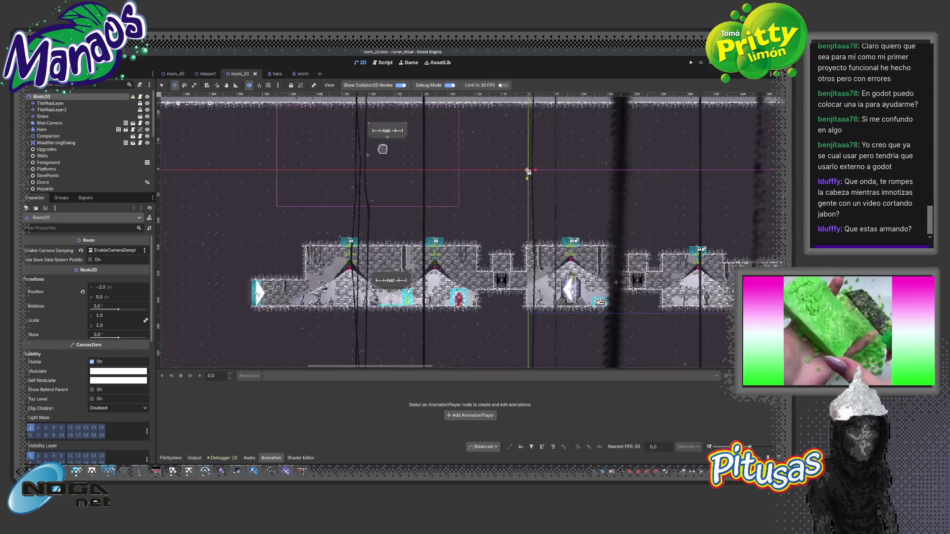
scroll(377, 149, "up", 10)
scroll(730, 191, "down", 7)
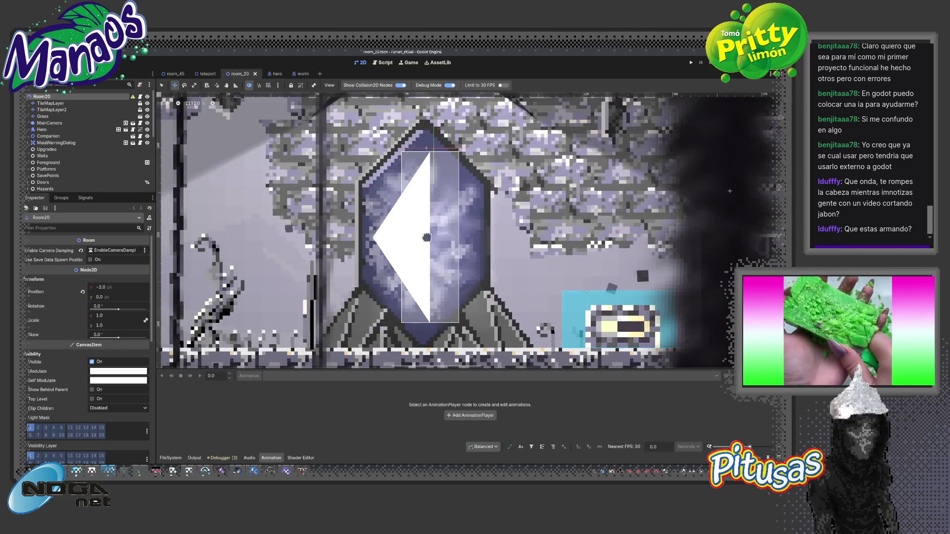
scroll(682, 247, "down", 3)
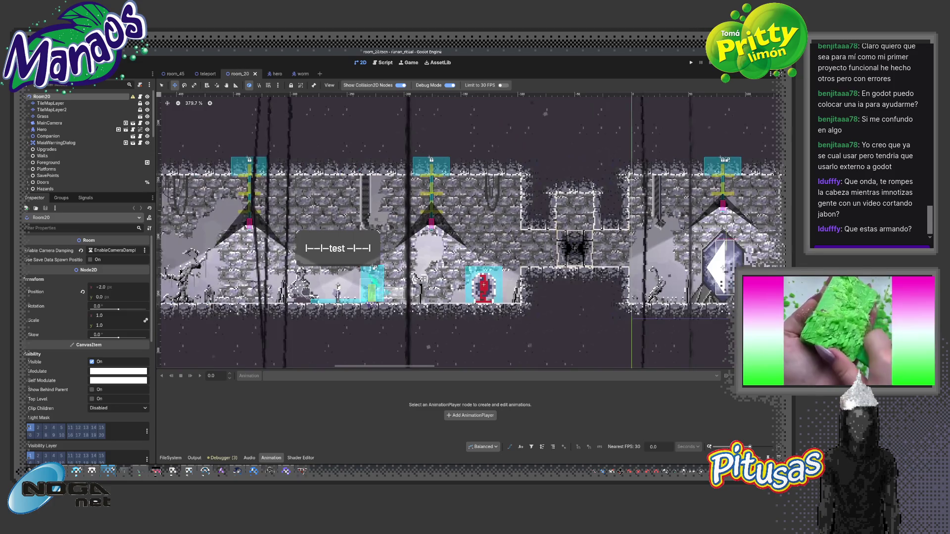
scroll(470, 231, "right", 5)
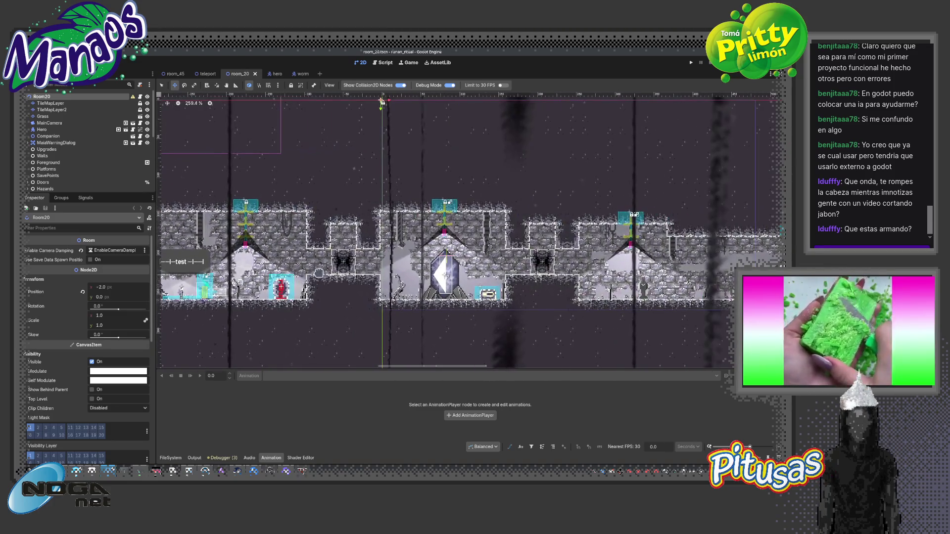
scroll(488, 258, "down", 7)
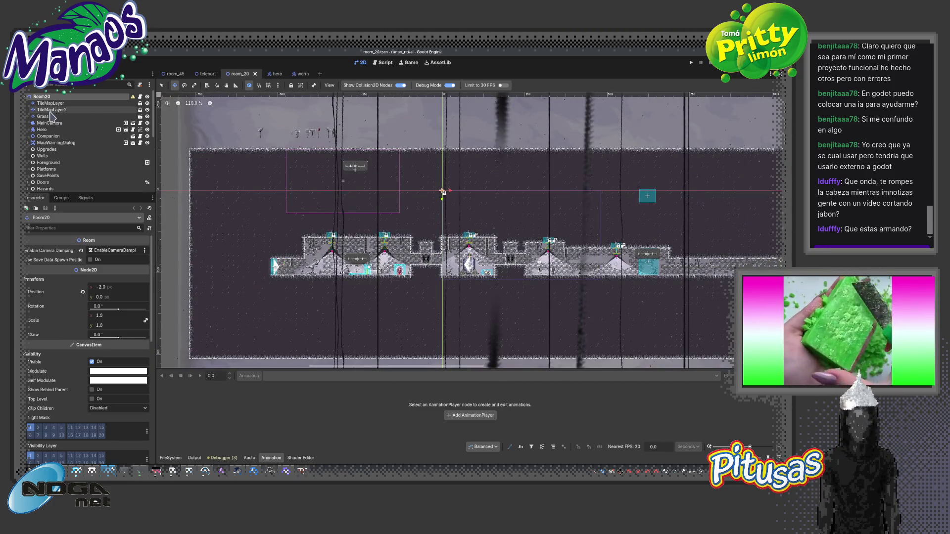
Drag the Hero to a new spot in room_20 and run the game
left_click(43, 129)
scroll(442, 207, "up", 4)
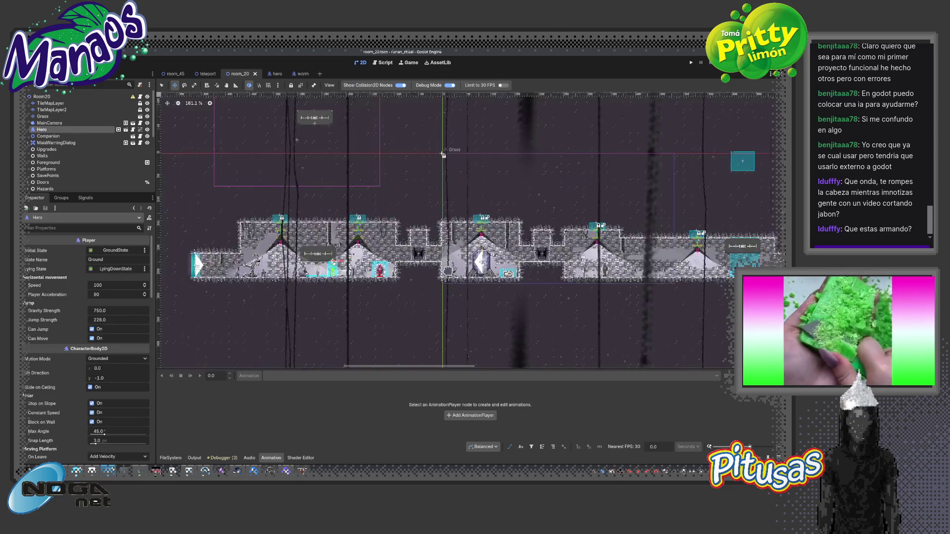
left_click_drag(295, 309, 434, 260)
scroll(434, 260, "up", 4)
left_click_drag(213, 263, 666, 254)
key("F6")
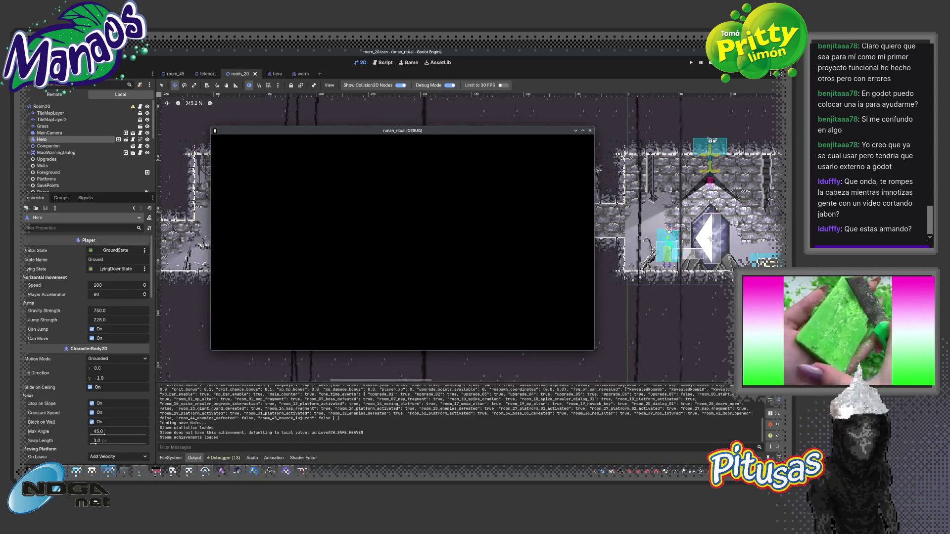
Stop the running game with F8 and switch to the room_45 scene
key("F8")
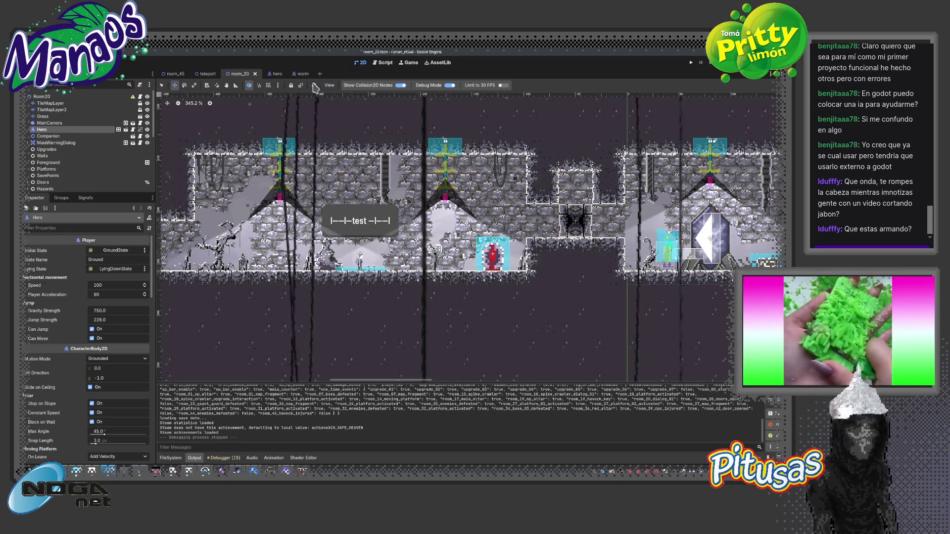
left_click(176, 74)
scroll(411, 200, "up", 5)
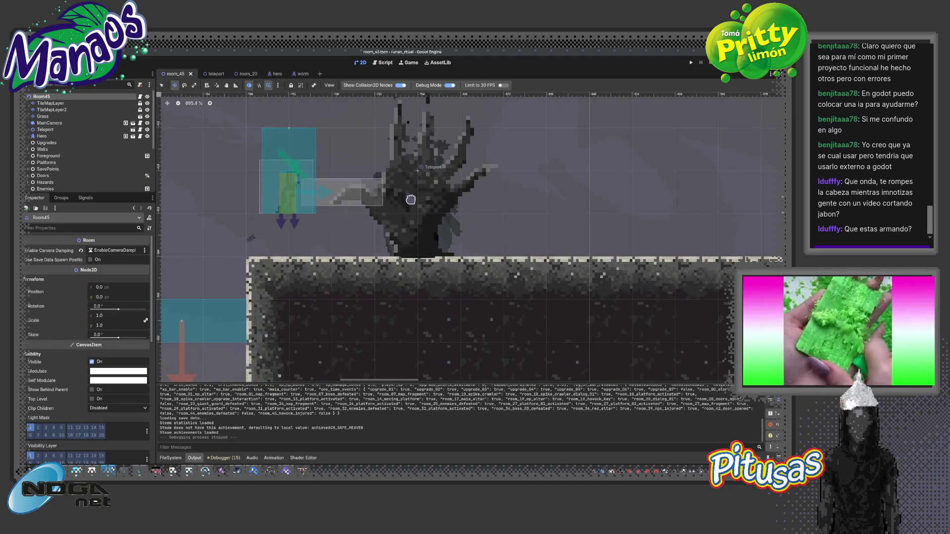
scroll(411, 199, "down", 3)
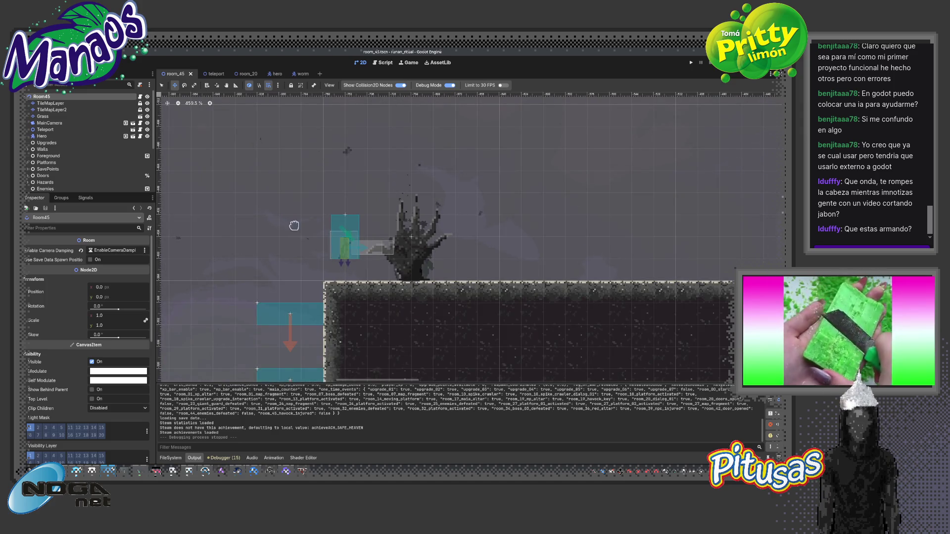
scroll(398, 236, "up", 1)
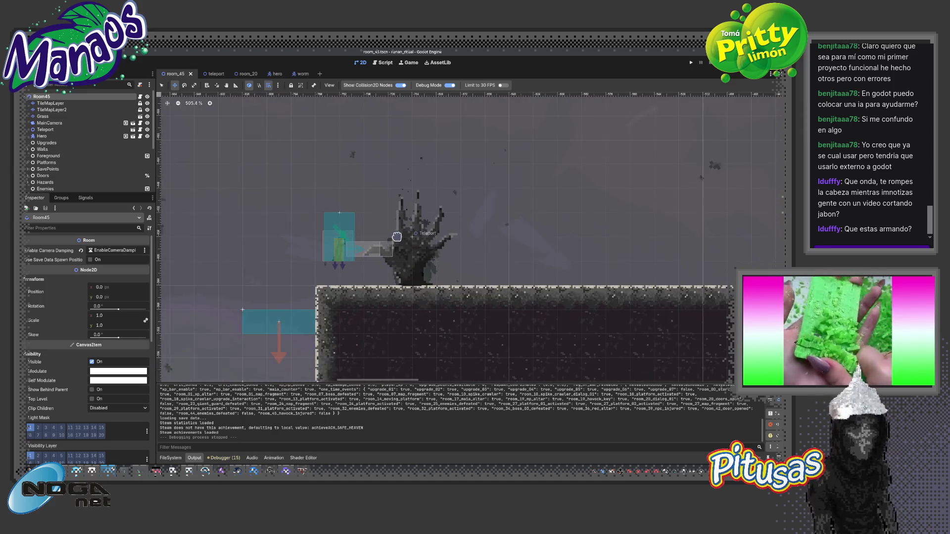
scroll(287, 203, "up", 1)
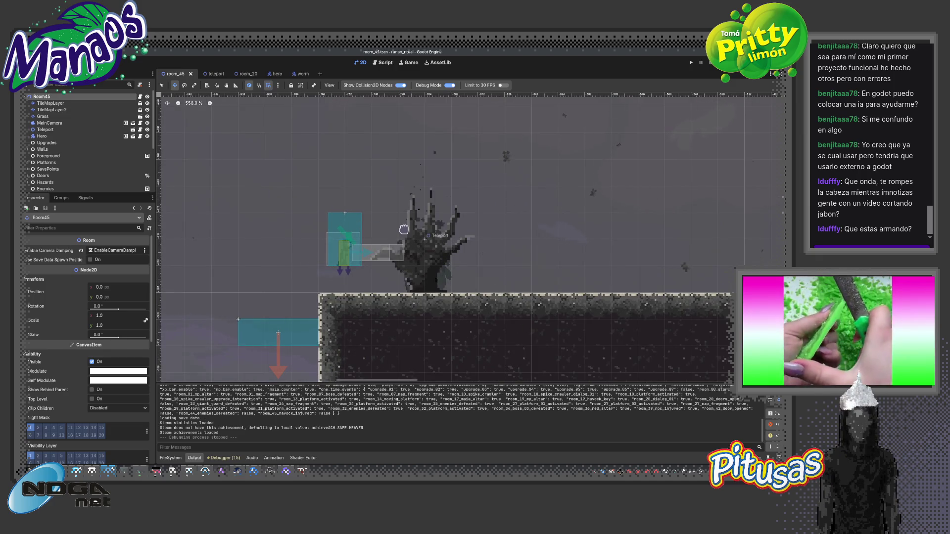
Play-test room_45 by walking right, close the game, and return to the teleport scene
key("F5")
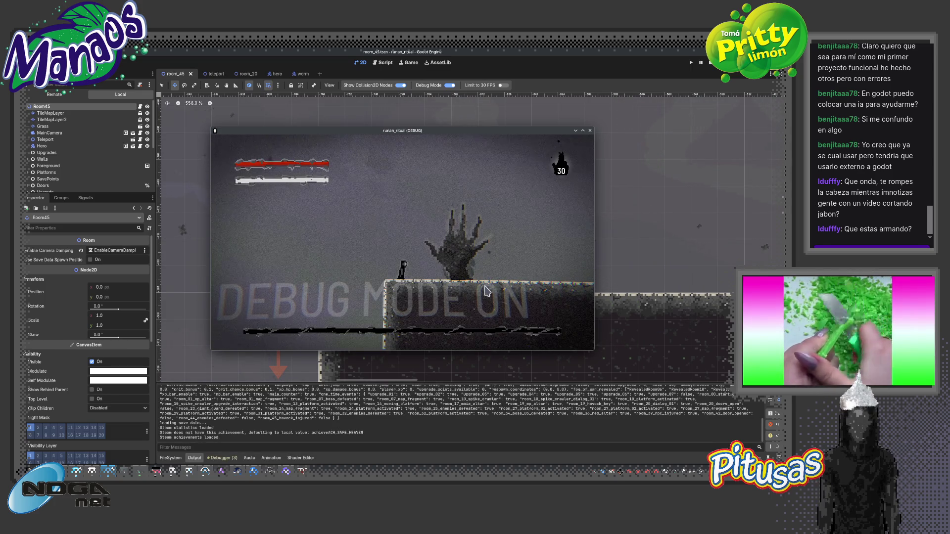
key("Right")
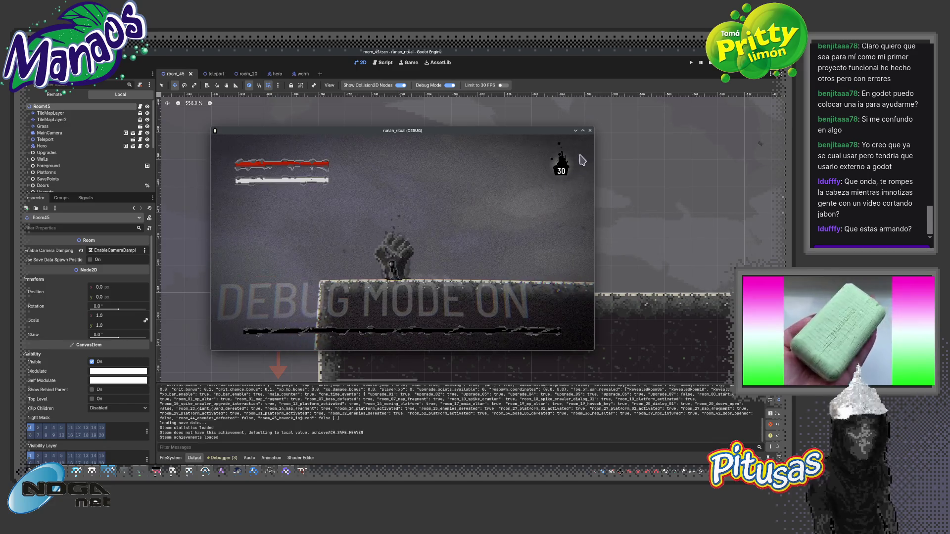
left_click(589, 130)
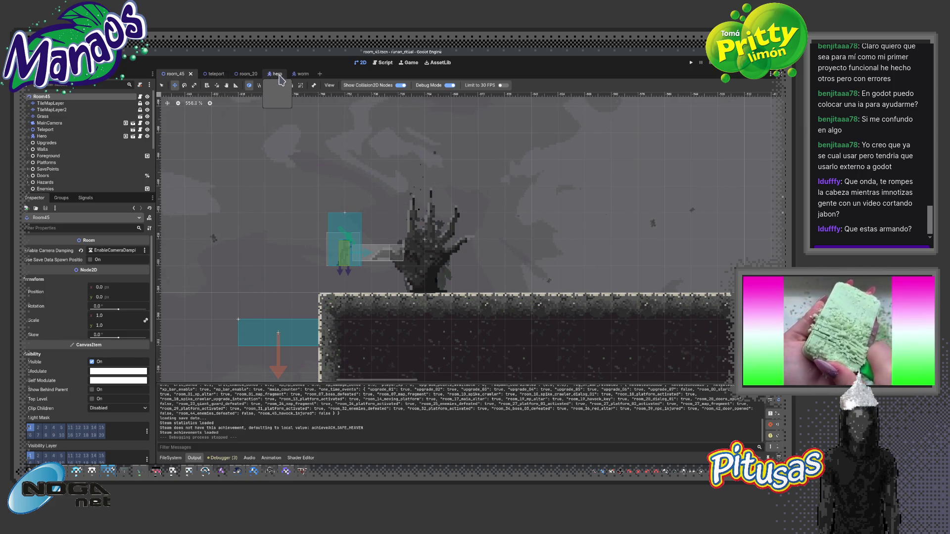
left_click(210, 74)
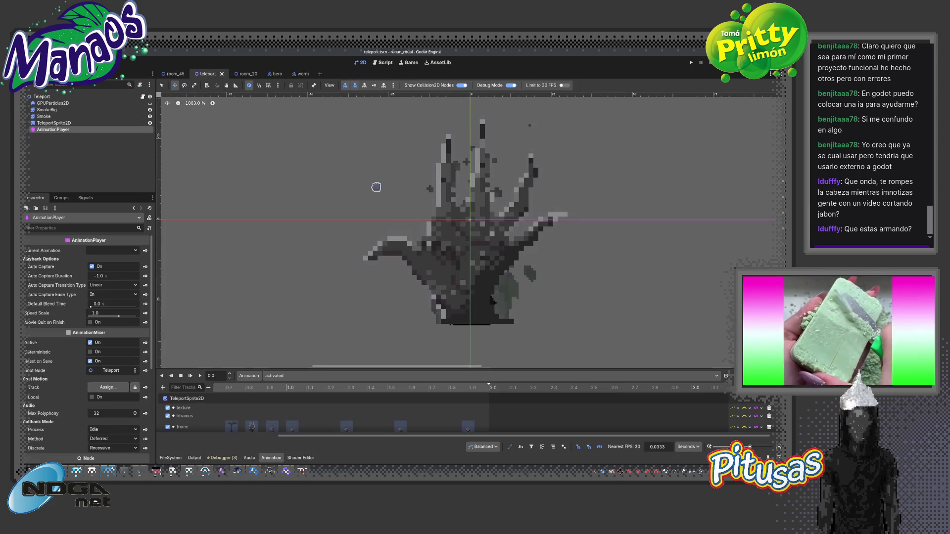
In teleport.gd, add a func _ready() and declare var player: Player above it
left_click(382, 63)
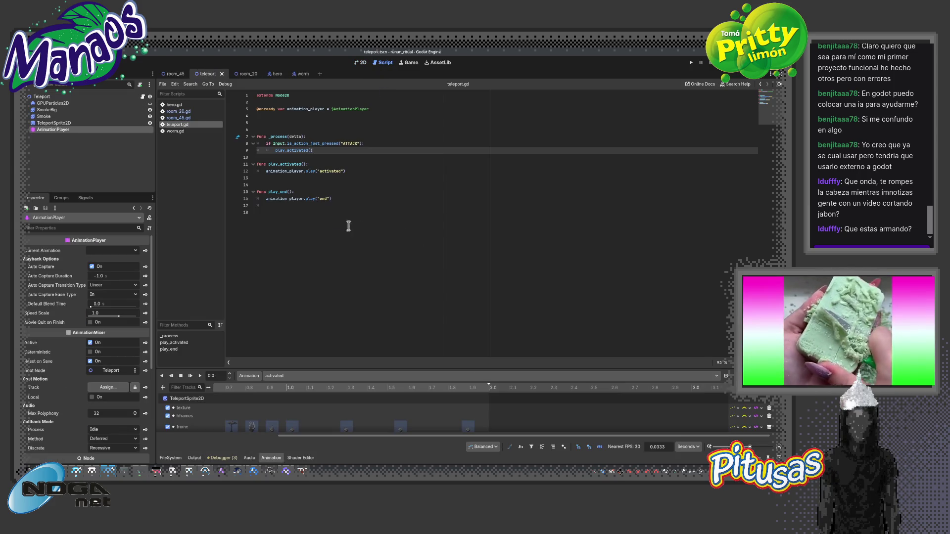
left_click(352, 130)
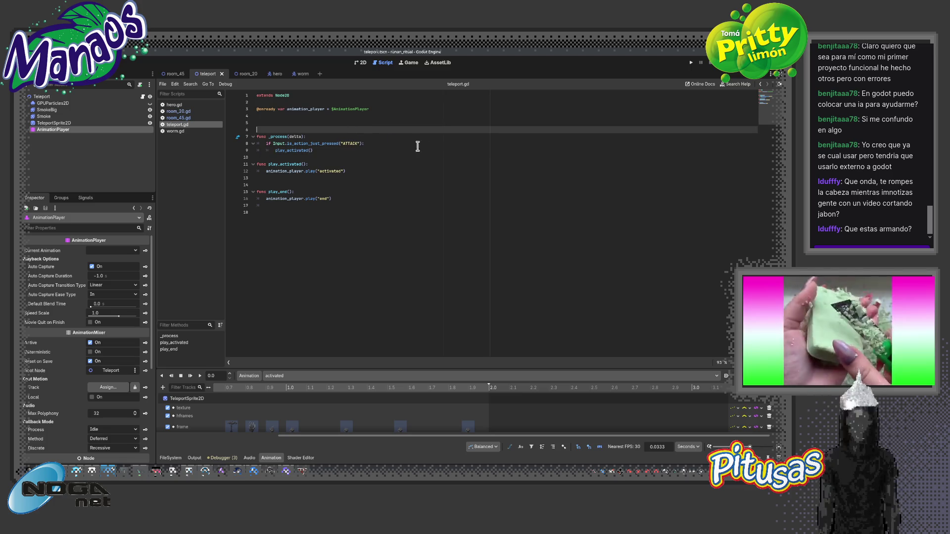
left_click(375, 143)
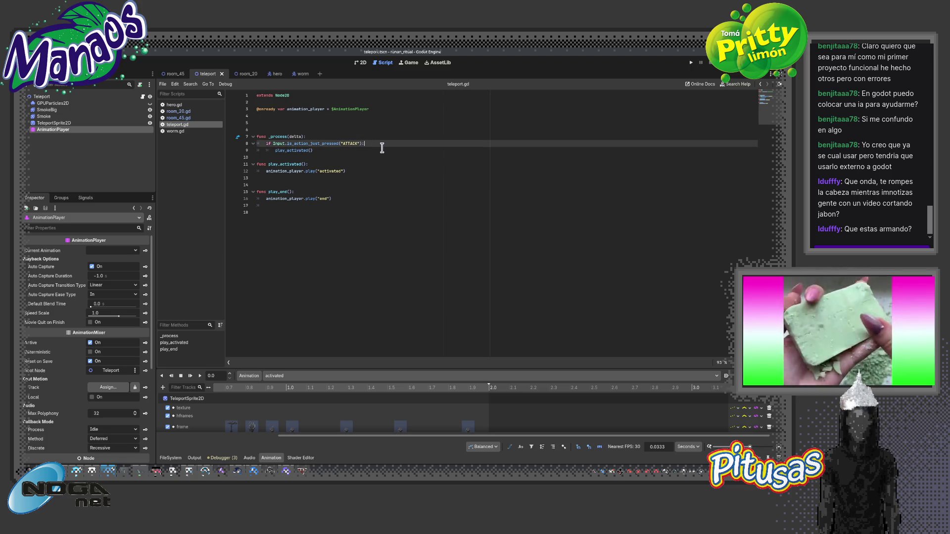
left_click(382, 130)
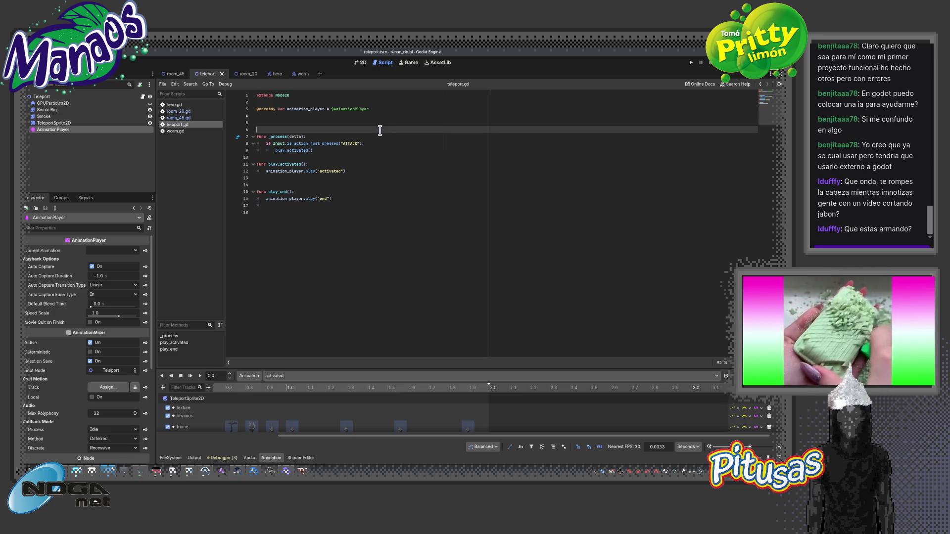
key("Return")
left_click(379, 130)
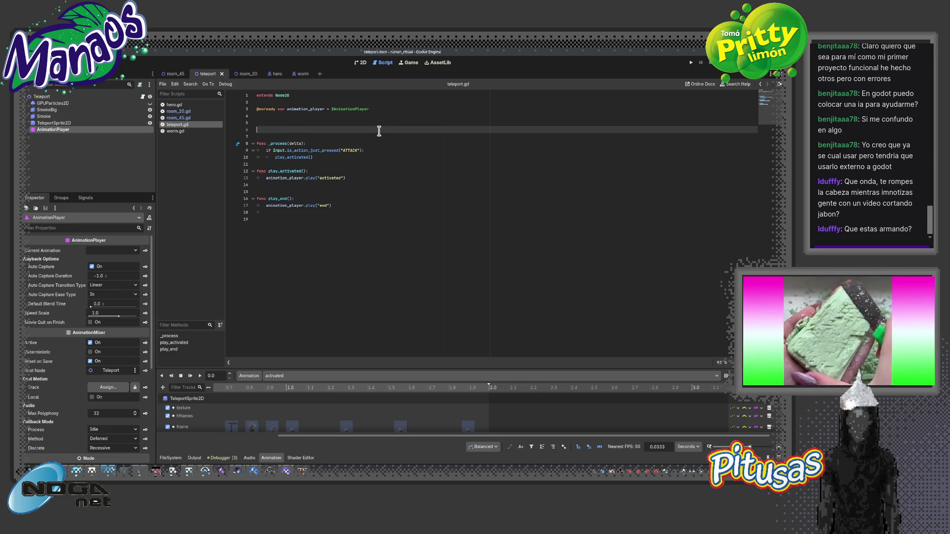
type("func _ready():")
key("Return")
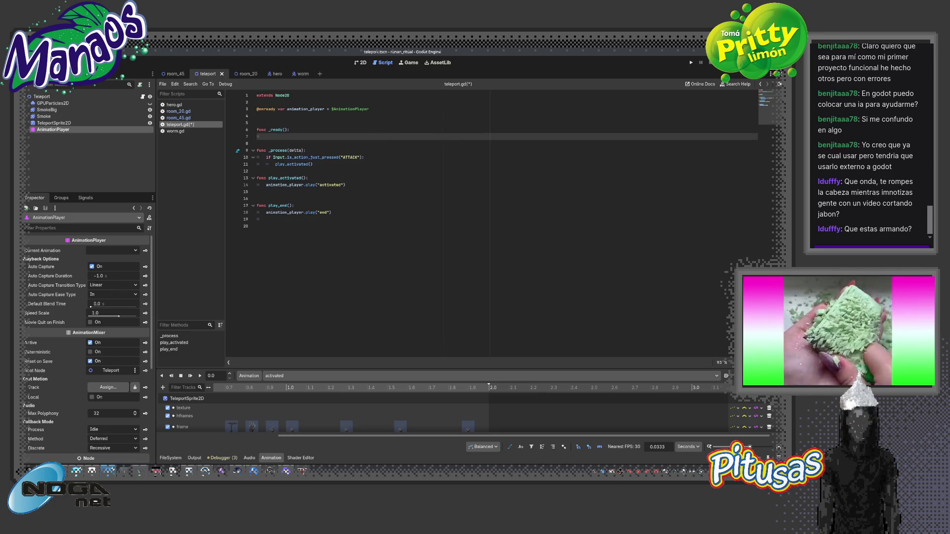
key("Up")
key("Up")
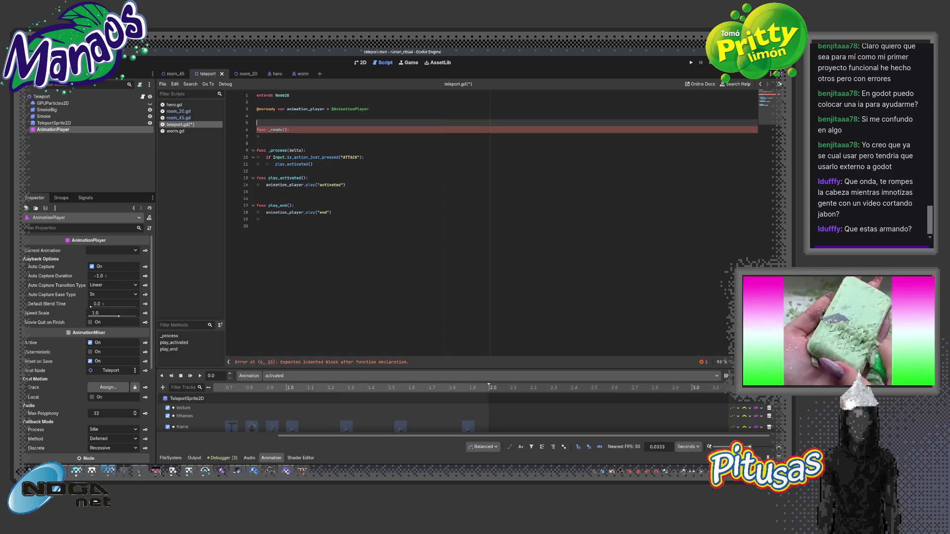
key("Return")
type(": P")
type("layer")
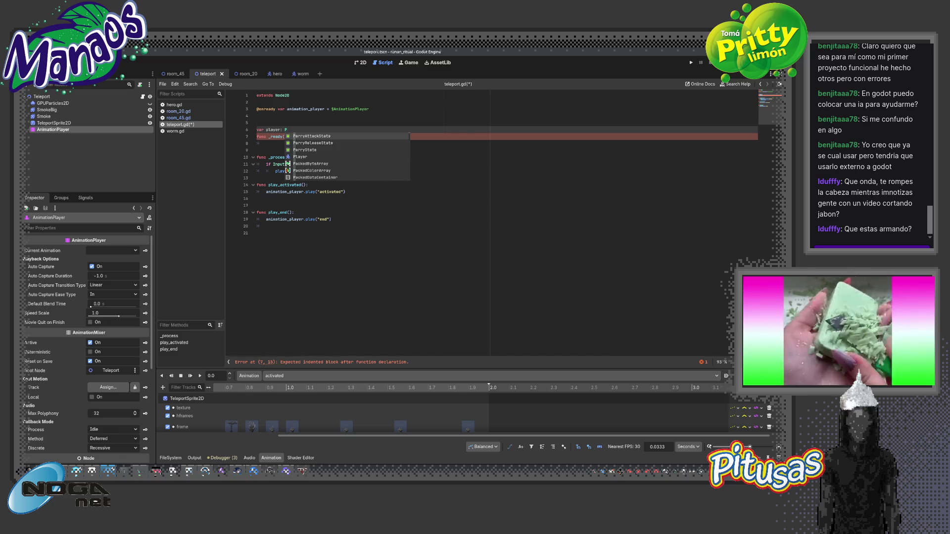
key("Return")
key("Return")
Call get_tree().get_first_node_in_group("player") inside _ready
left_click(258, 150)
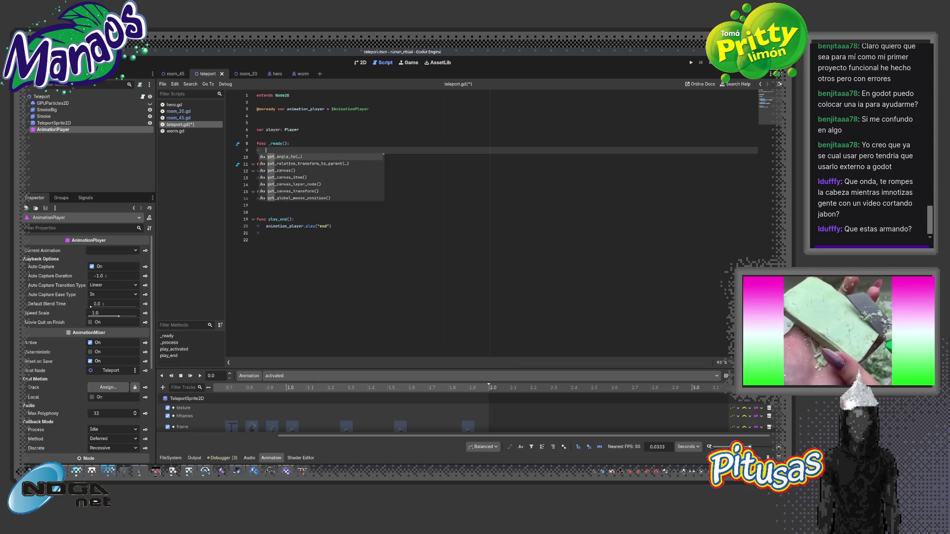
type("get_tree().get")
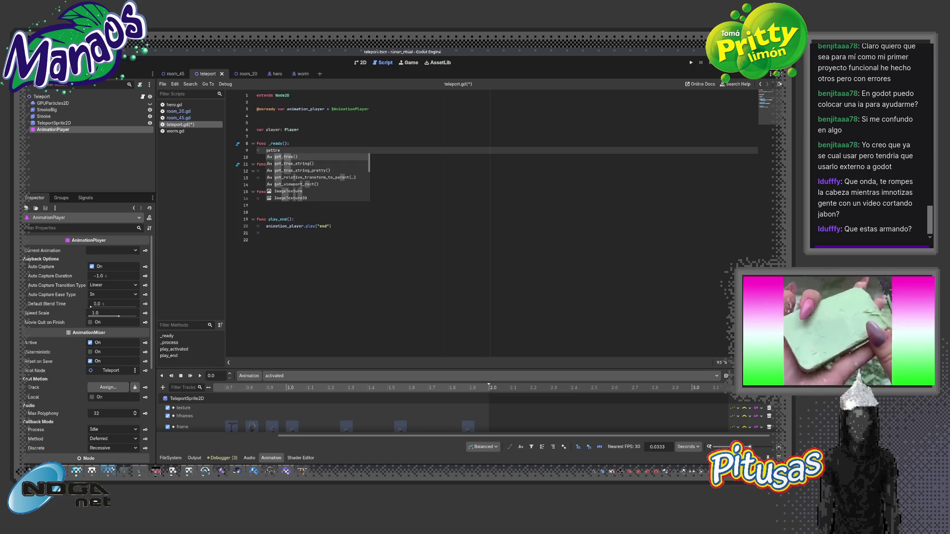
key("Return")
type(".get")
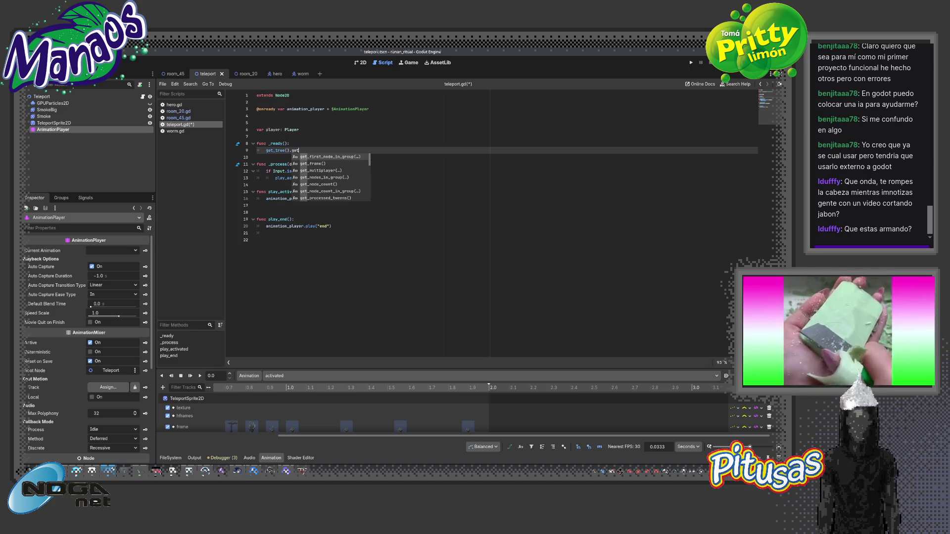
key("Return")
type("P")
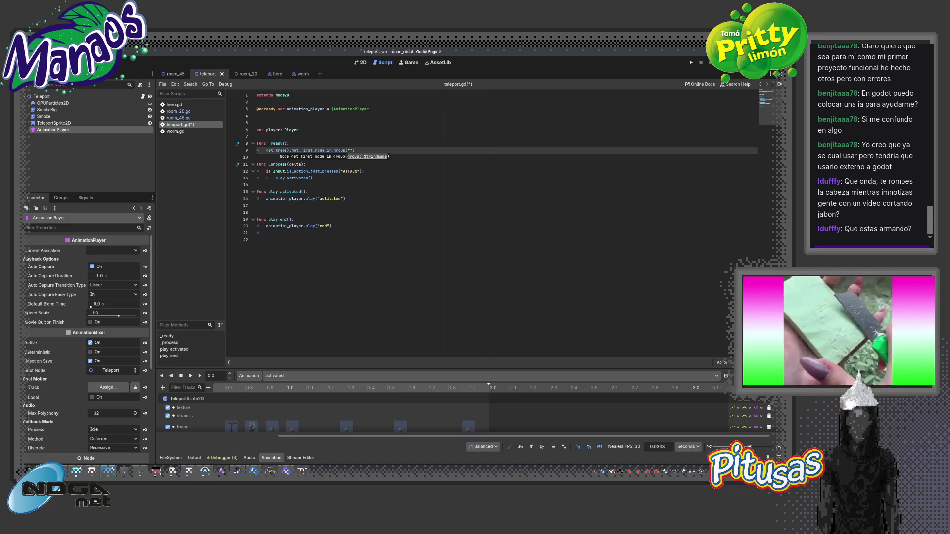
Check that Hero is in the 'player' group, then close the room_20 tab
left_click(274, 74)
left_click(47, 97)
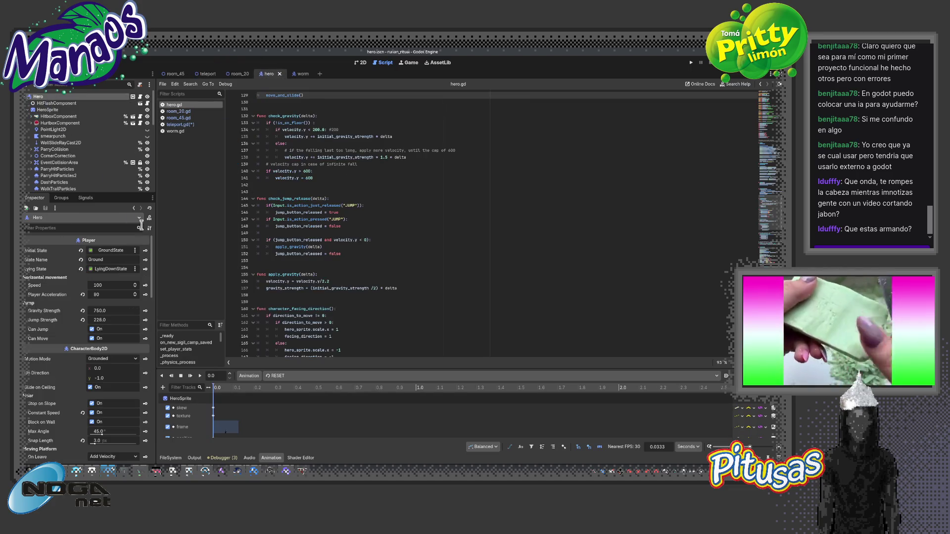
left_click(61, 198)
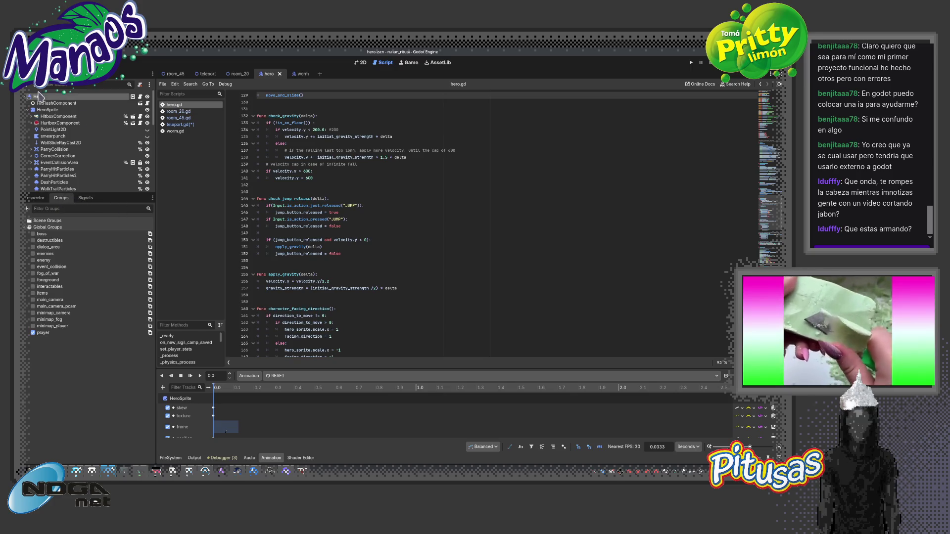
left_click(35, 197)
left_click(237, 74)
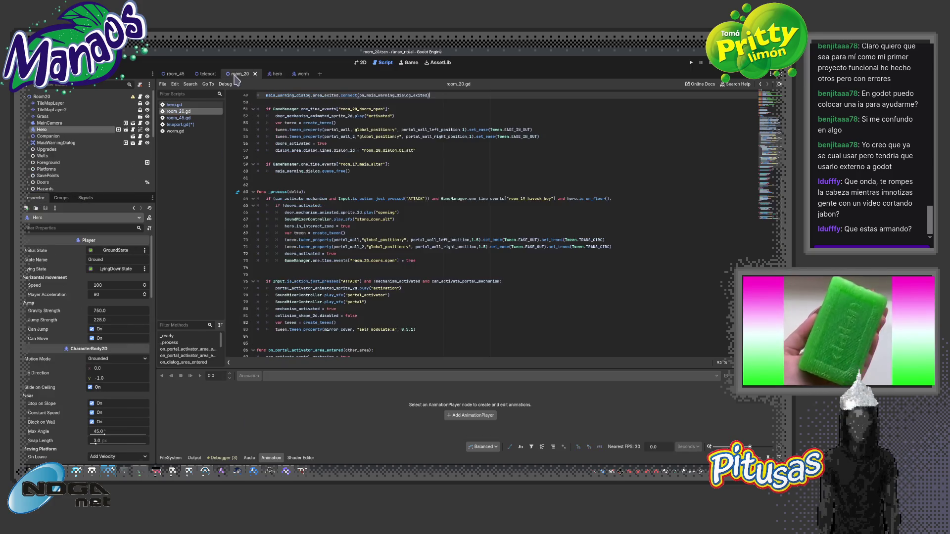
left_click(255, 74)
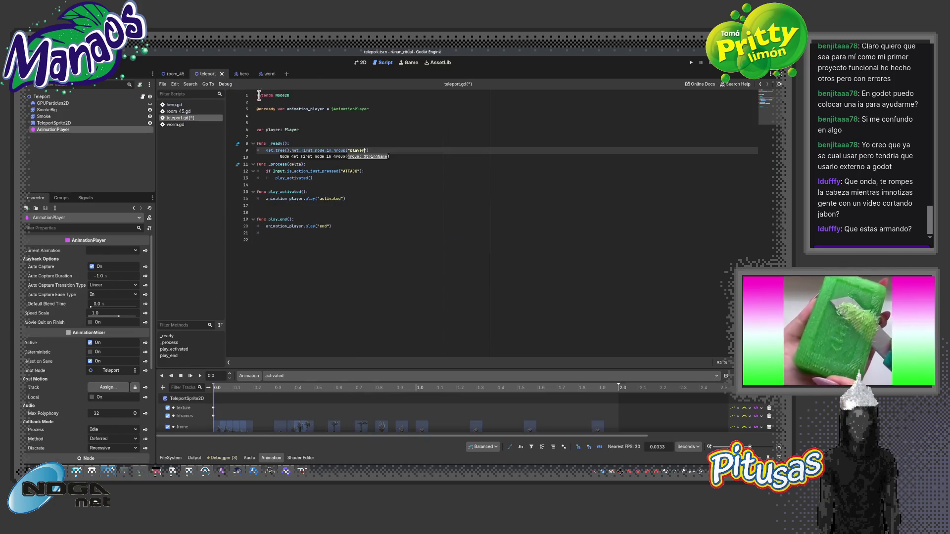
Assign the group lookup in _ready to player with 'player = get_tree()...'
left_click(388, 151)
key("Home")
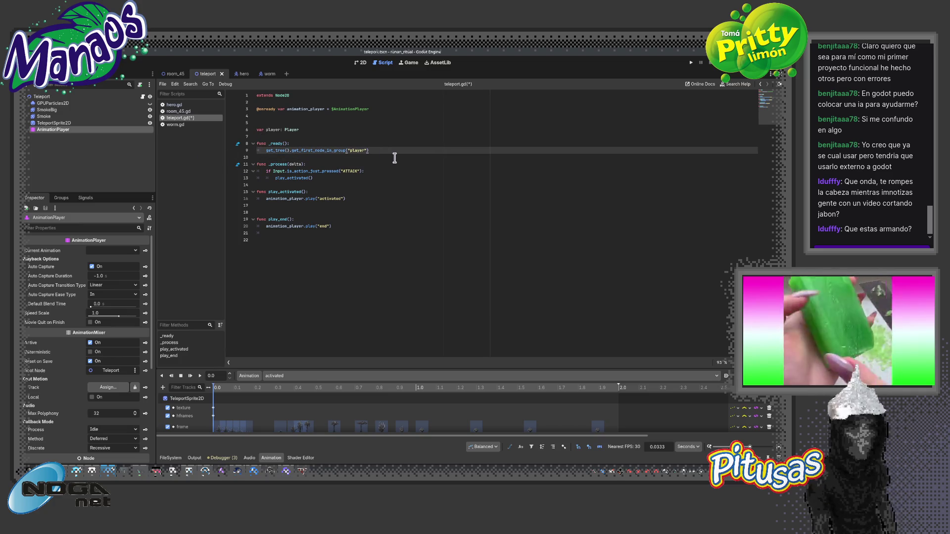
type("player =")
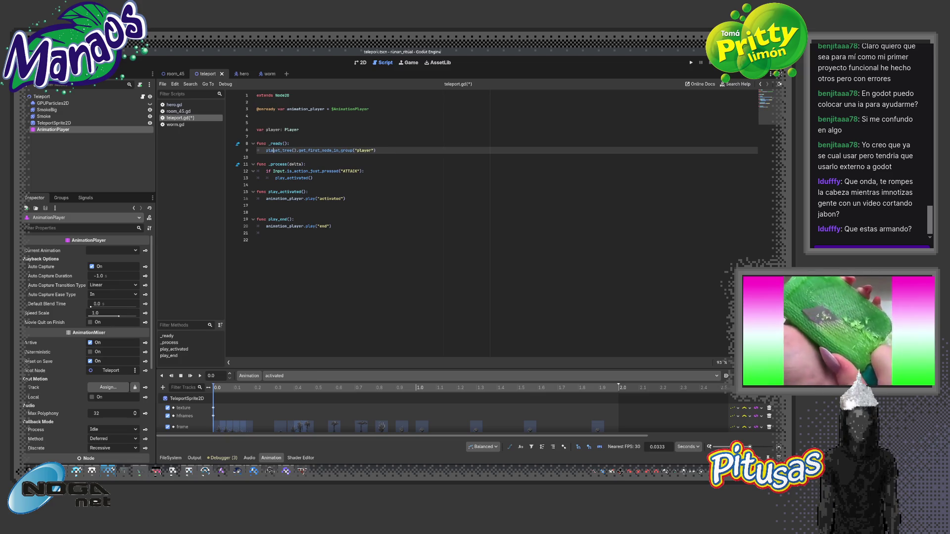
key("End")
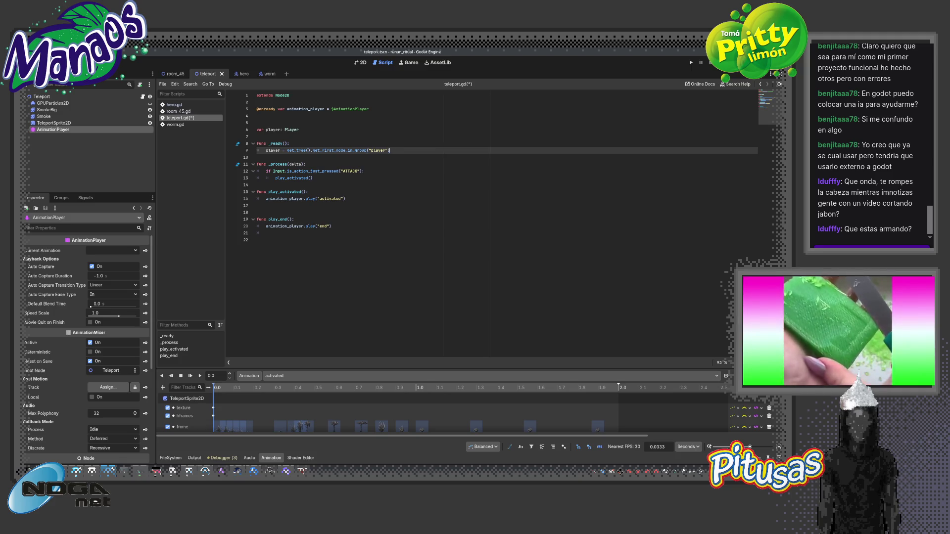
key("Down")
key("Down")
key("Down")
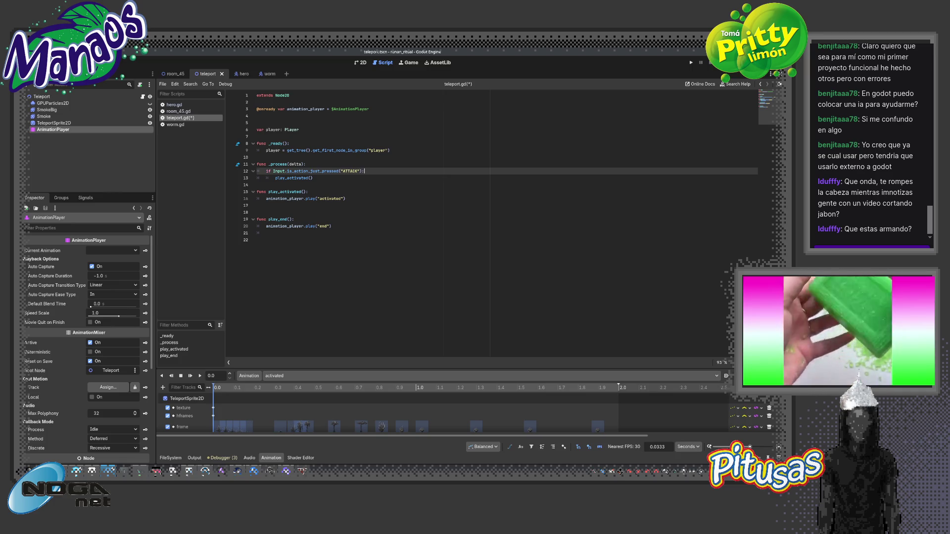
Add 'if !player: player.scale.y = 0' under play_activated() and save teleport.gd
left_click(313, 177)
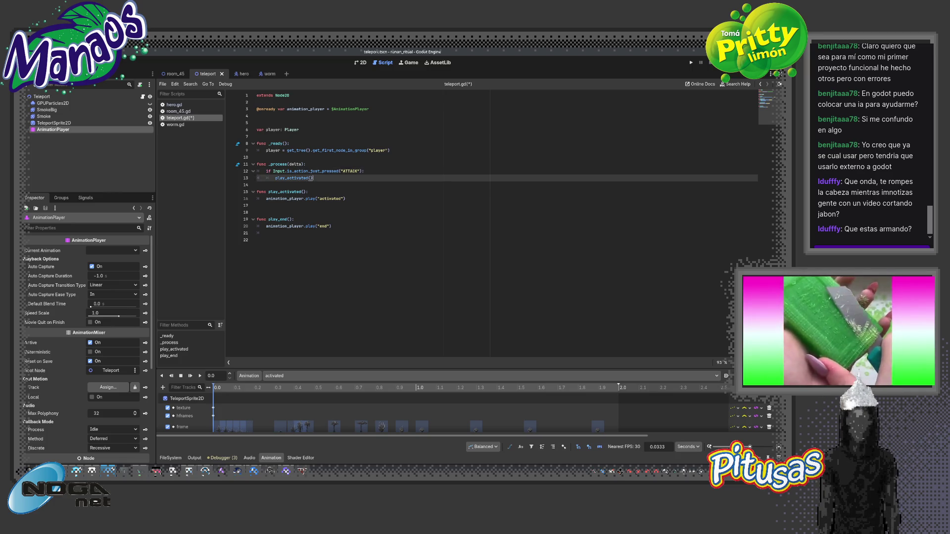
key("Return")
type("if")
type("player")
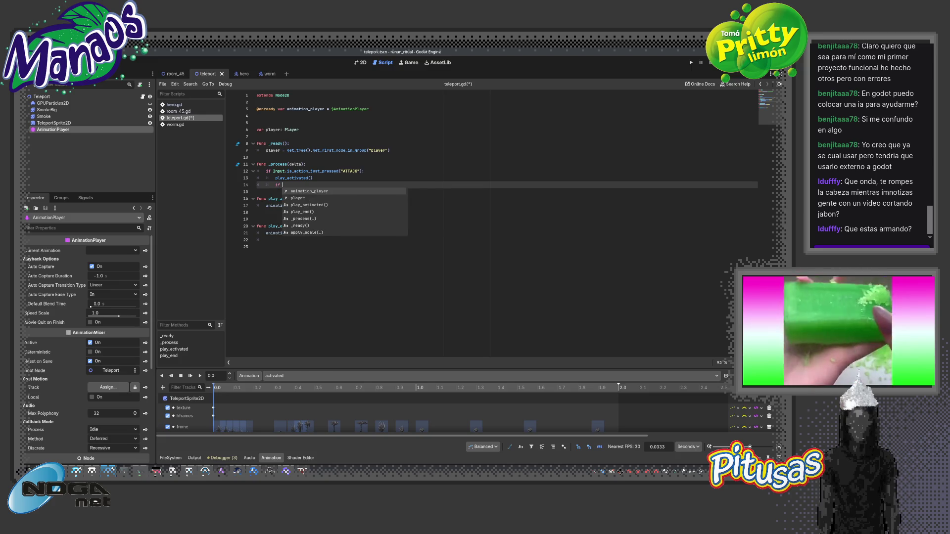
type(" is not mu")
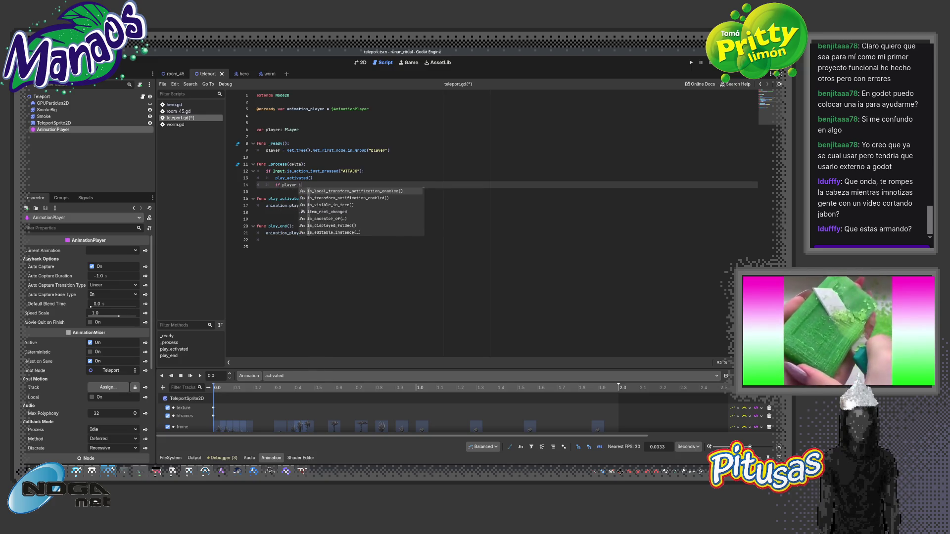
key("BackSpace")
key("BackSpace")
key("BackSpace")
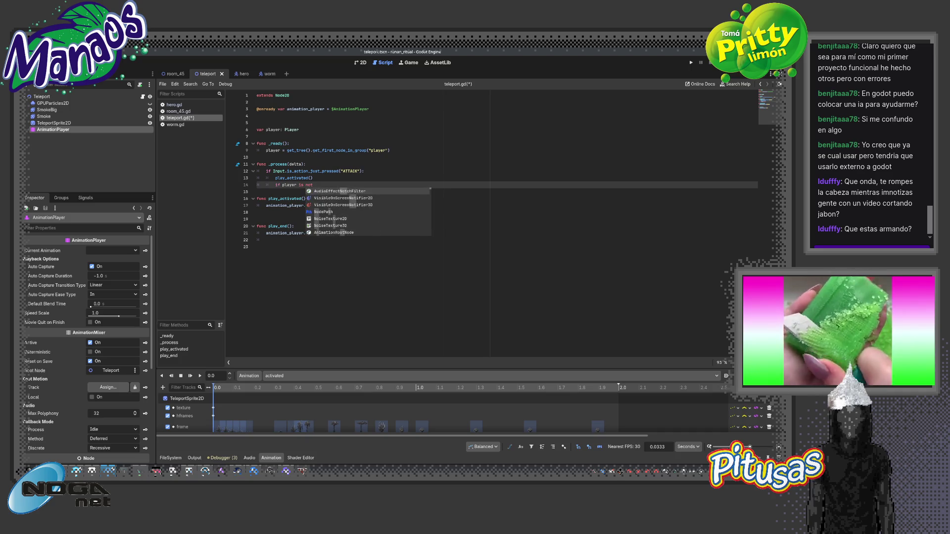
key("BackSpace")
key("BackSpace")
key("BackSpace")
type("!player:")
key("Return")
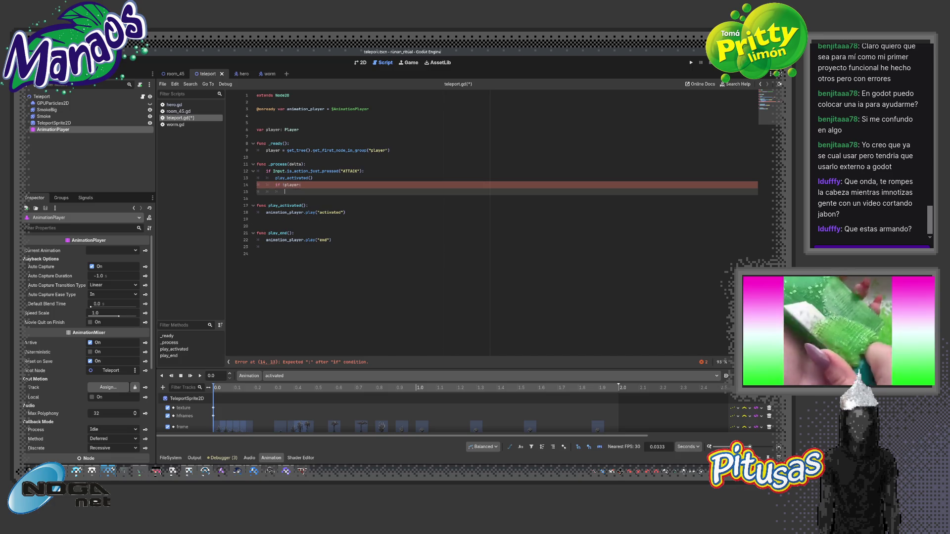
type("pl")
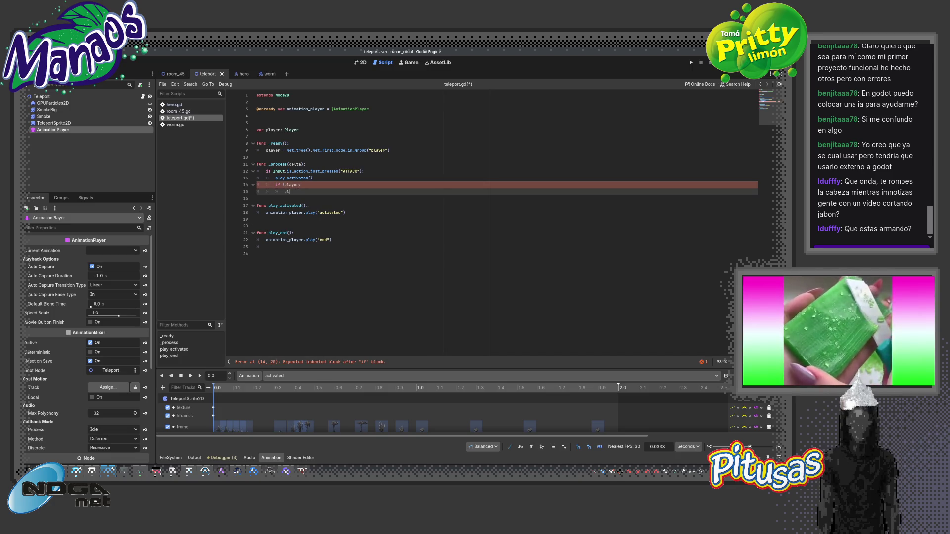
type("ayer.sc")
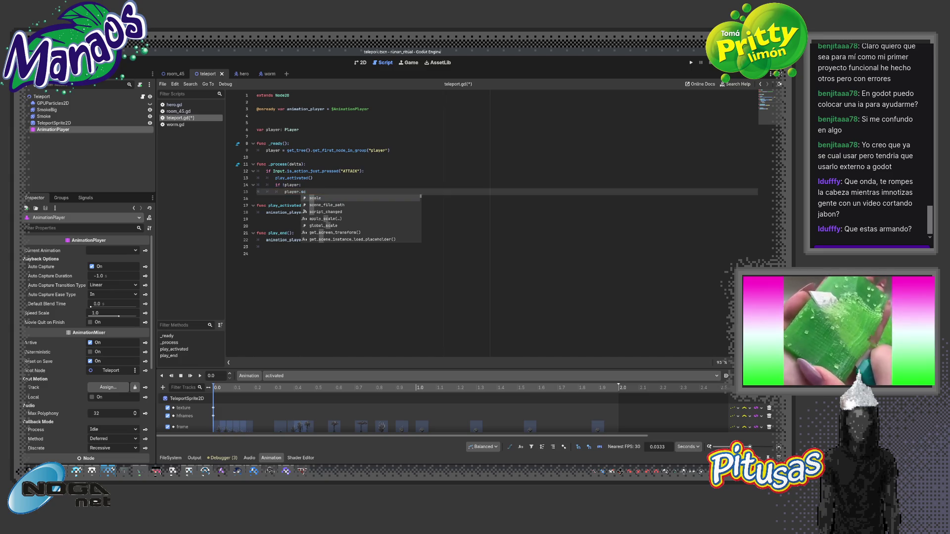
type("ale.y = 0")
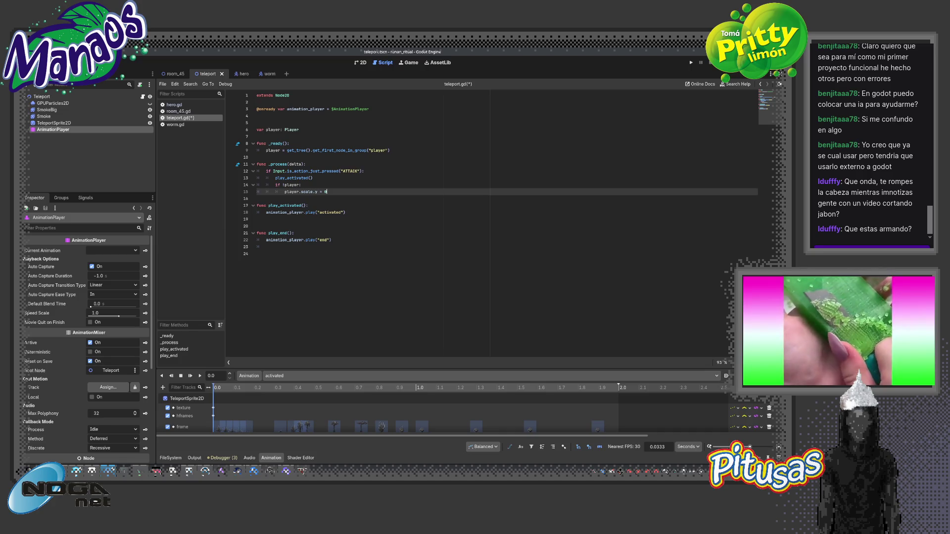
key("ctrl+s")
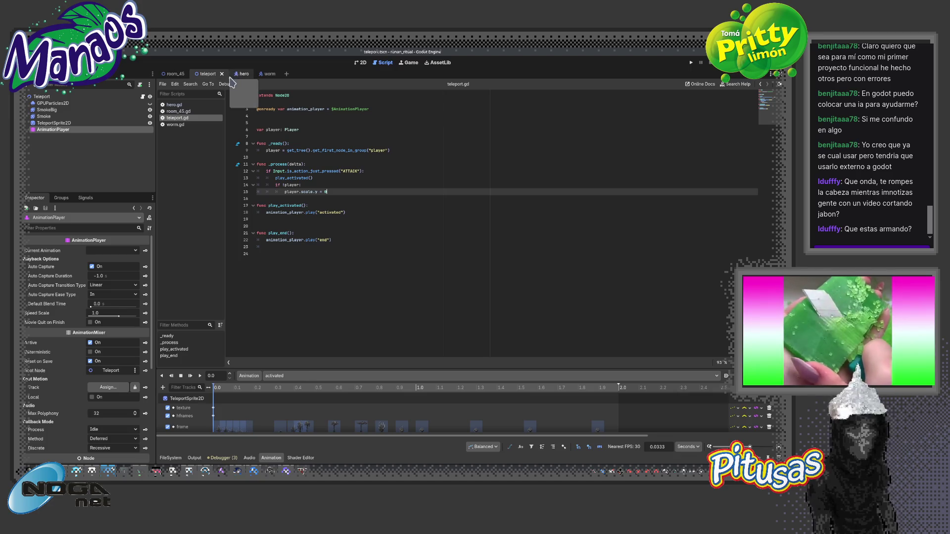
left_click(180, 74)
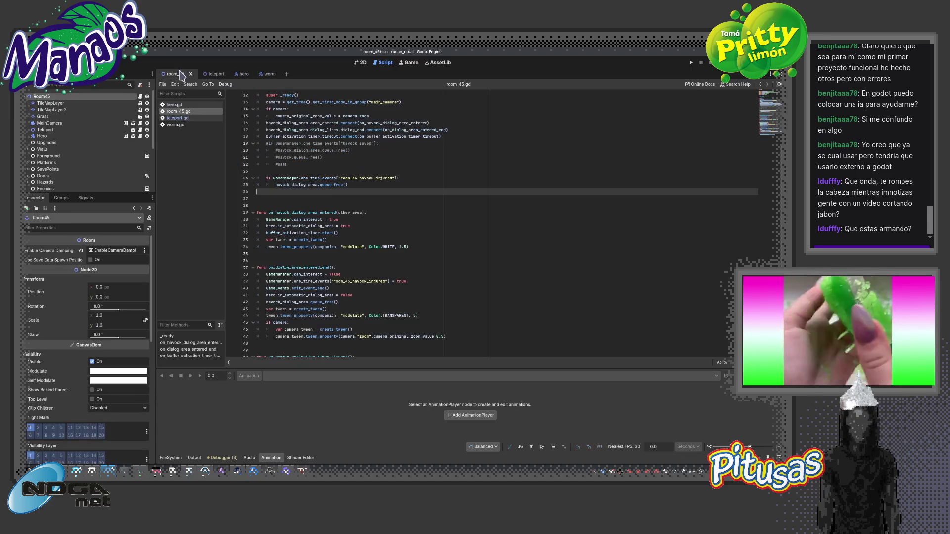
Run the game briefly with F5, stop it with F8, and check the Output log
key("F5")
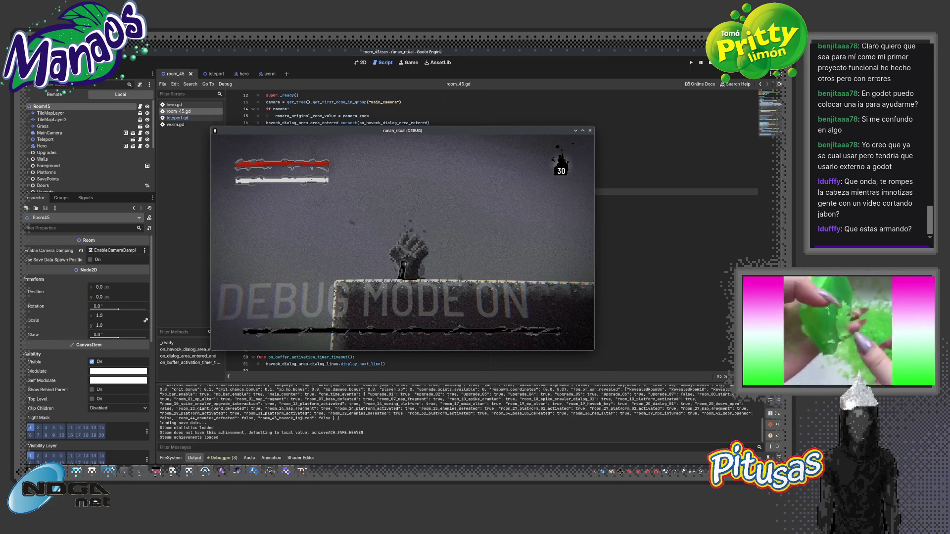
key("F8")
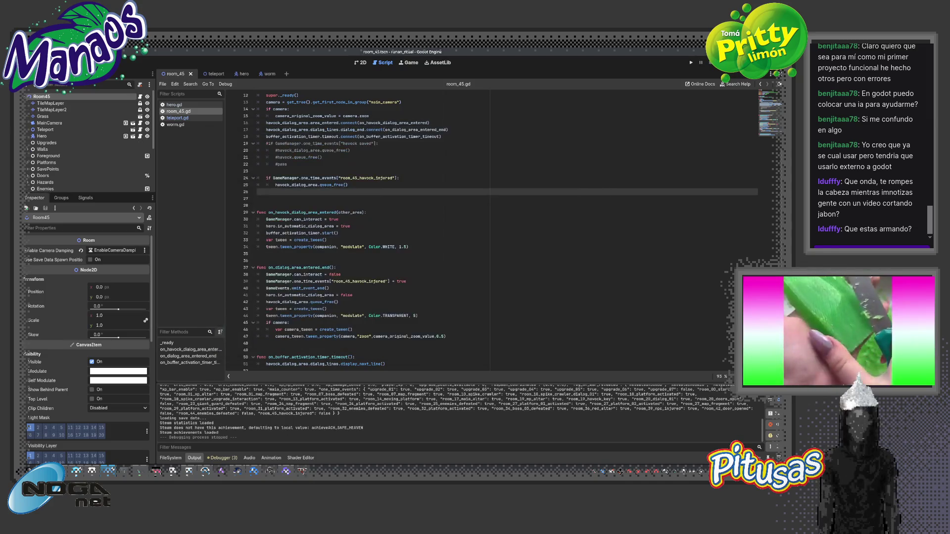
scroll(386, 188, "up", 4)
left_click(208, 74)
Add print("player is : ", player.name) to _ready and run the game to check the output
left_click(346, 157)
type("print")
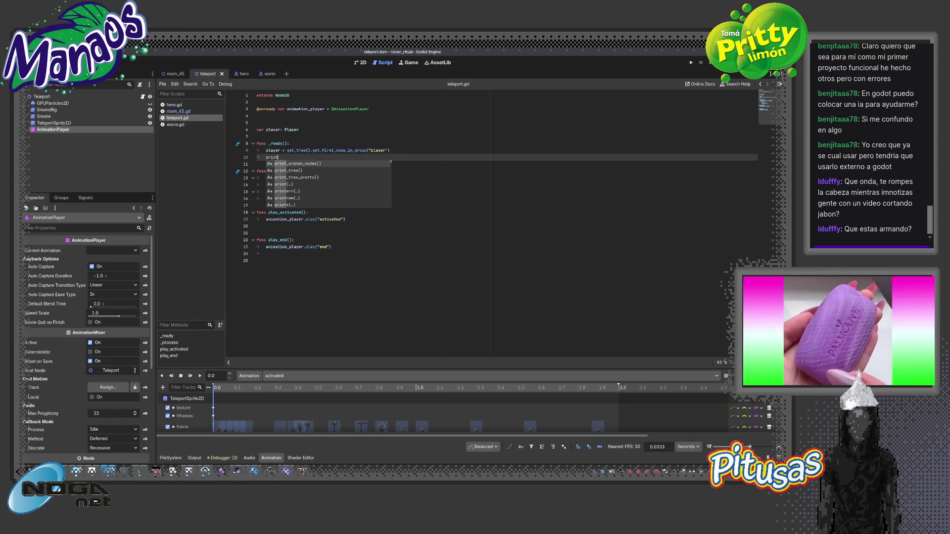
type("(\"player")
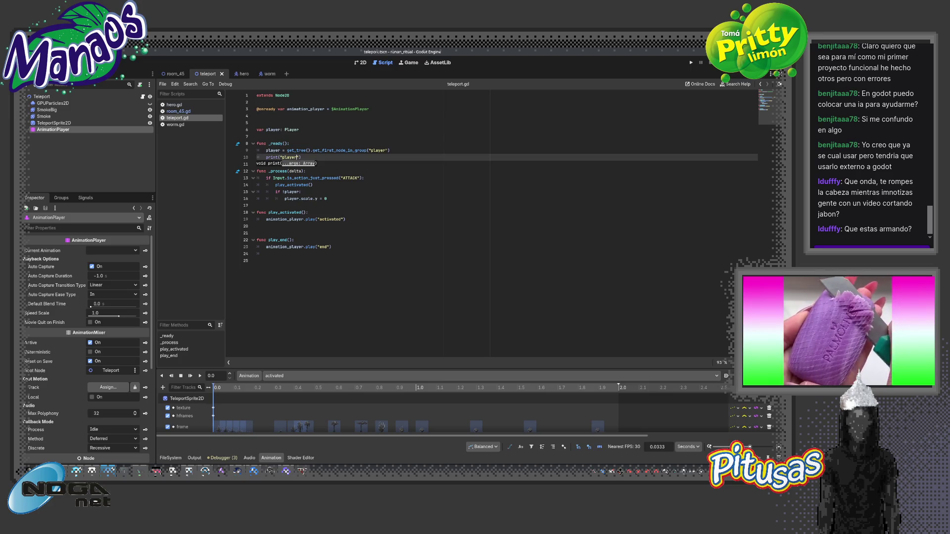
scroll(369, 181, "up", 2)
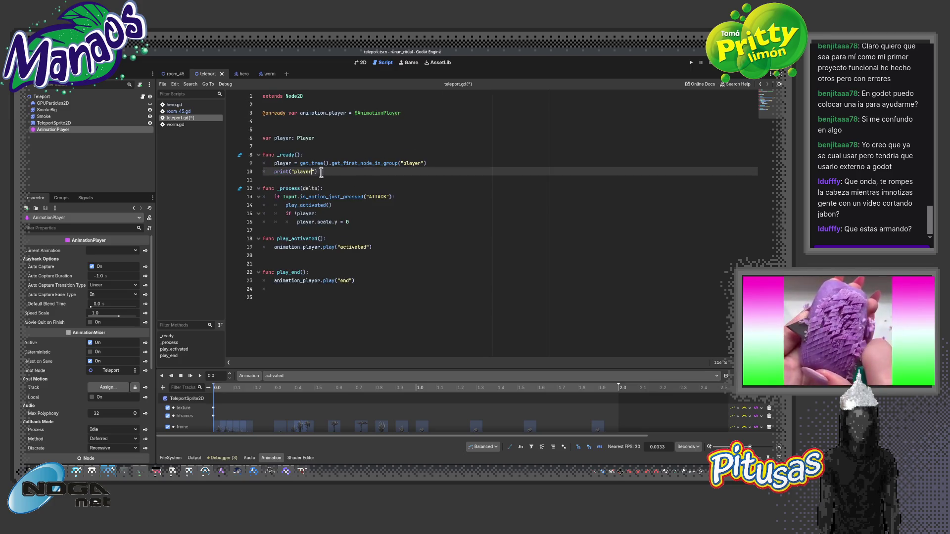
type("is: \",")
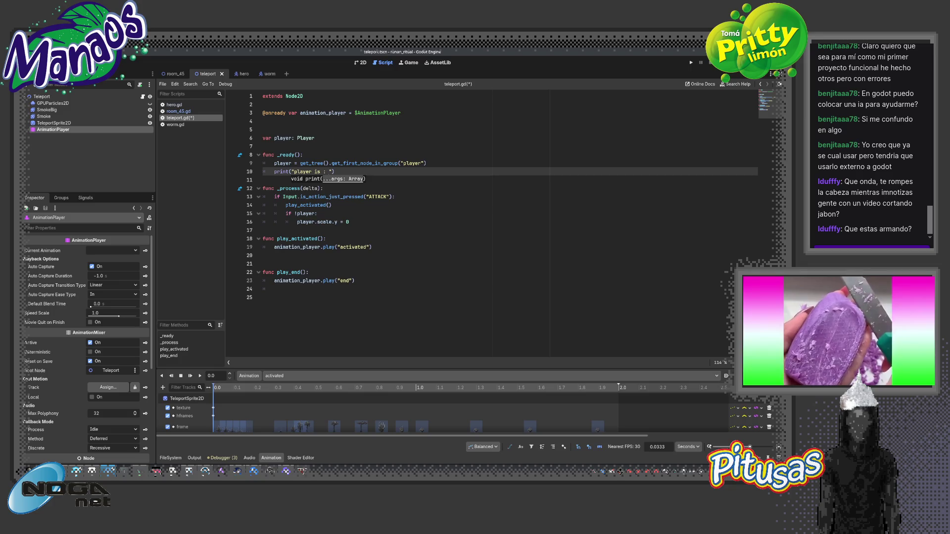
type(" player.name")
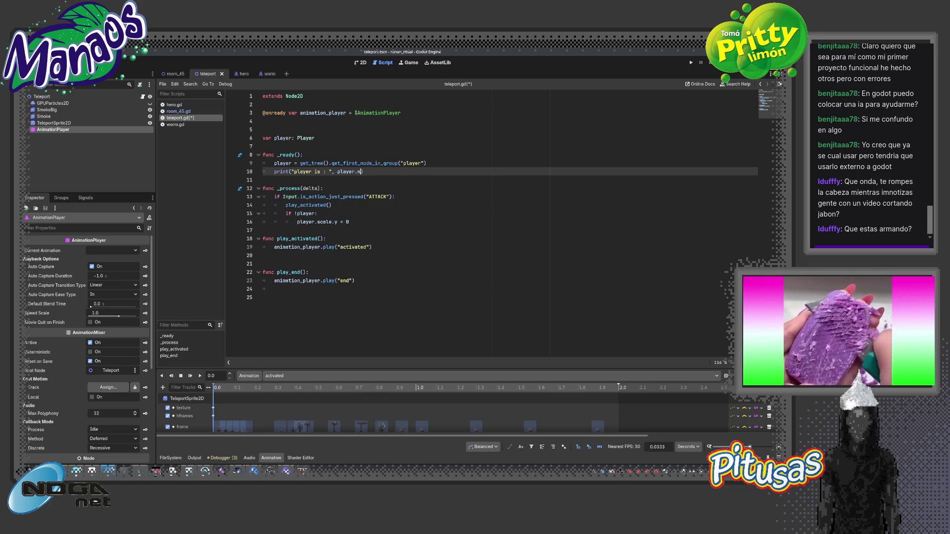
key("F5")
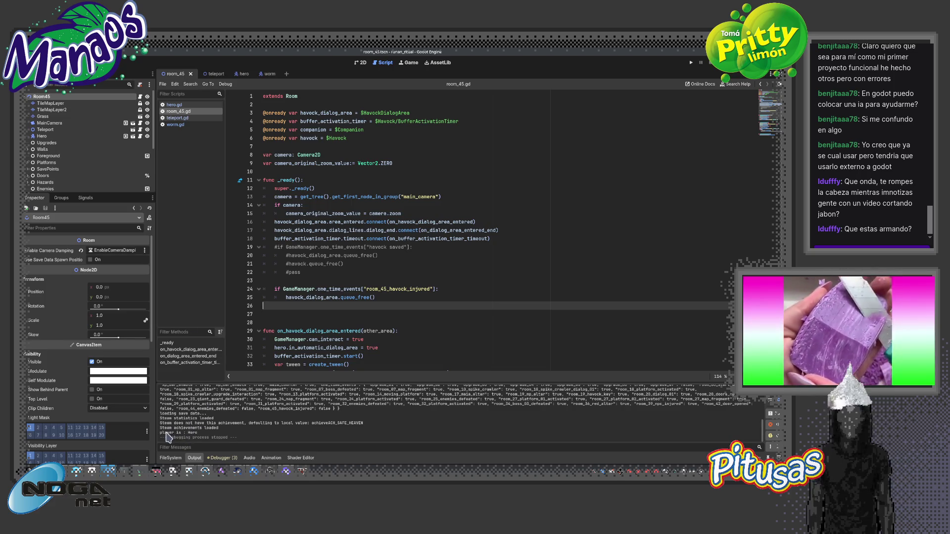
Open hero.gd, set the code zoom to 90%, and scroll through the script
left_click(241, 75)
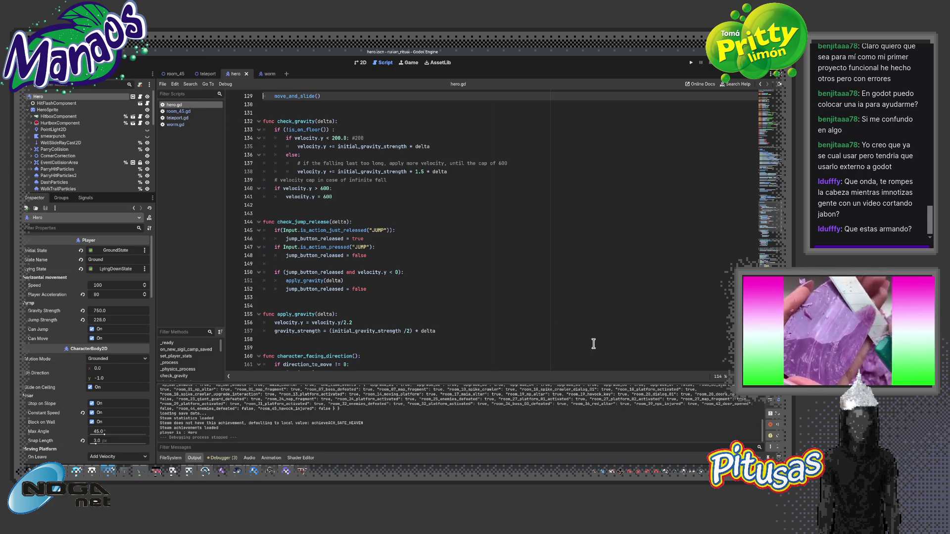
left_click(717, 376)
left_click(725, 400)
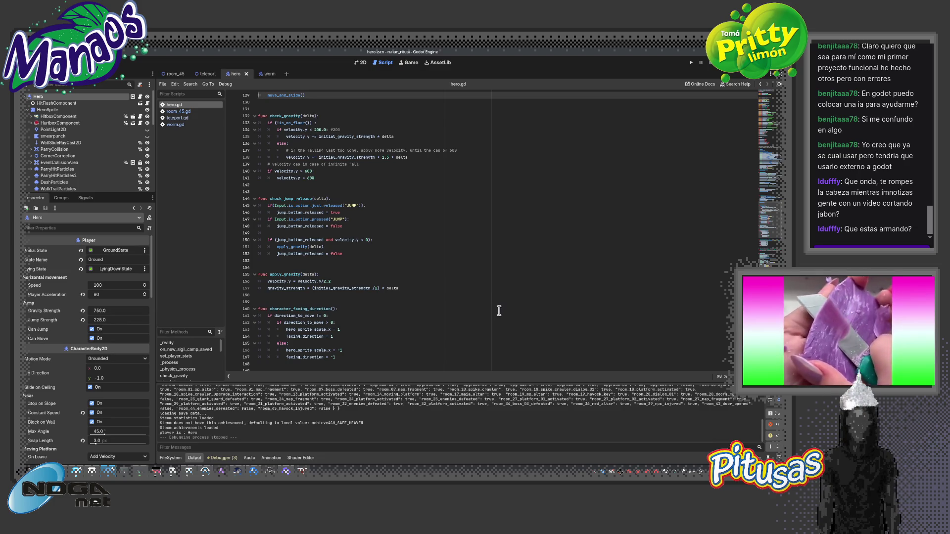
scroll(498, 313, "up", 2, "ctrl")
scroll(499, 313, "up", 2, "ctrl")
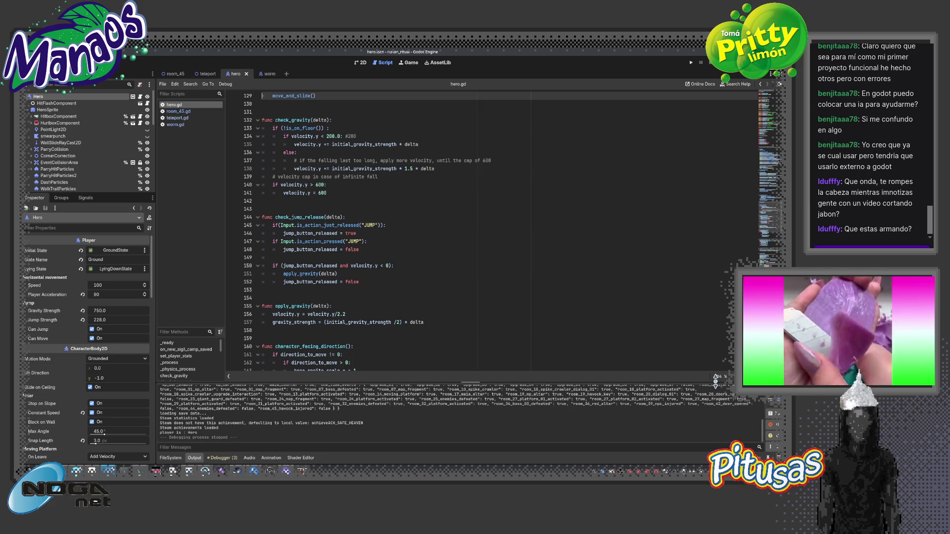
scroll(655, 356, "down", 3, "ctrl")
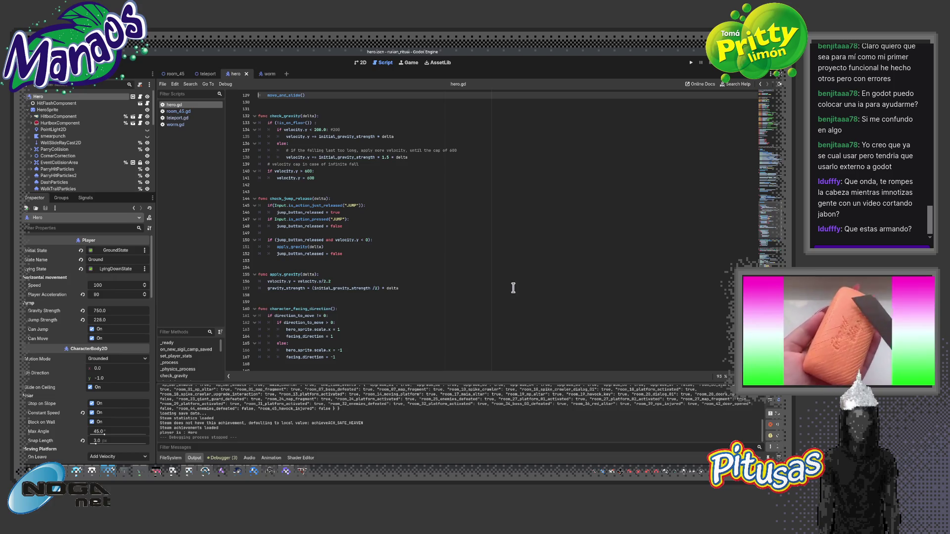
scroll(425, 247, "up", 5)
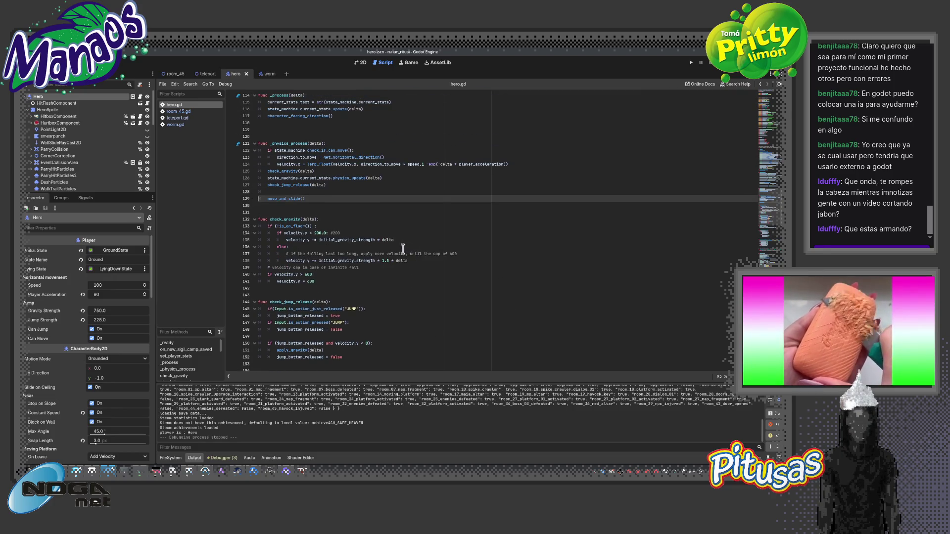
scroll(397, 250, "down", 3)
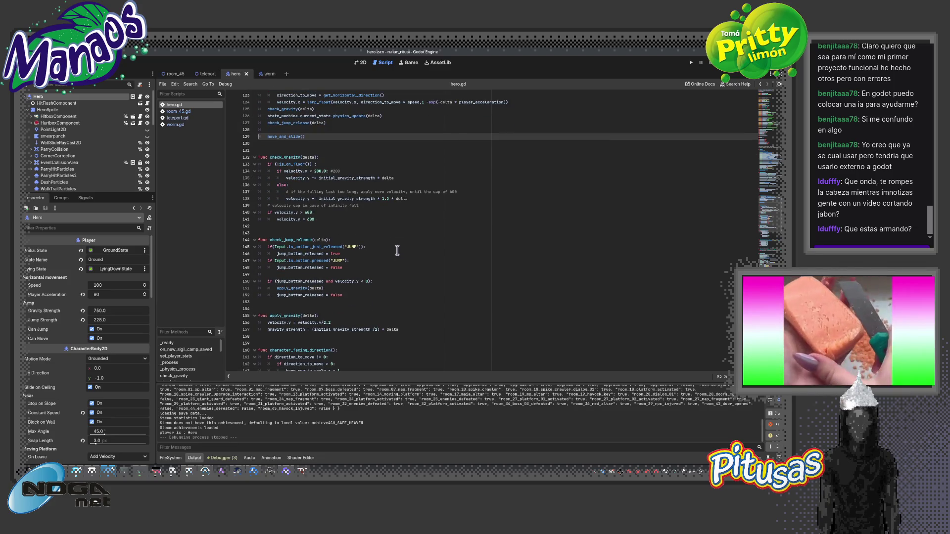
scroll(397, 250, "up", 4)
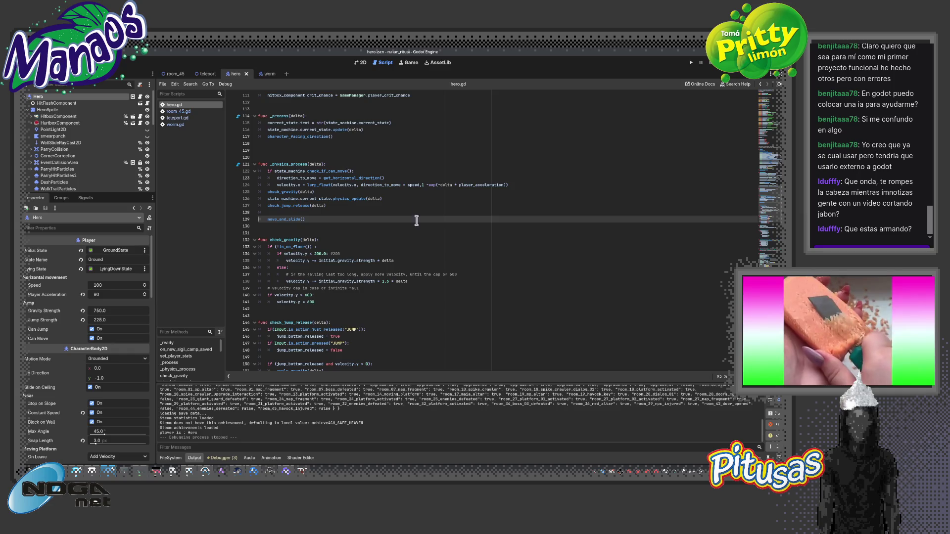
Open worm.gd and place the caret in its line 10 print call
left_click(185, 124)
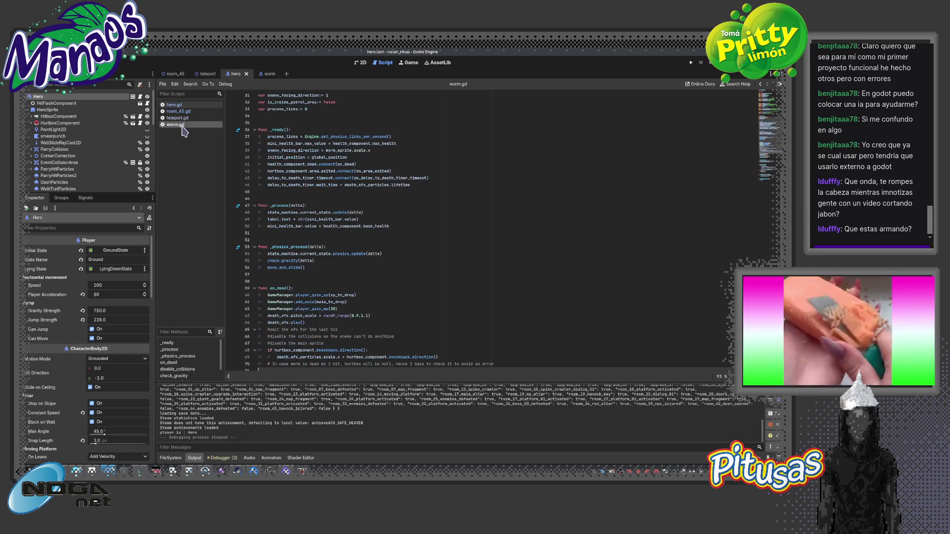
left_click(186, 119)
left_click(291, 157)
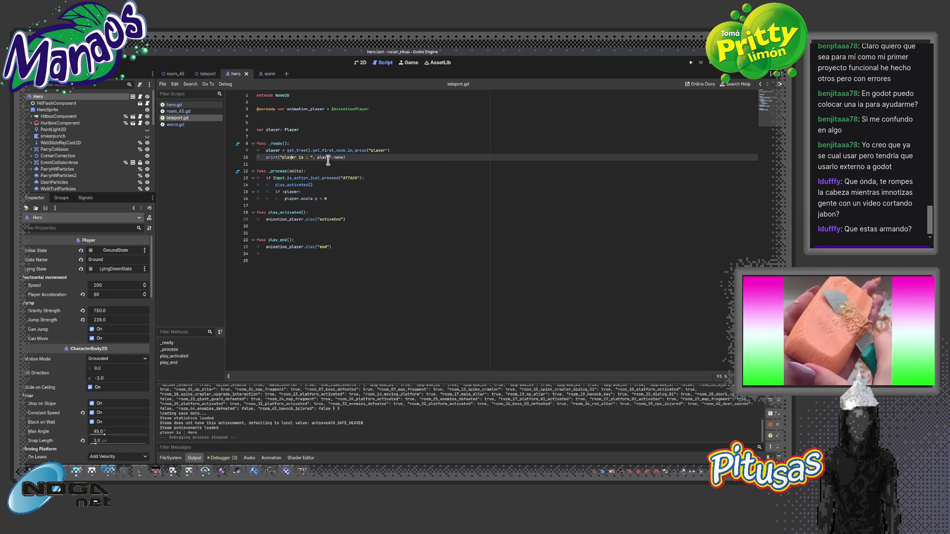
Add print(player.name) on a new line below player.scale.y = 0 in teleport.gd
left_click_drag(345, 157, 290, 157)
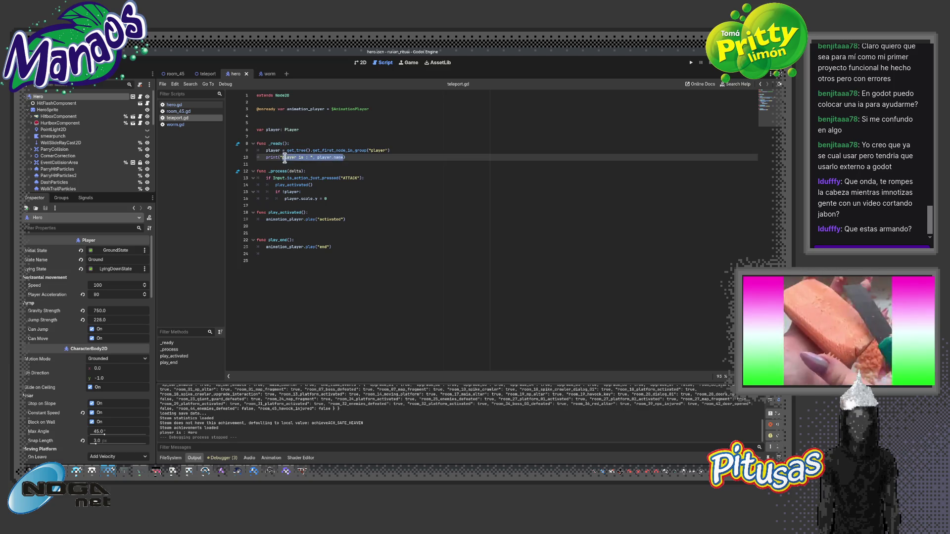
left_click(259, 205)
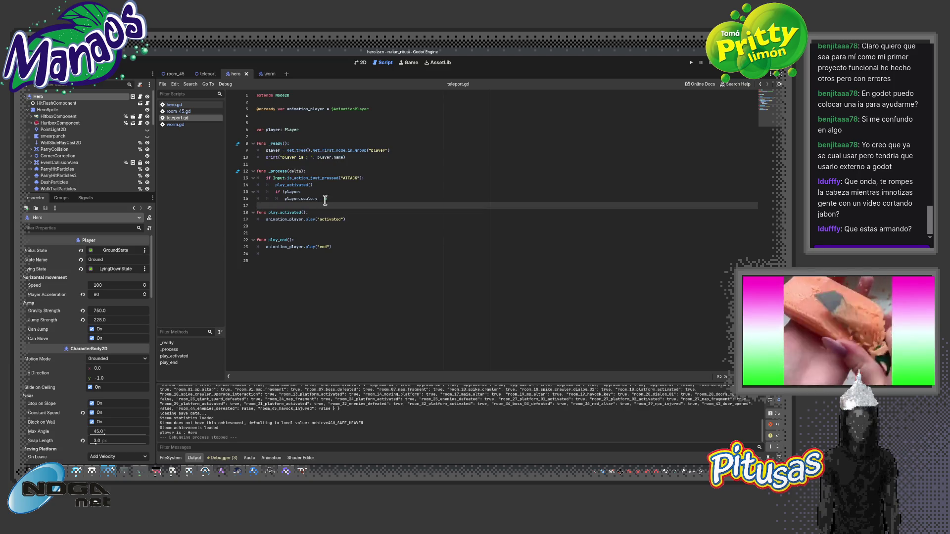
type("0")
left_click_drag(287, 199, 324, 200)
left_click(343, 199)
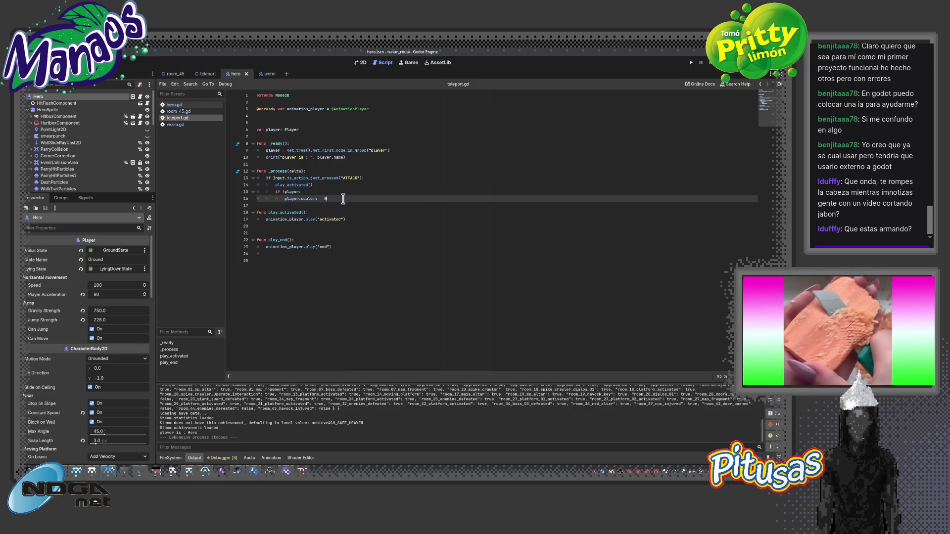
key("Return")
type("print")
key("Return")
type("\"")
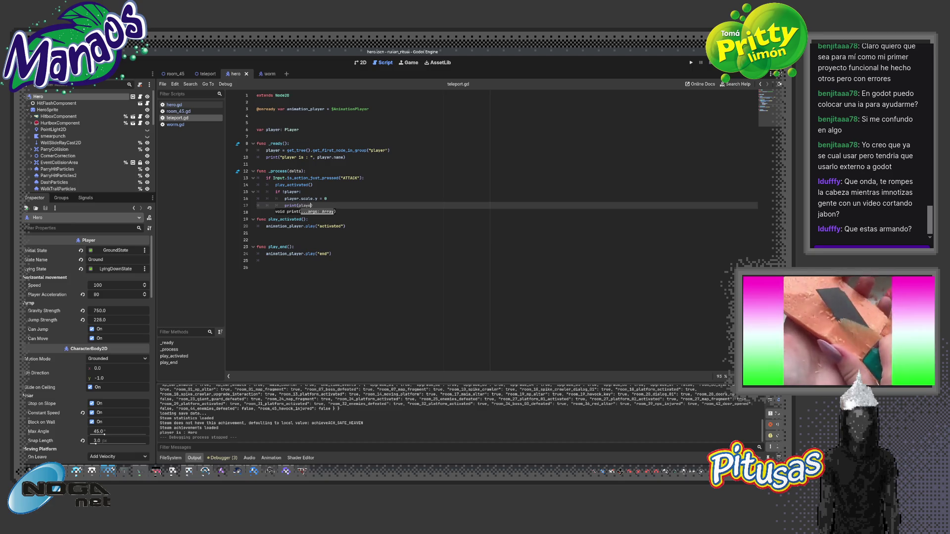
type("r.name")
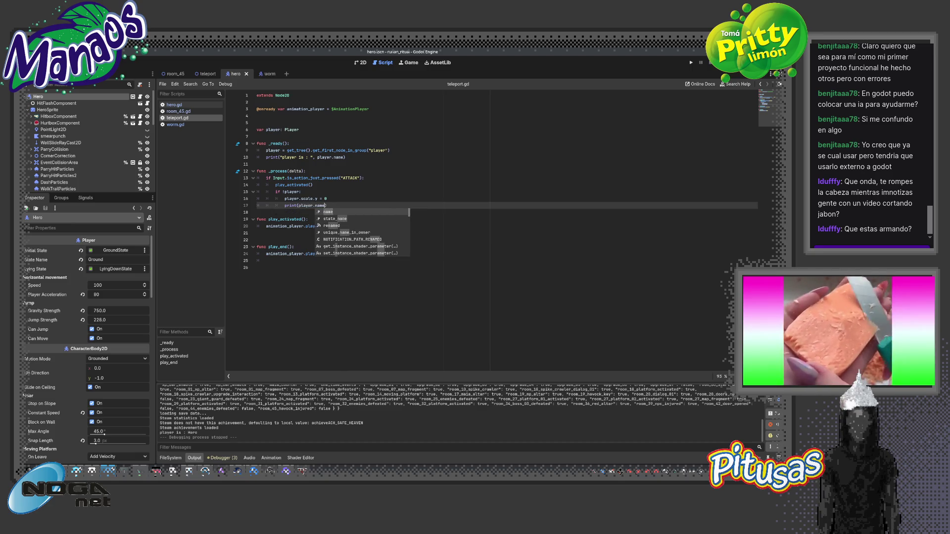
key("Return")
key("Return")
key("ctrl+z")
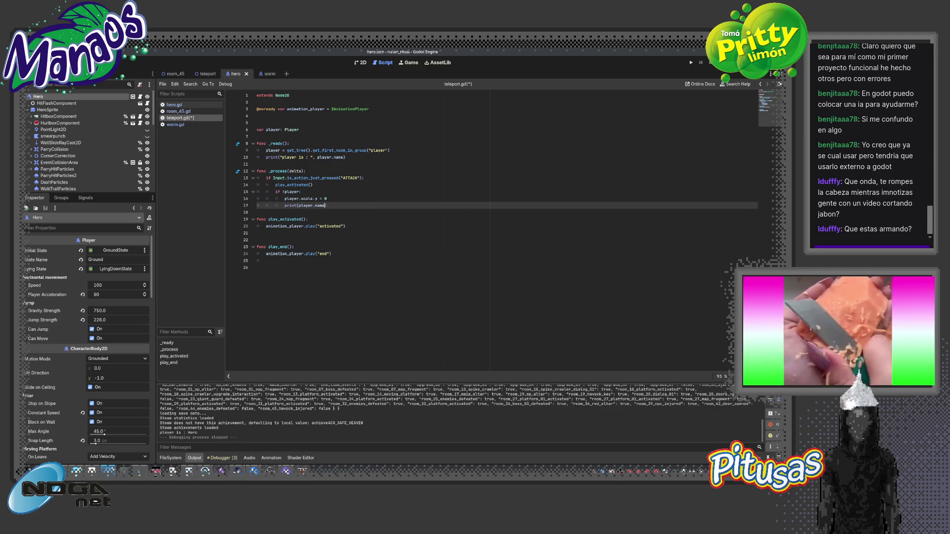
key("Return")
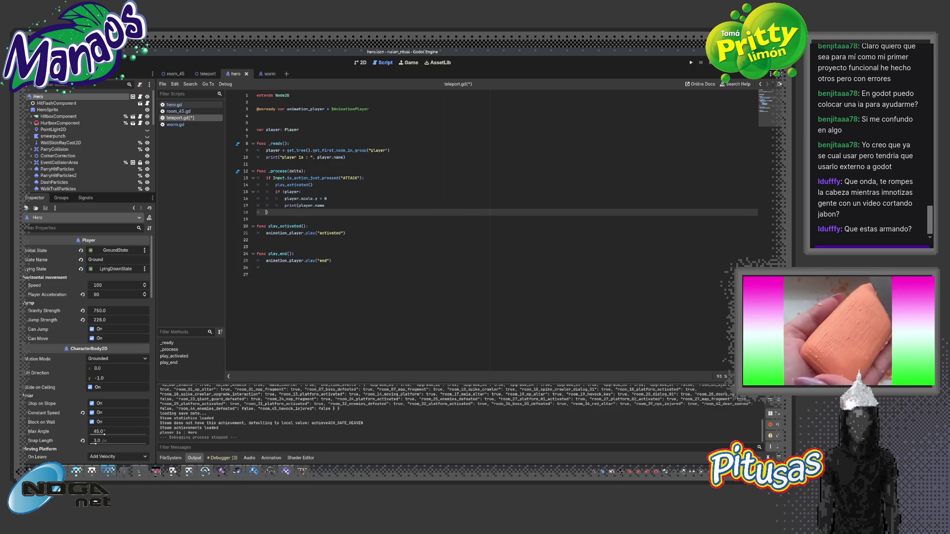
key("ctrl+z")
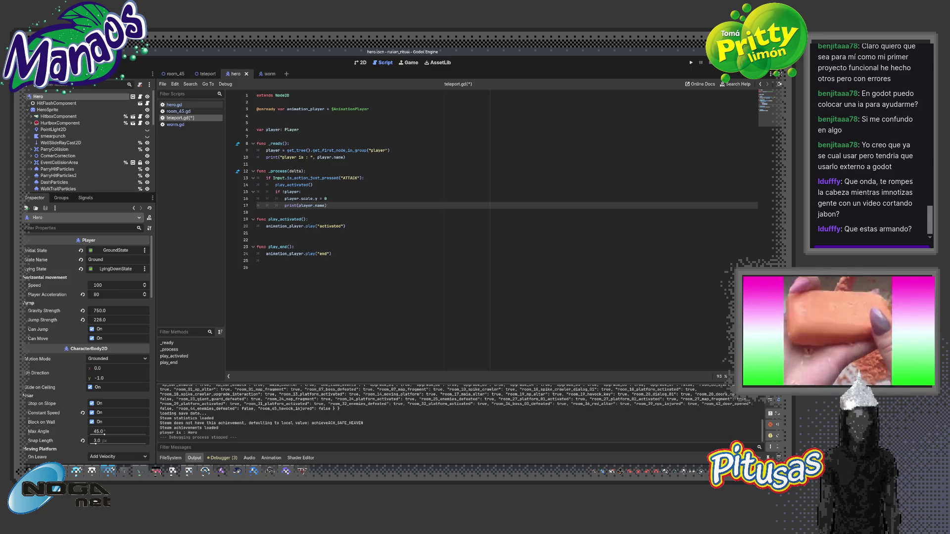
Test-run the room_45 scene, stop it, and return to teleport.gd
left_click(173, 73)
key("F5")
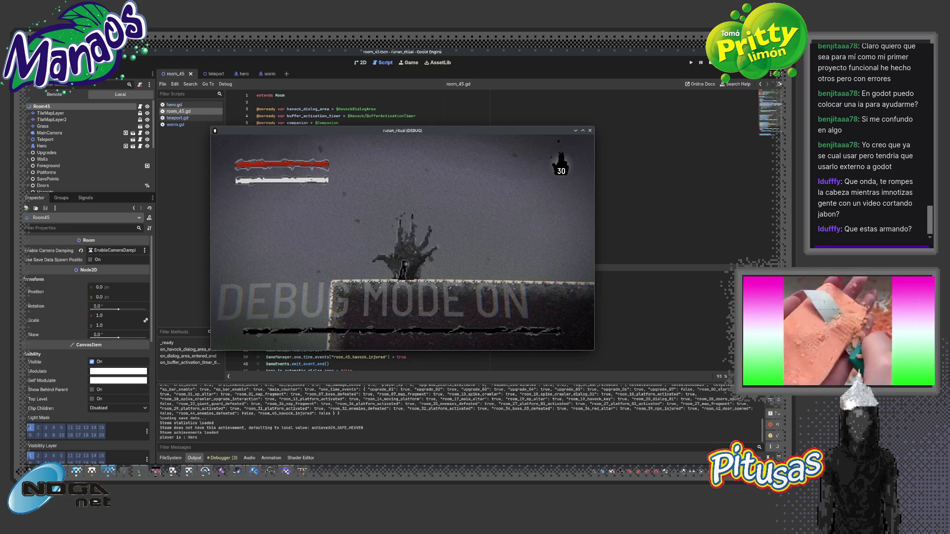
key("F8")
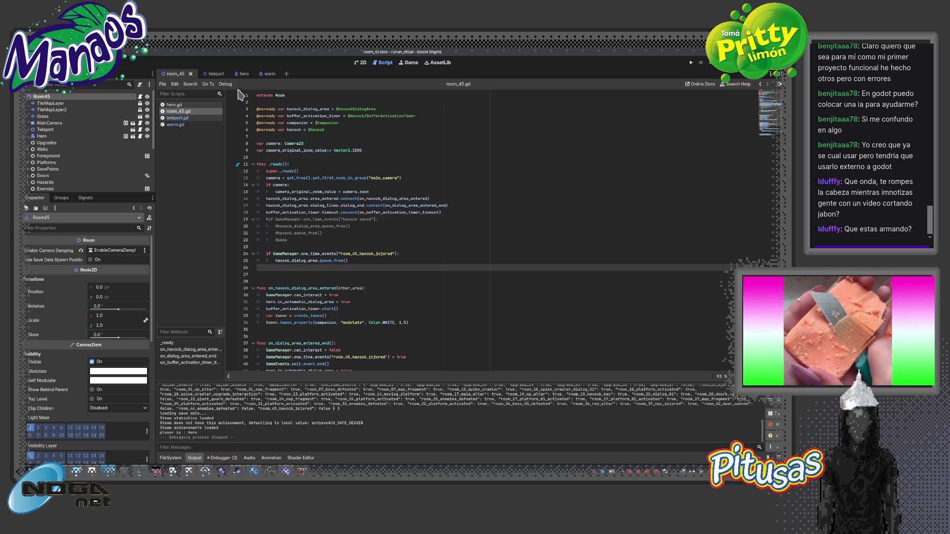
left_click(179, 118)
double_click(270, 151)
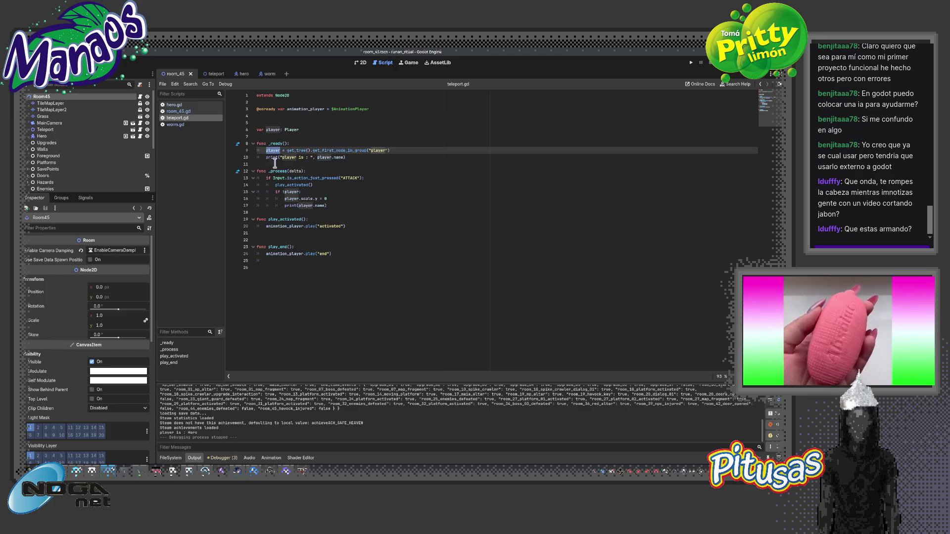
Extend the line 10 print with "null? : ", player and test-run the game
left_click(359, 155)
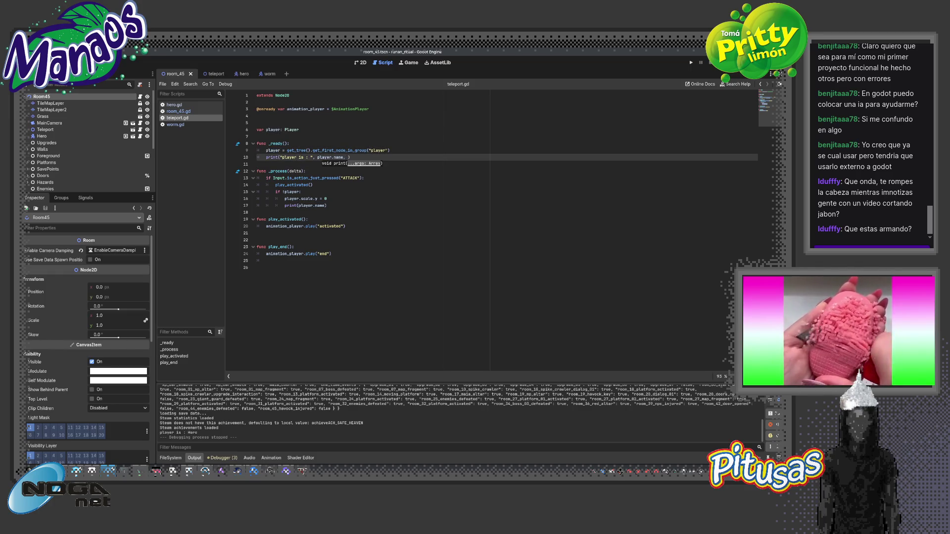
type("ll? : \"")
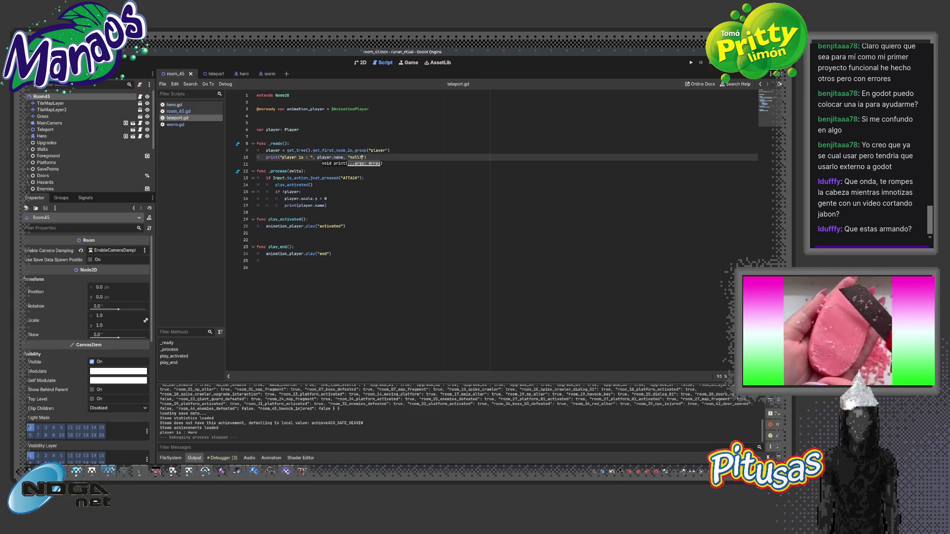
type("player")
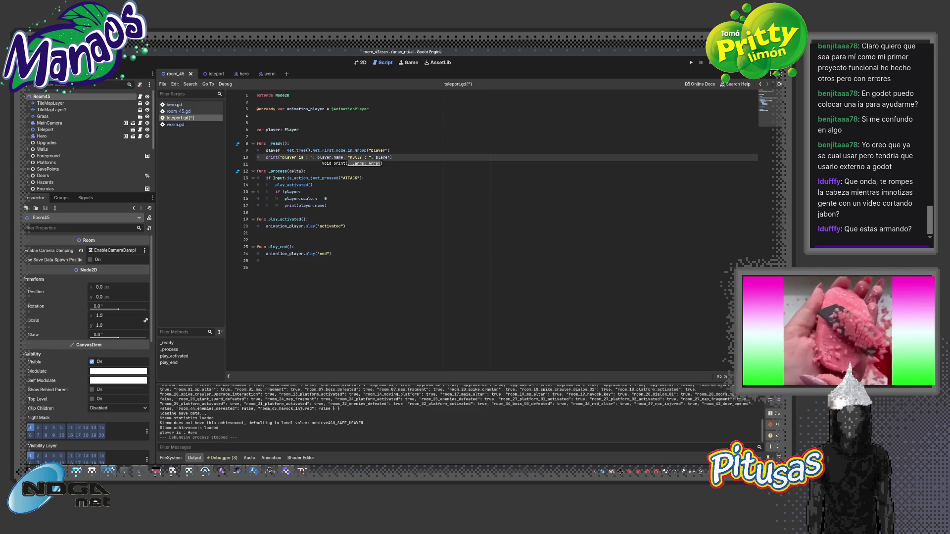
key("F5")
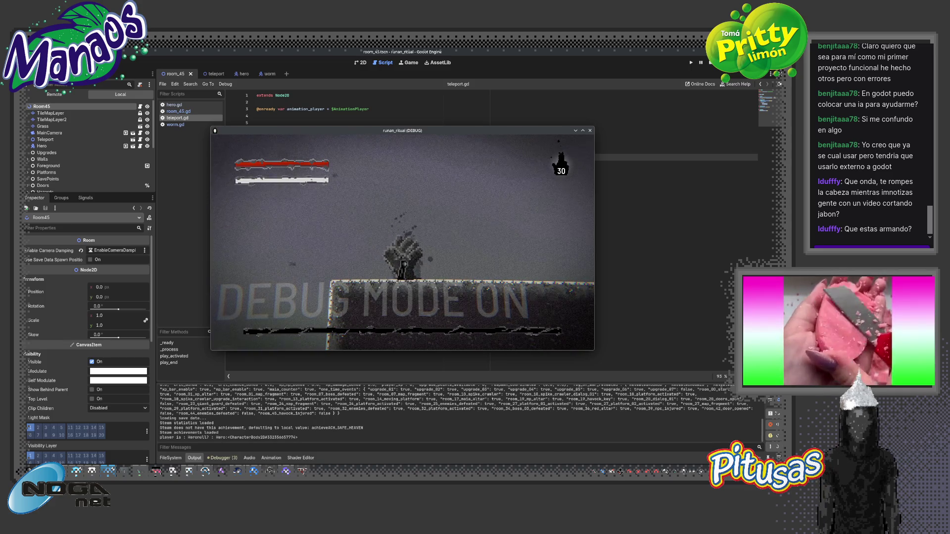
key("F8")
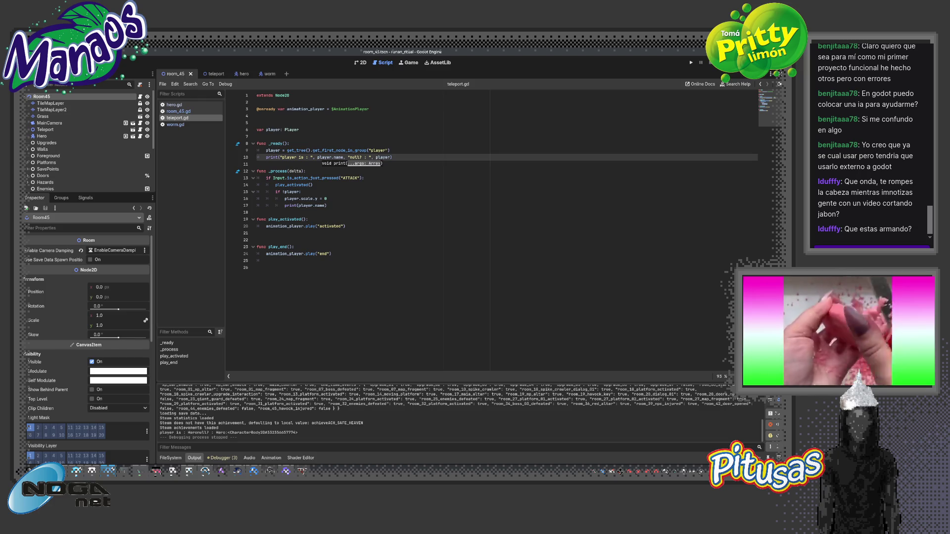
Change line 15's if !player to if player and test-run the game twice
key("Down")
key("Down")
key("Down")
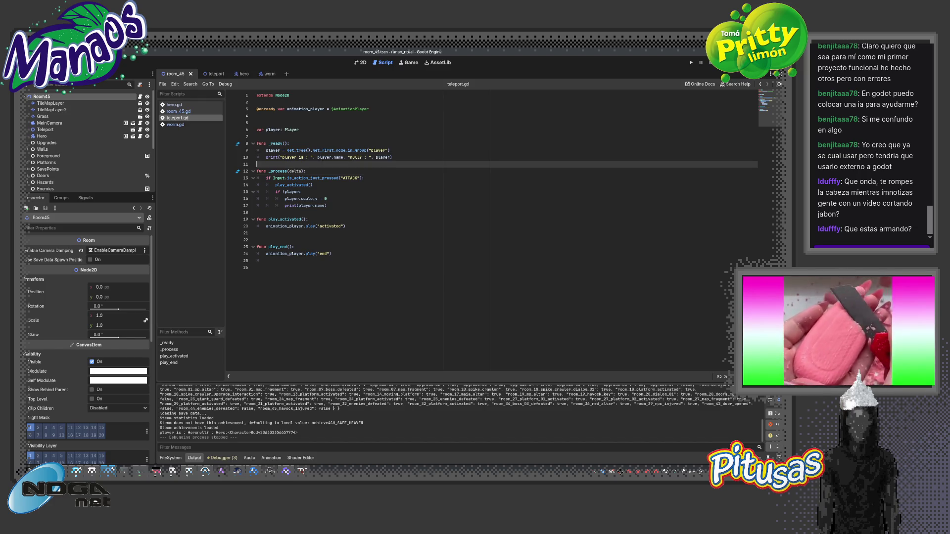
left_click(290, 192)
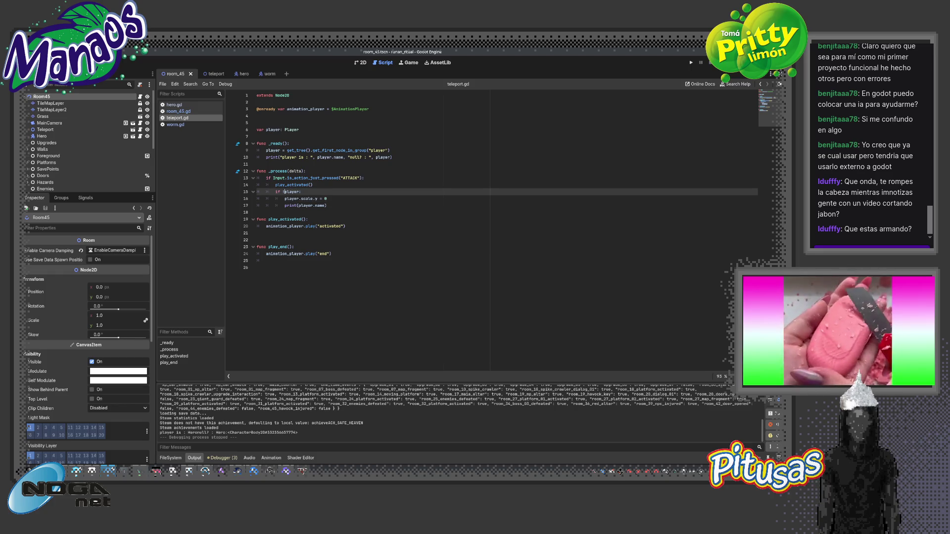
left_click(327, 198)
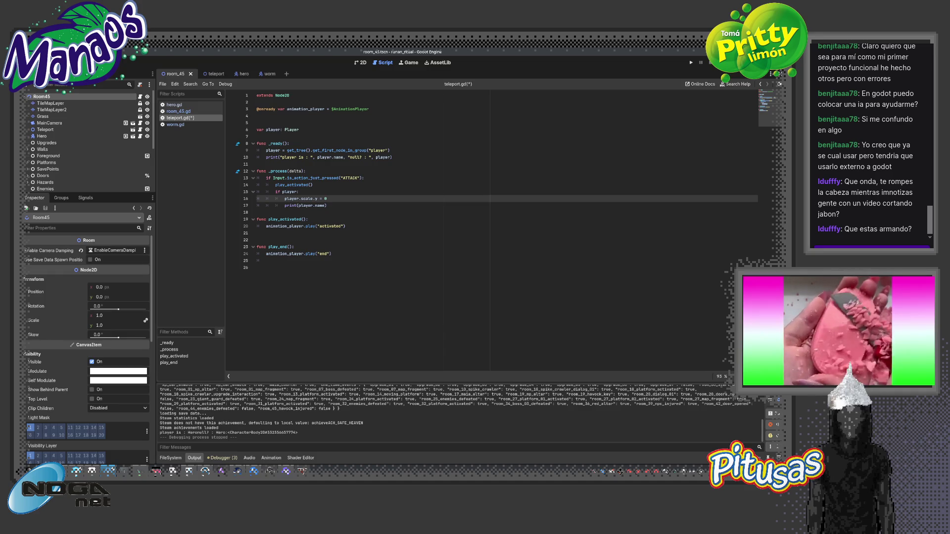
key("F5")
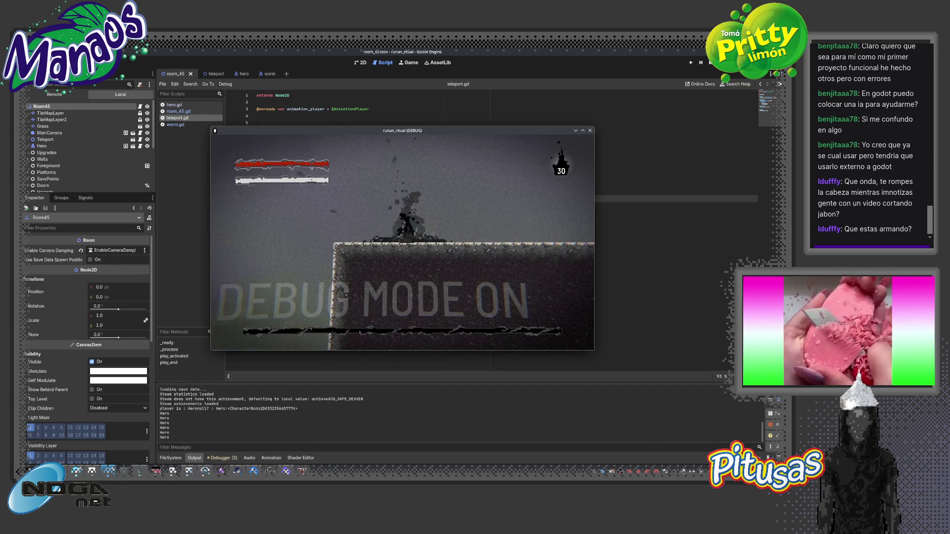
key("F8")
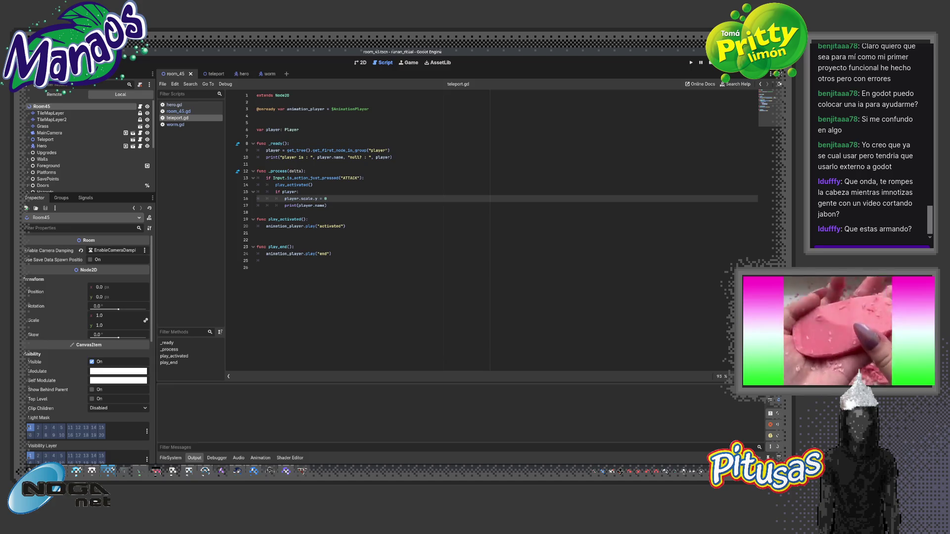
key("F5")
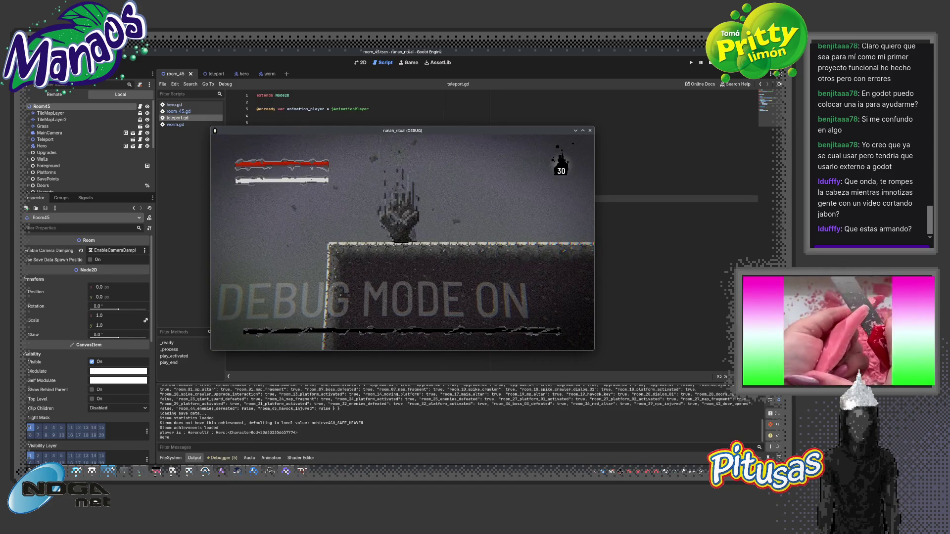
key("F8")
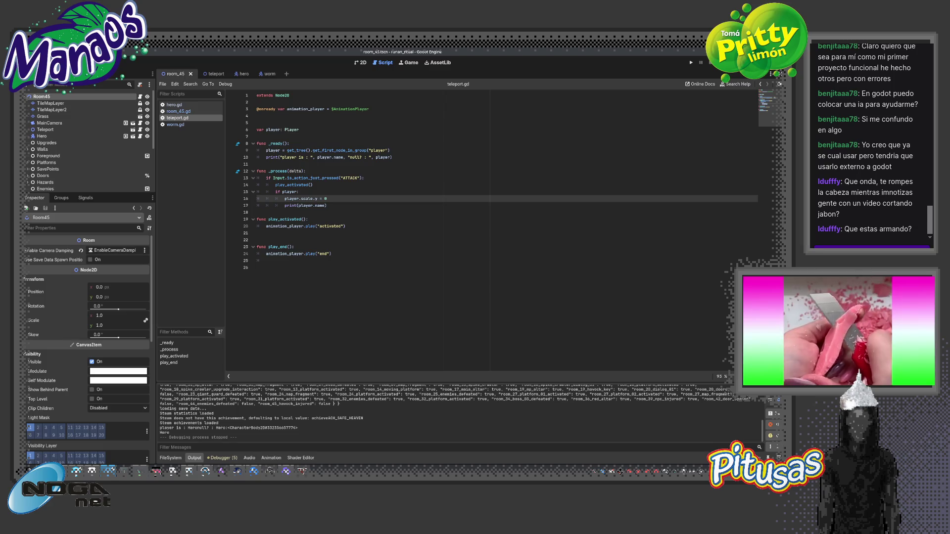
Start a player.can_move = line after the scale statement and test a dash in-game
key("Return")
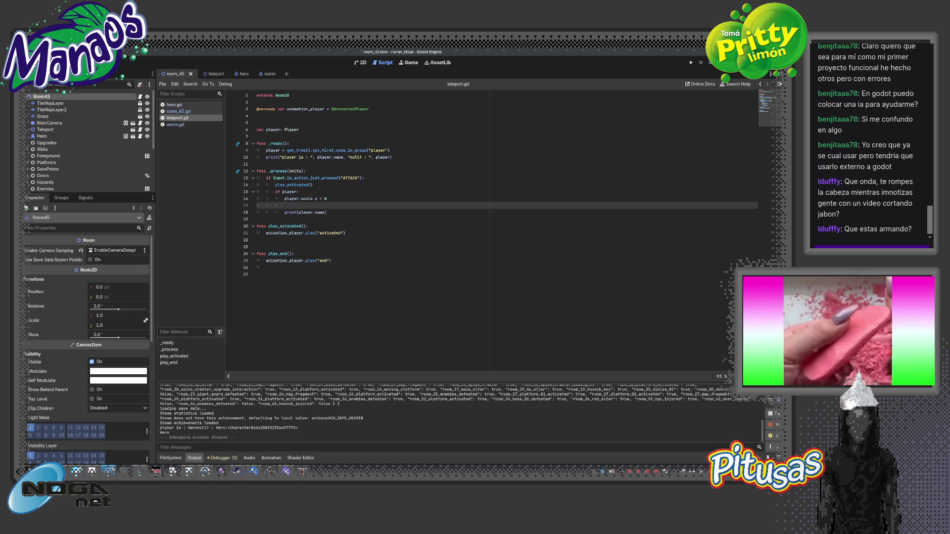
type("player.can")
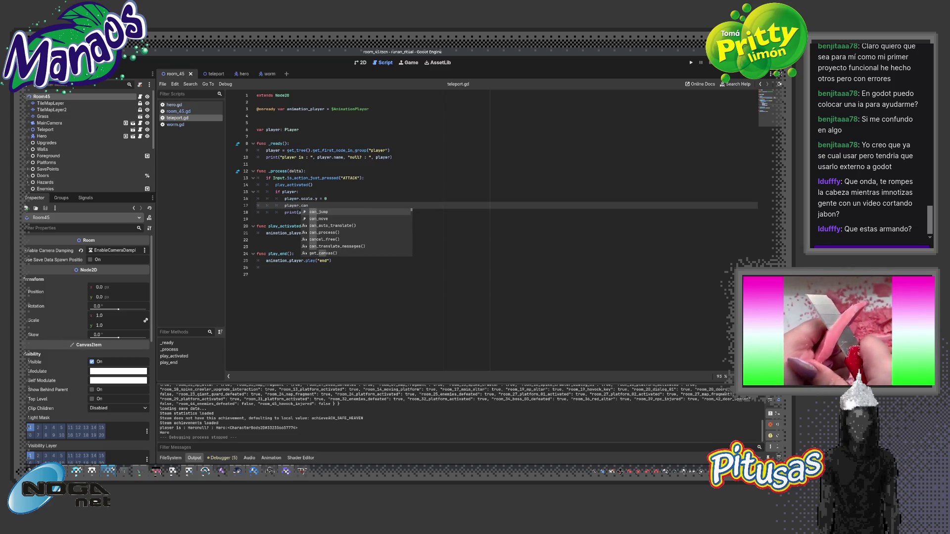
key("Down")
key("Return")
type("=")
key("F5")
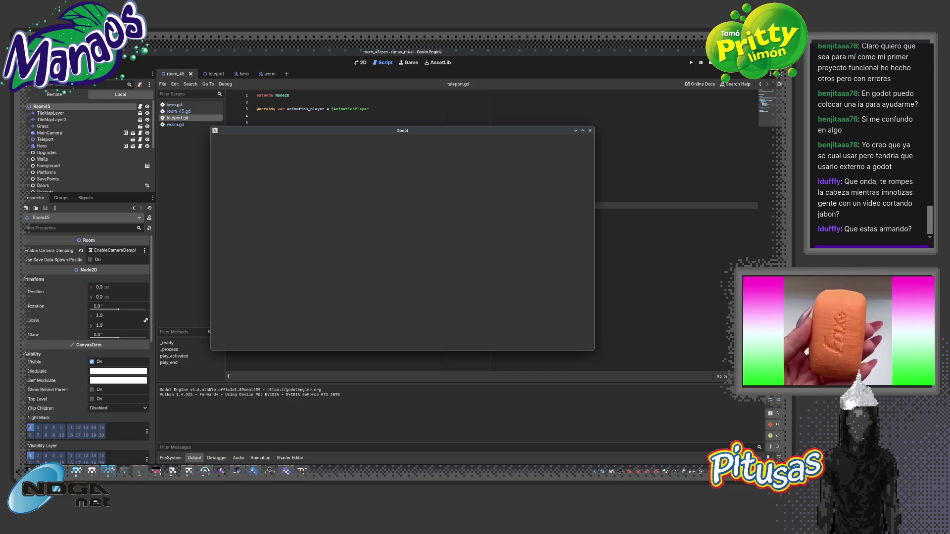
key("shift")
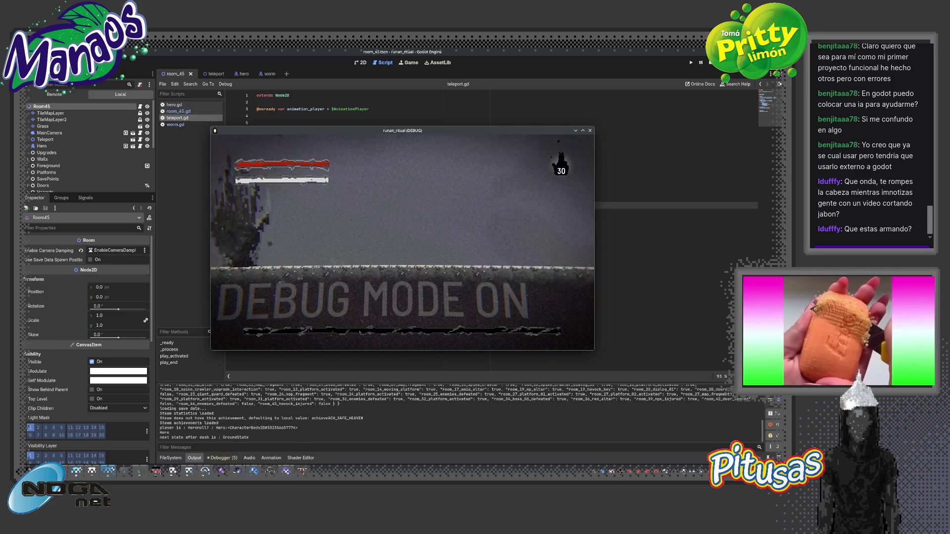
key("F8")
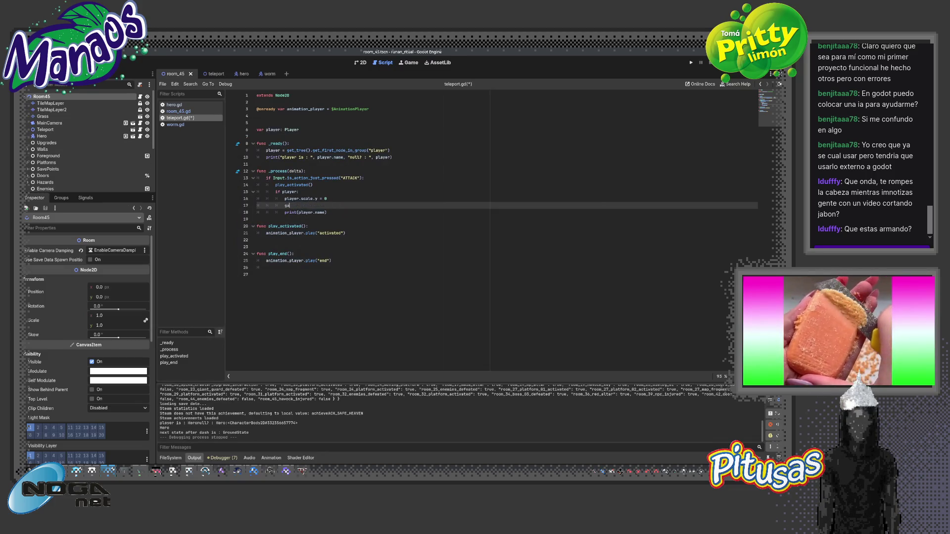
Try GameManager.can completions, dismiss them, and open the quick scene search
type("me")
key("Down")
key("Return")
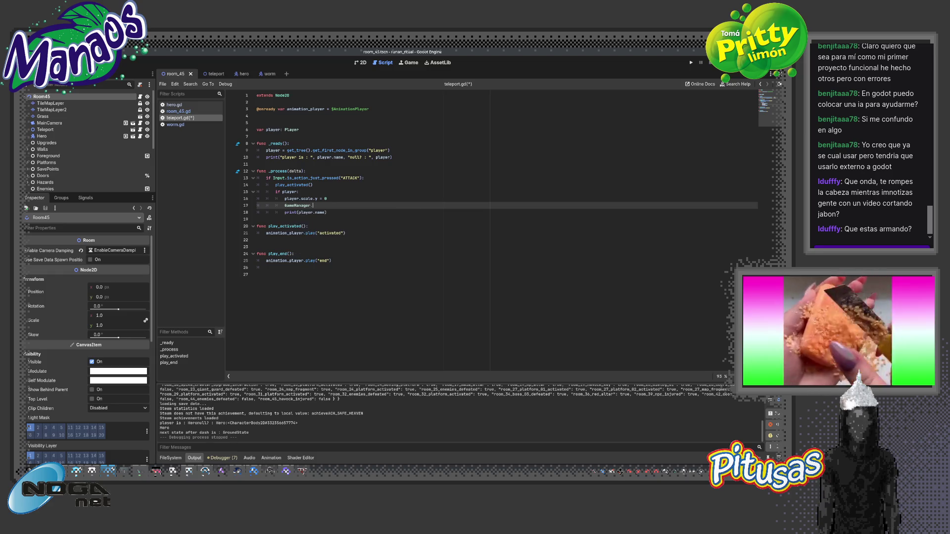
type(".can")
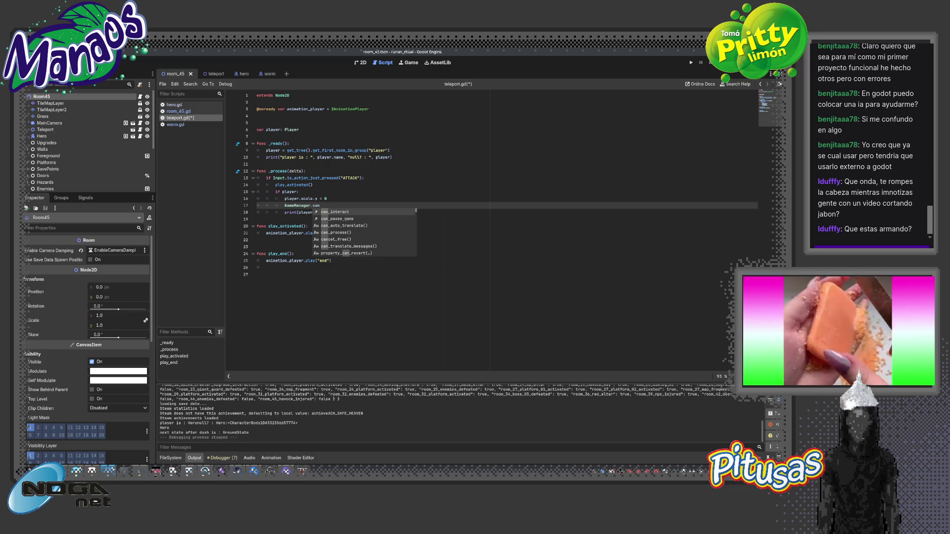
key("Down")
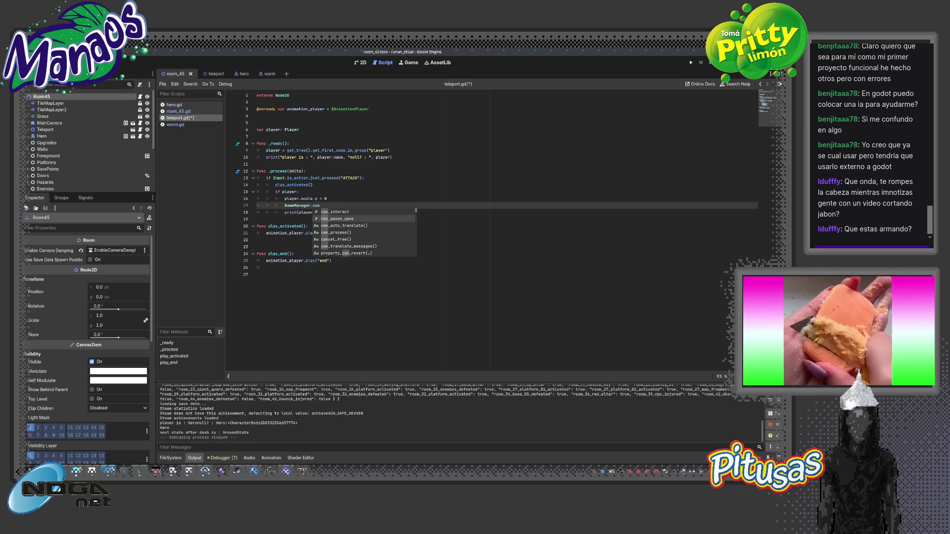
key("Escape")
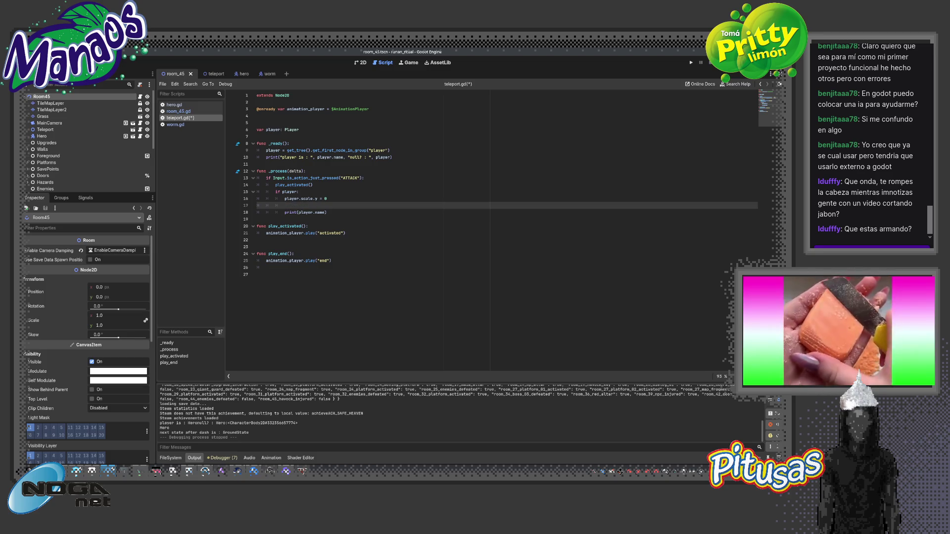
key("ctrl+alt+o")
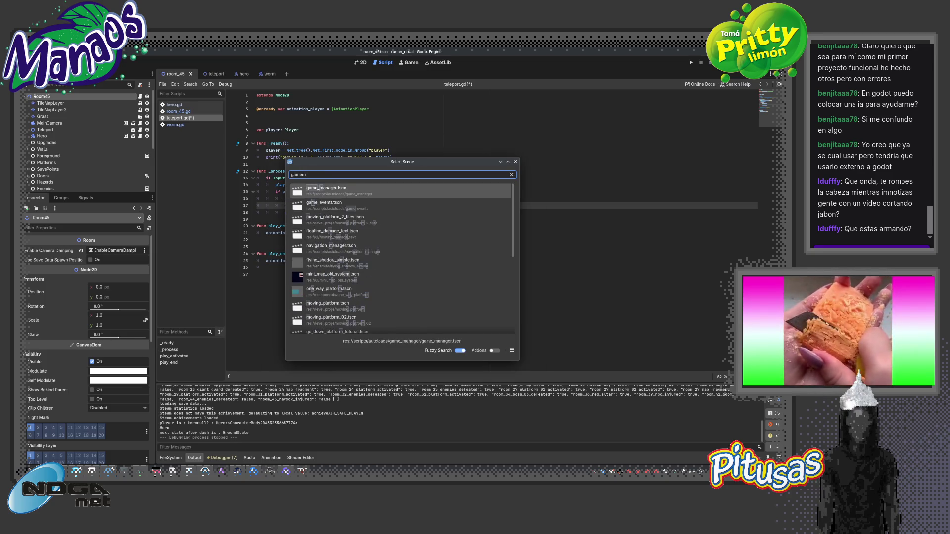
Open game_manager.tscn, inspect the can_interact flag in game_manager.gd, then return to teleport.gd
key("Return")
scroll(355, 186, "up", 15)
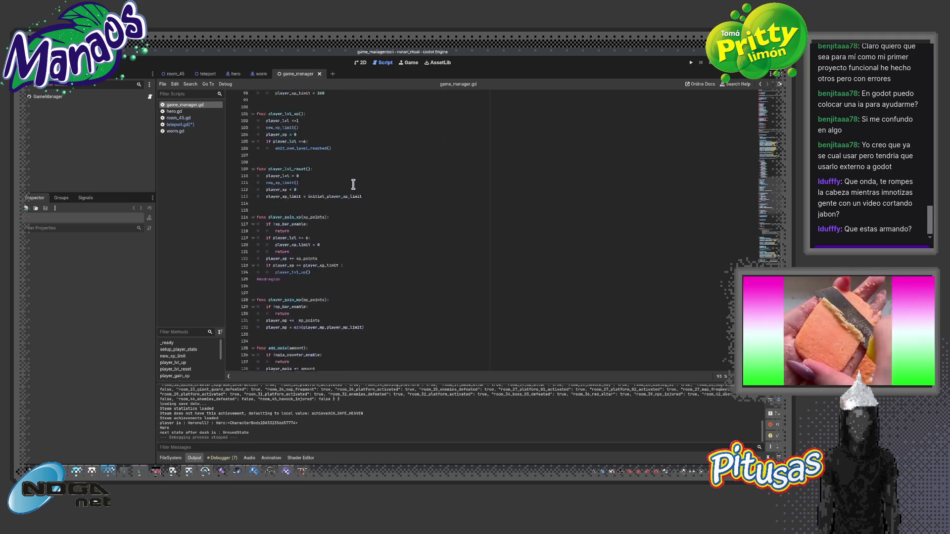
scroll(354, 186, "up", 1)
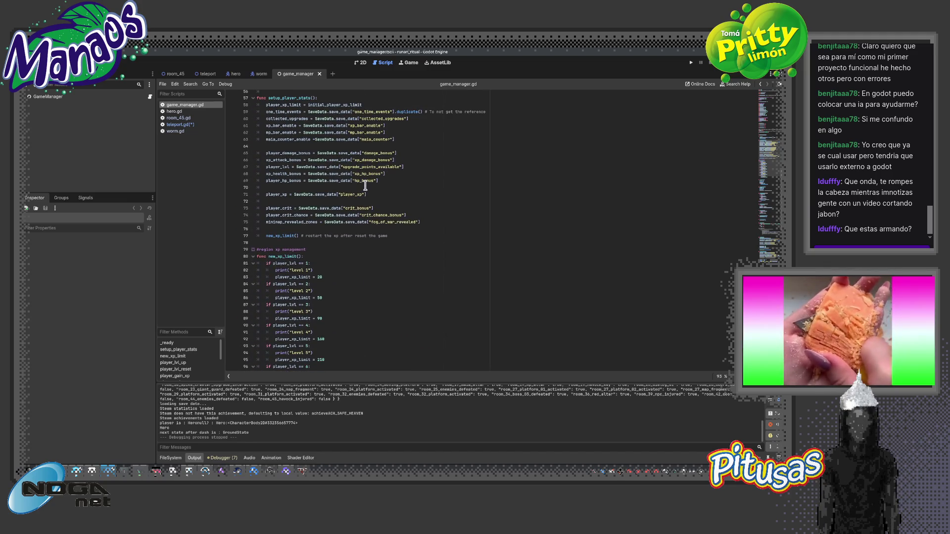
scroll(368, 185, "up", 8)
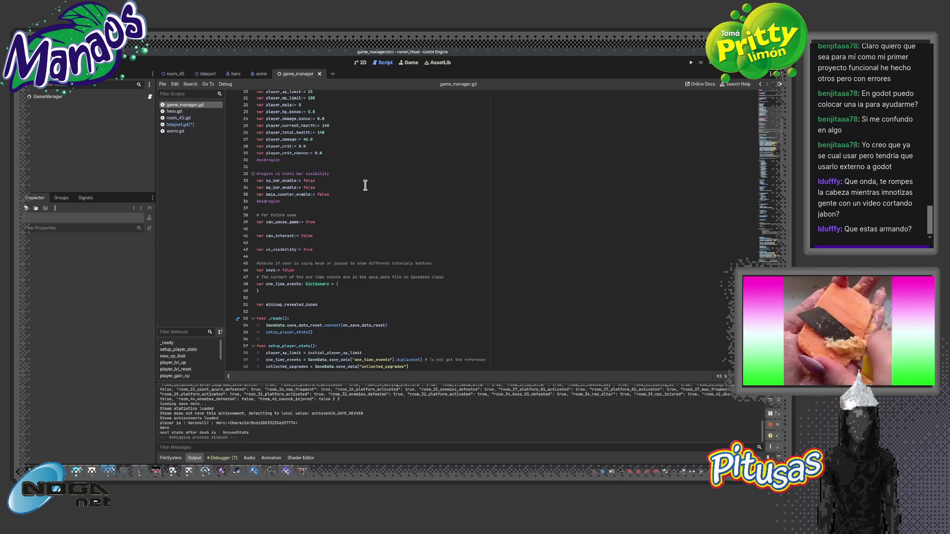
left_click(286, 227)
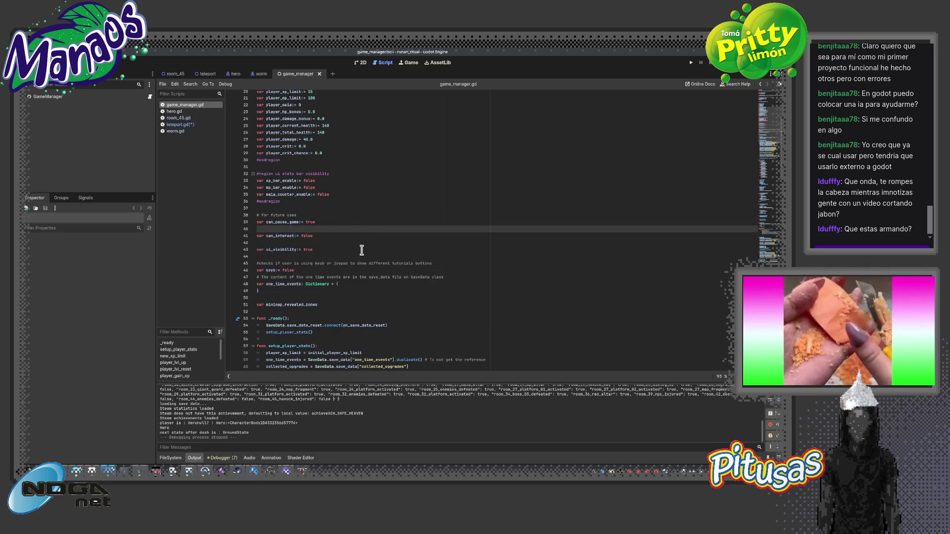
double_click(283, 236)
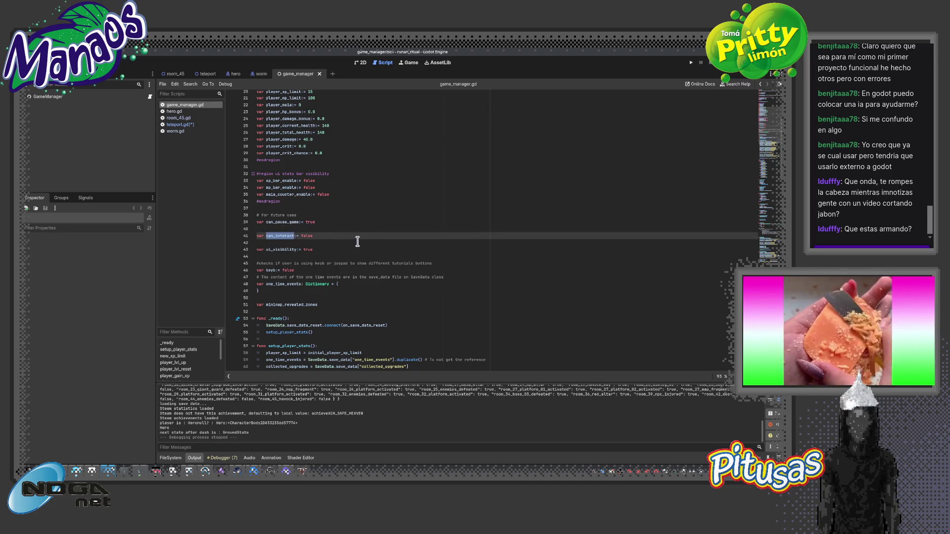
scroll(358, 241, "up", 5)
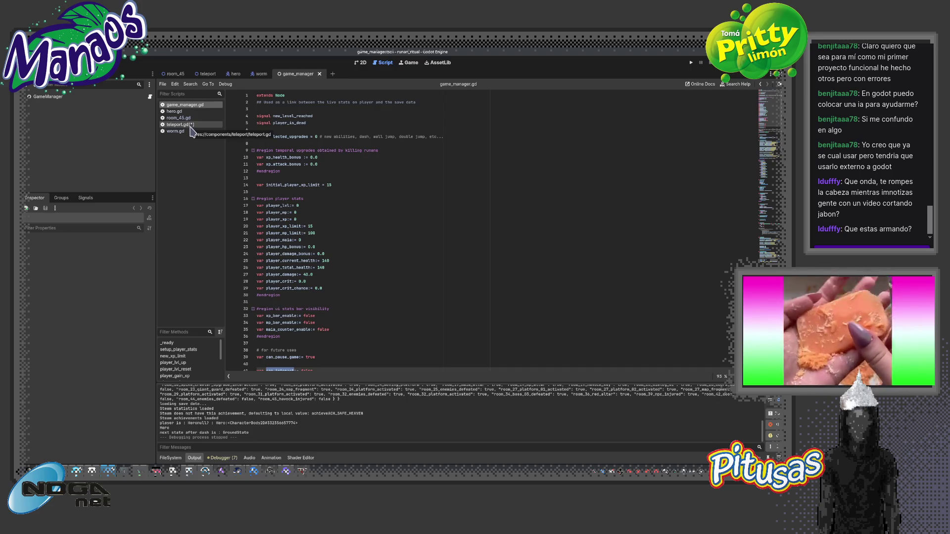
left_click(191, 126)
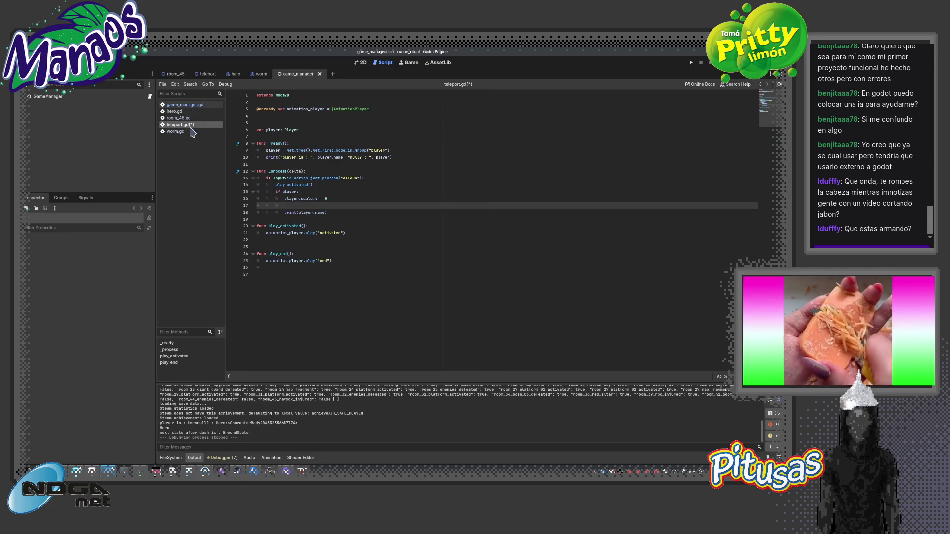
Add player.state_machine.current_state.can_move = false on line 17 and test-run
type("player.")
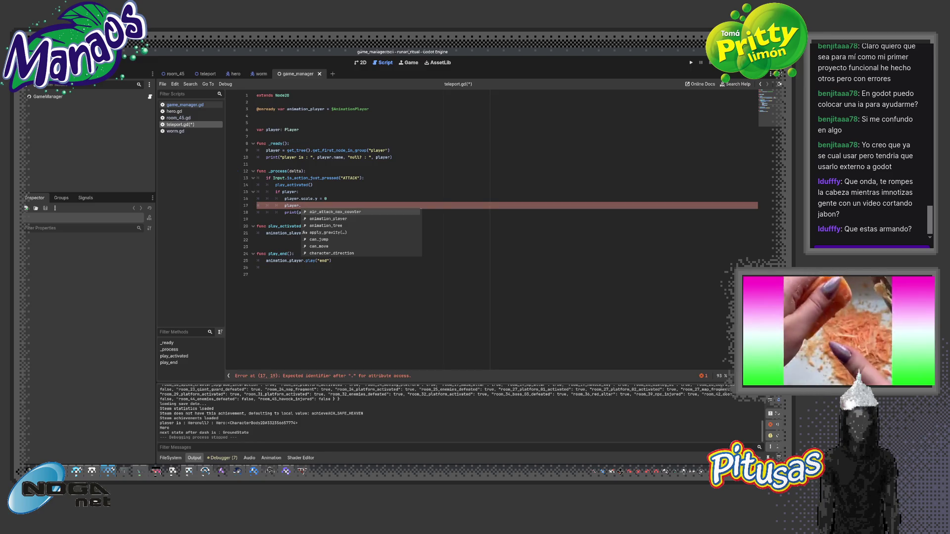
type("state_machine.current_state.can_")
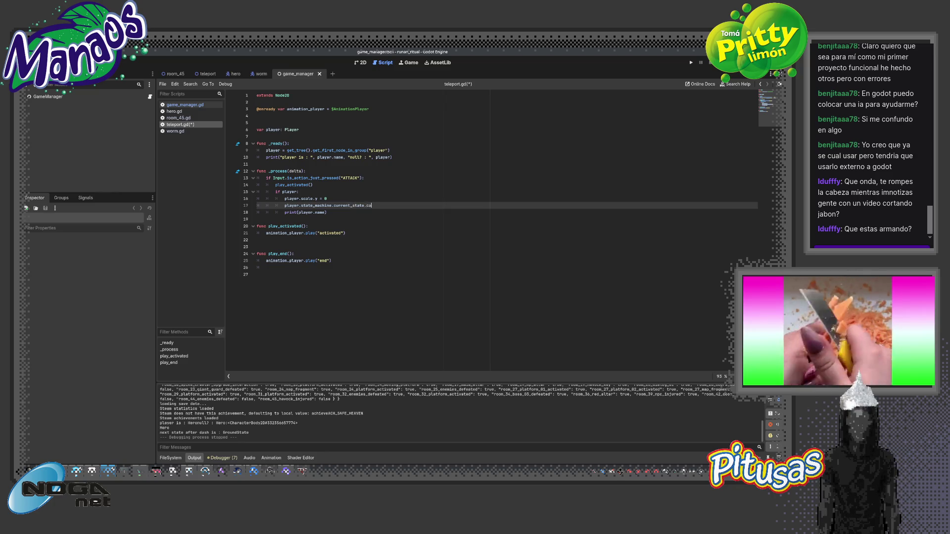
type("move = fal")
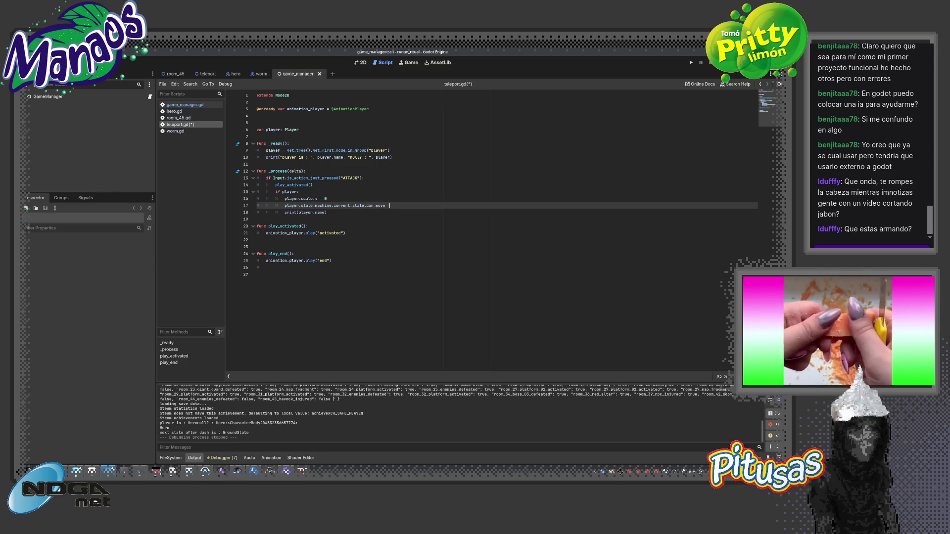
key("Return")
key("F5")
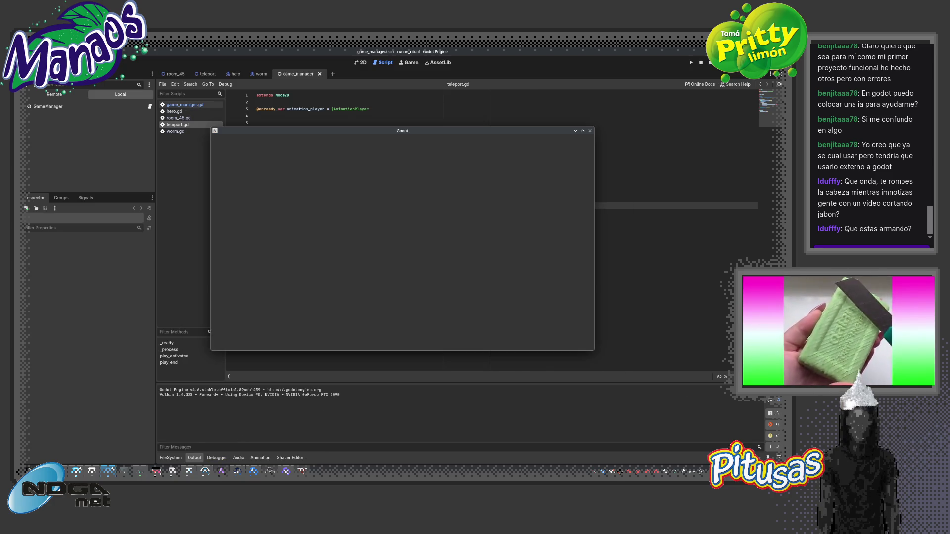
key("F8")
Run the room_45 scene with F6, stop it, and reopen teleport.gd
key("Return")
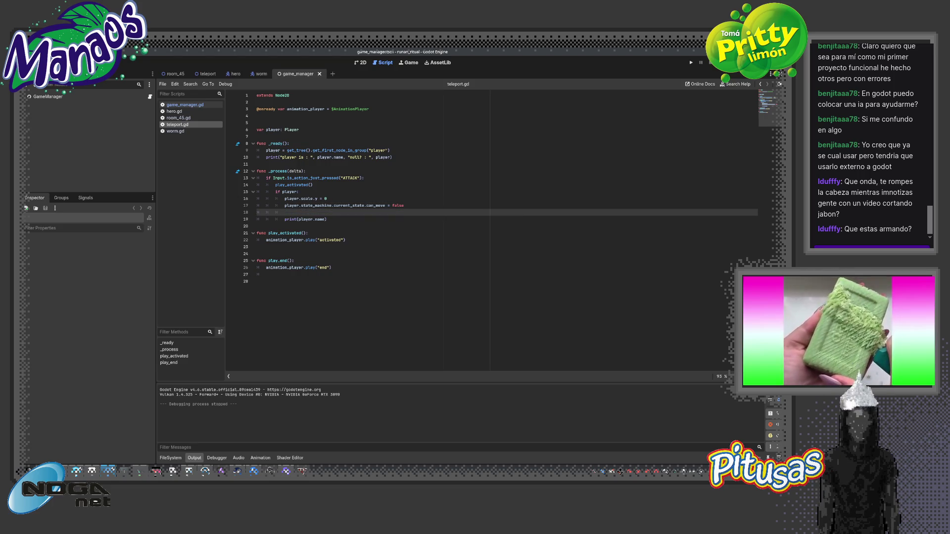
key("ctrl+Tab")
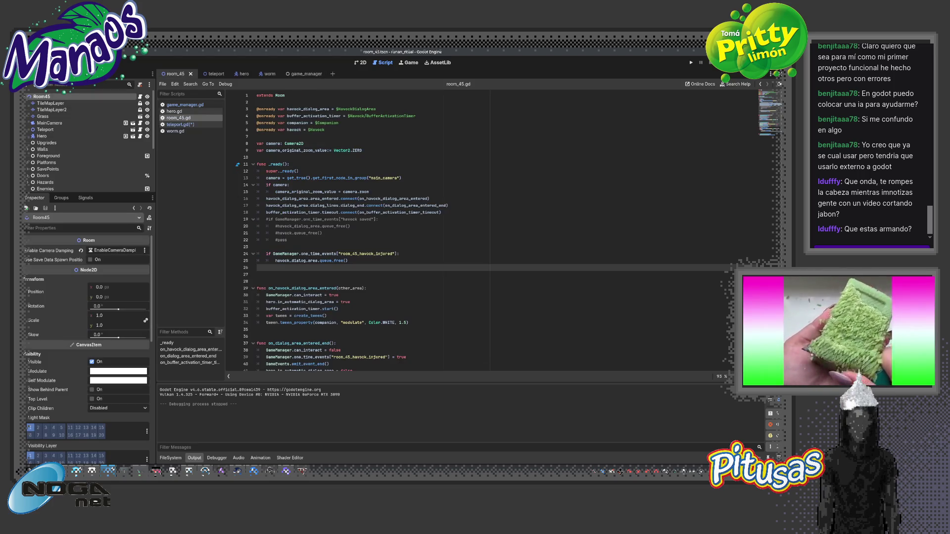
key("F6")
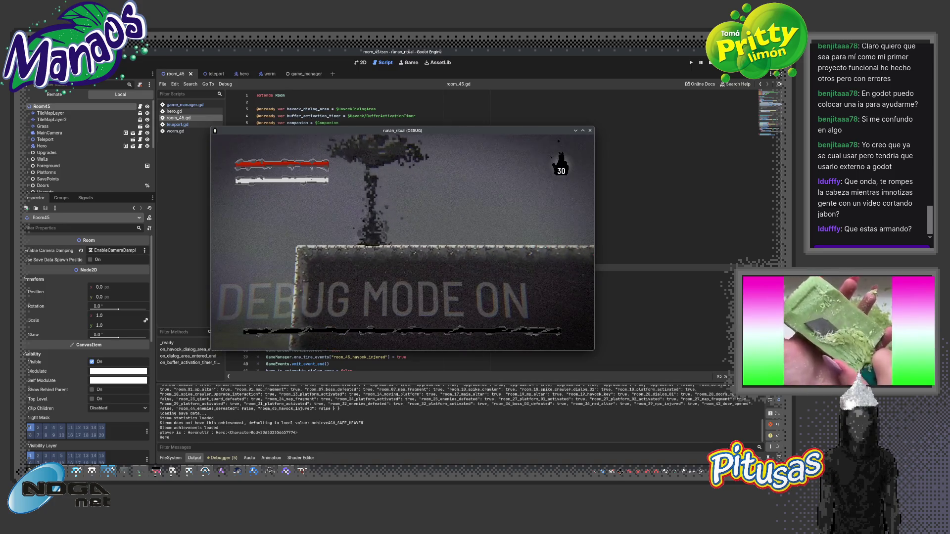
key("F8")
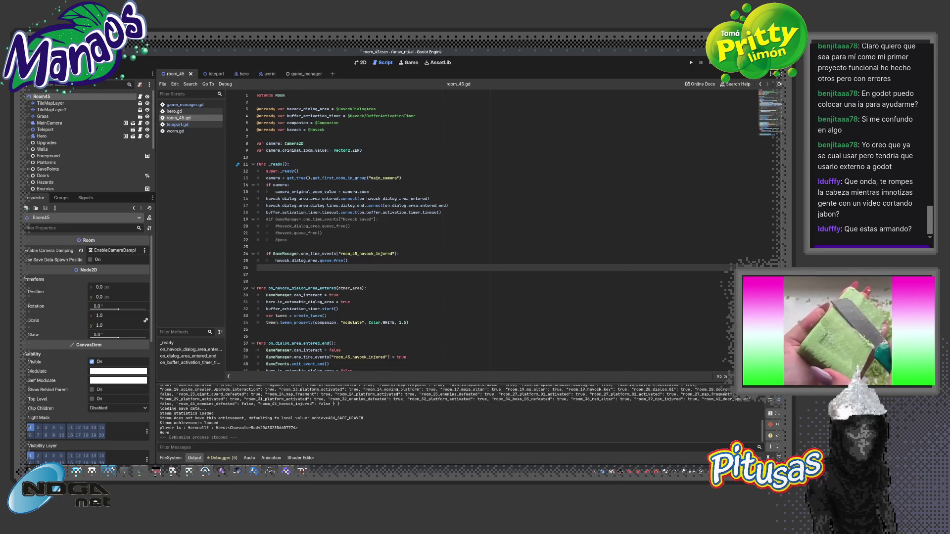
left_click(298, 74)
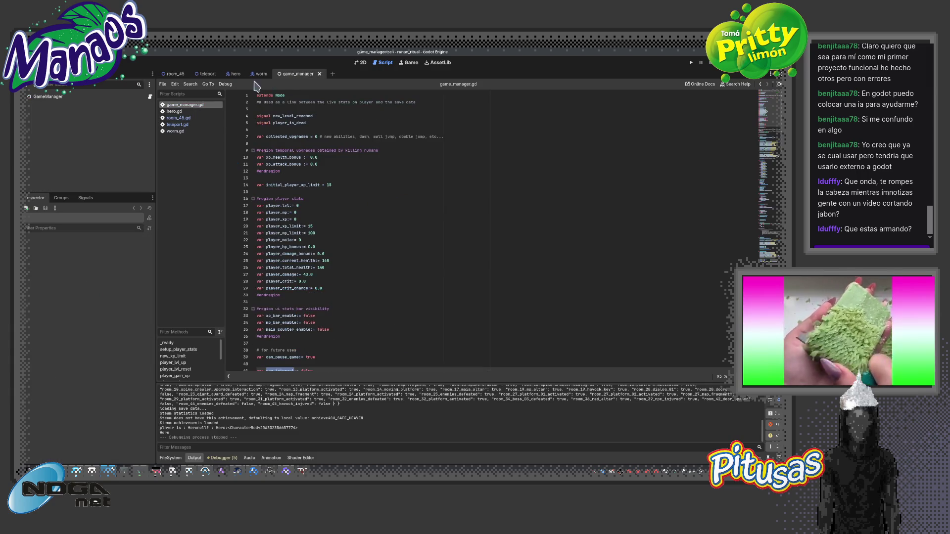
left_click(181, 125)
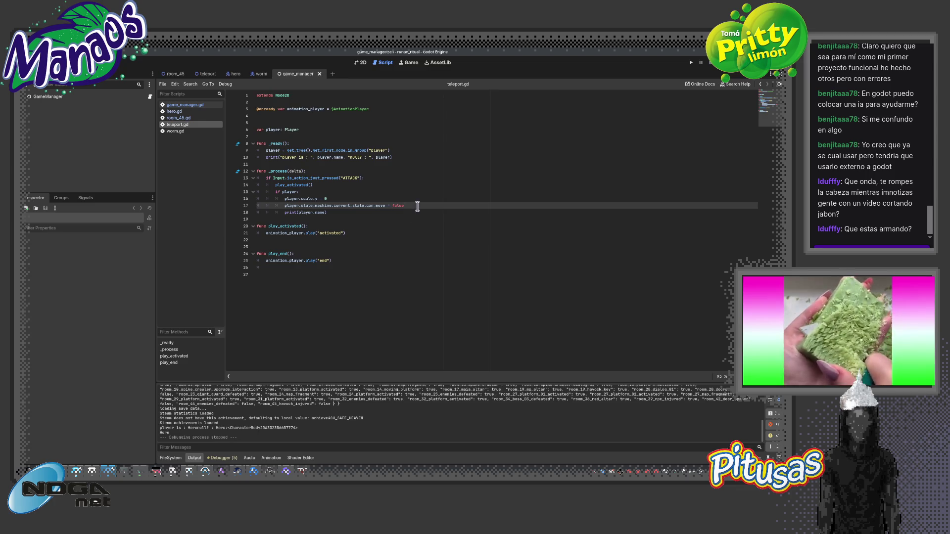
key("Up")
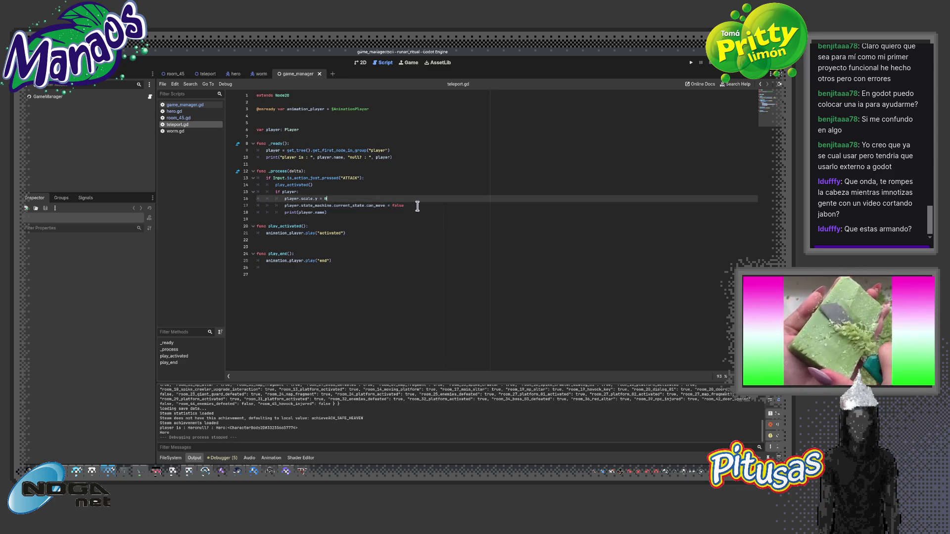
Add player.velocity = Vector2.ZERO after the scale line, then switch to room_45
key("Return")
type("playe")
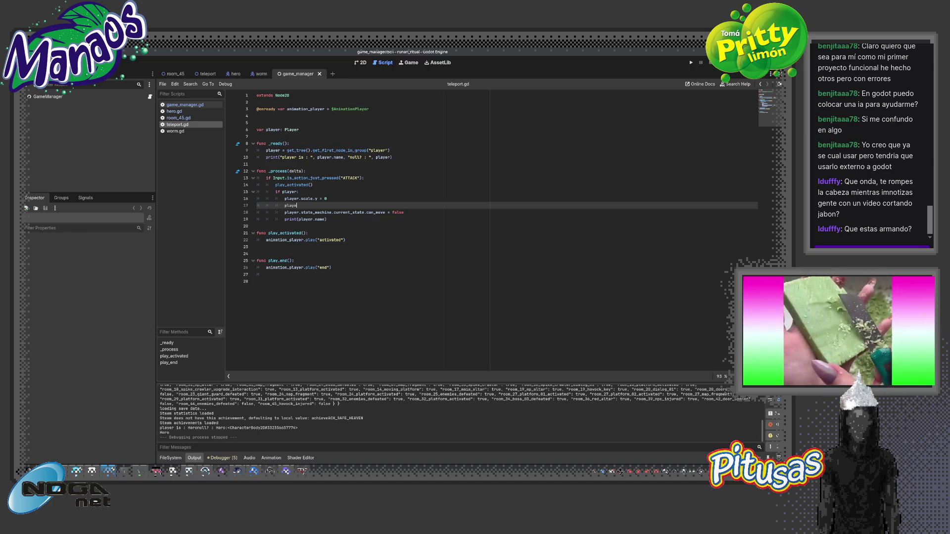
type("r.")
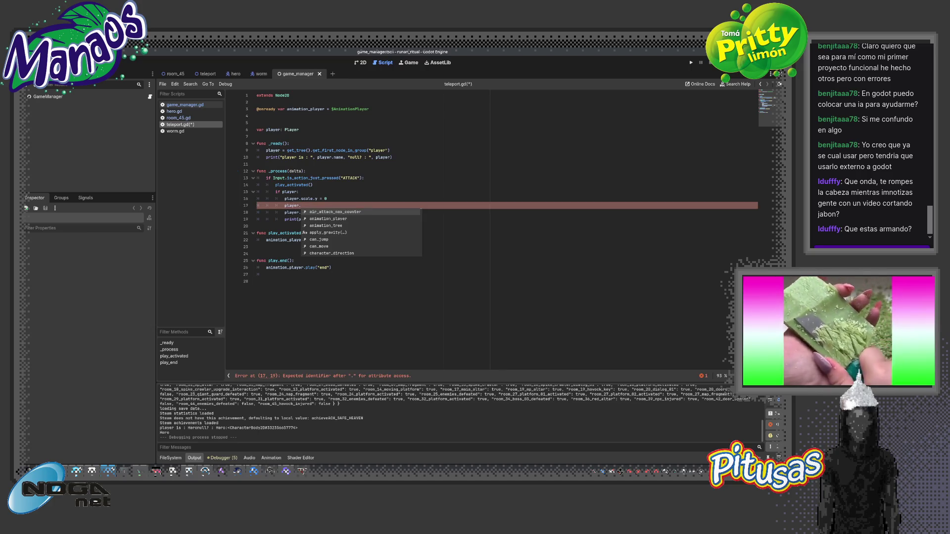
type("vel")
key("Return")
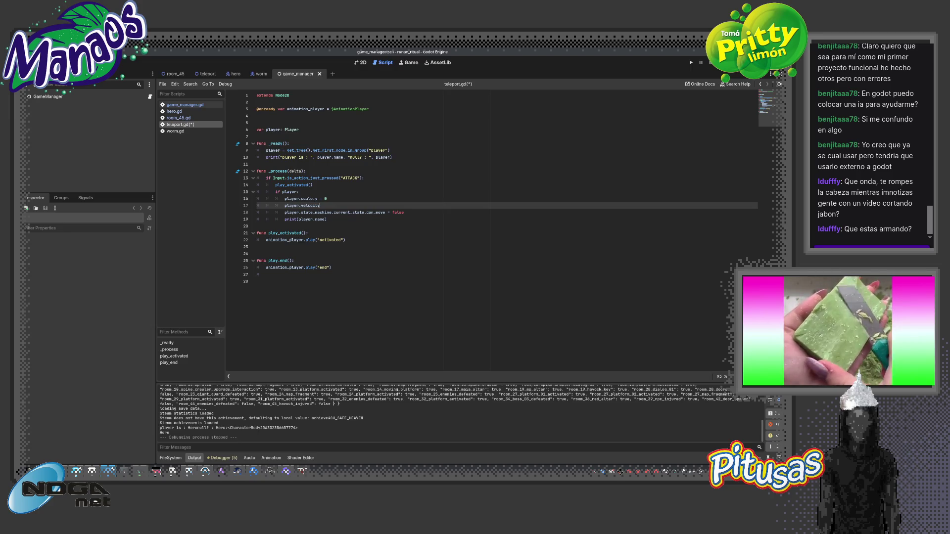
type("= 0")
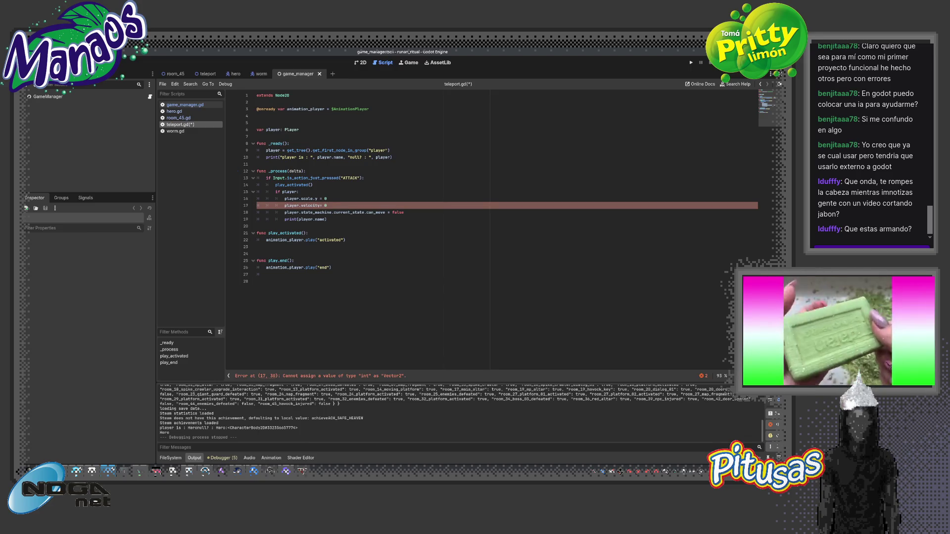
key("BackSpace")
type("ce")
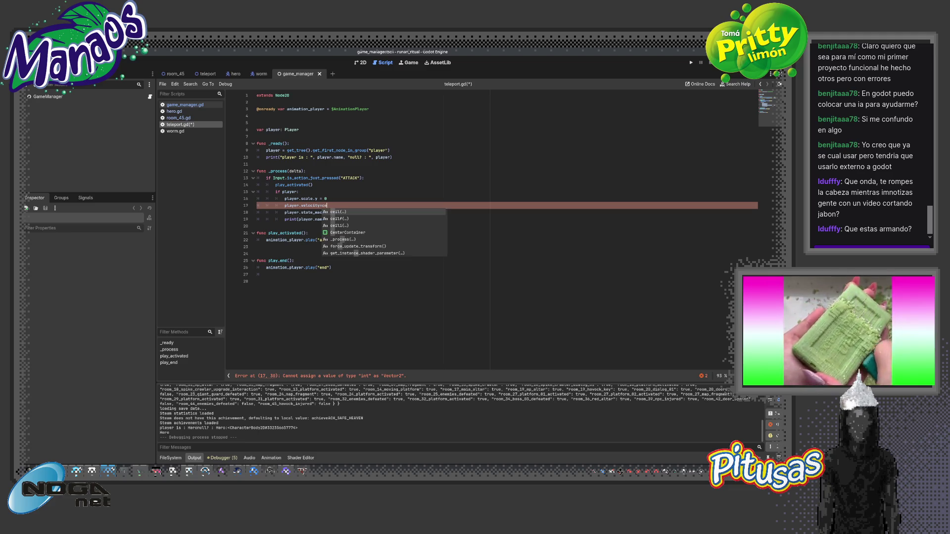
key("BackSpace")
key("BackSpace")
type("vec")
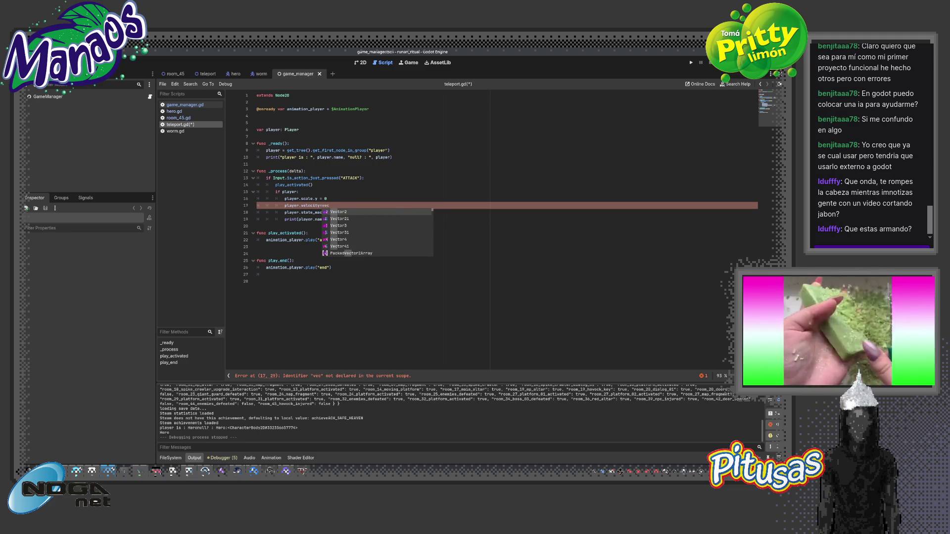
key("Return")
type(".z")
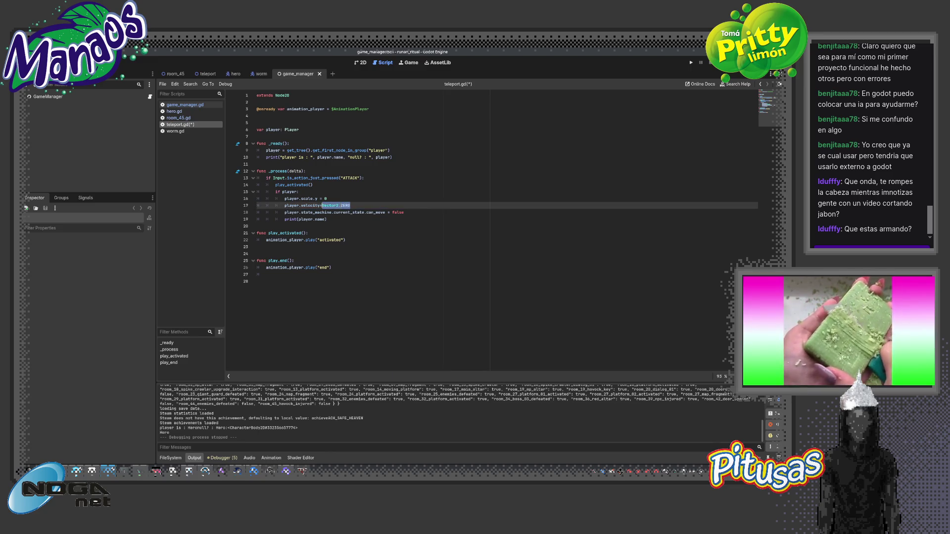
key("ctrl+Tab")
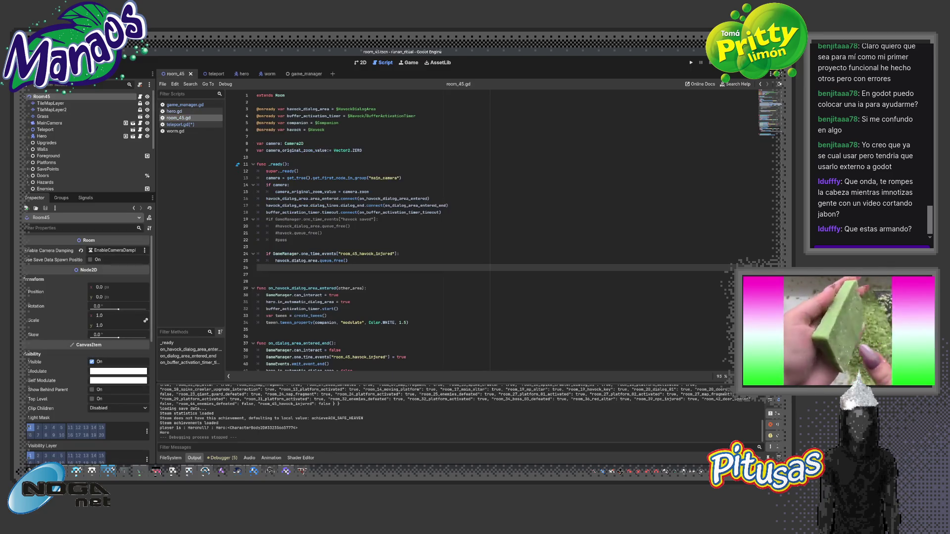
Test-run room_45, enable Visible Collision Shapes, run again, and return to the teleport scene
key("F6")
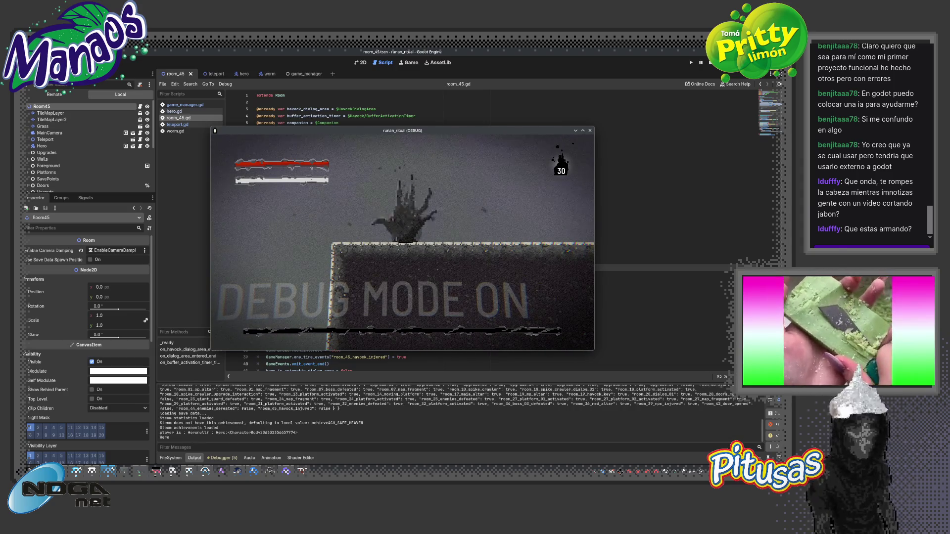
key("F8")
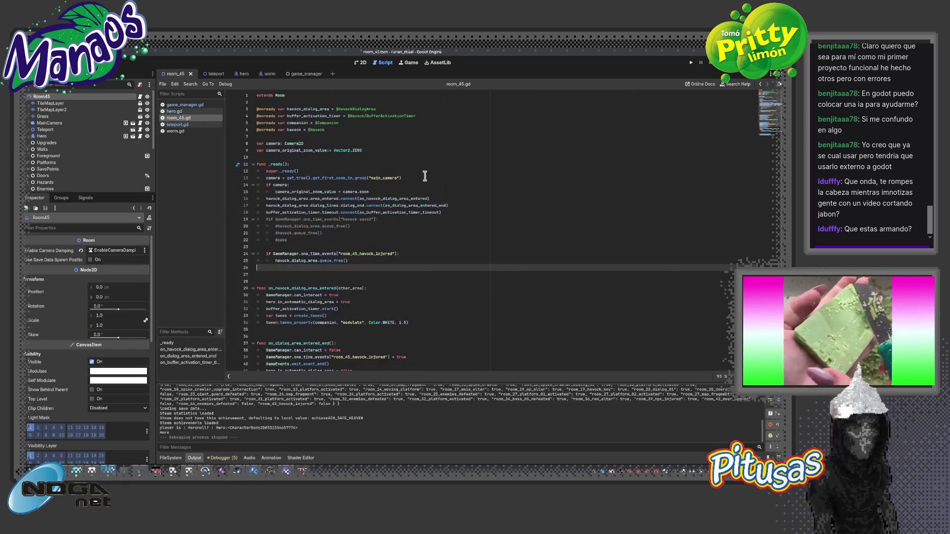
left_click(119, 72)
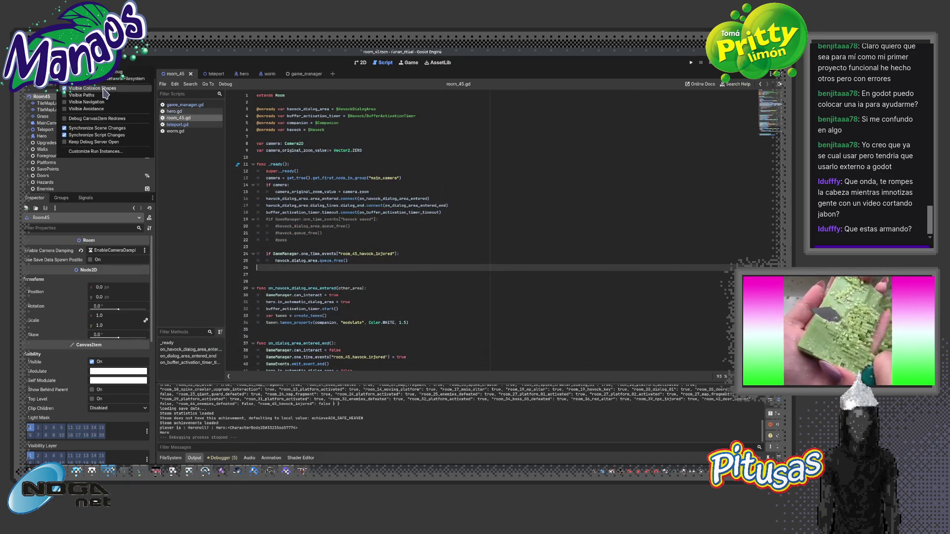
left_click(446, 210)
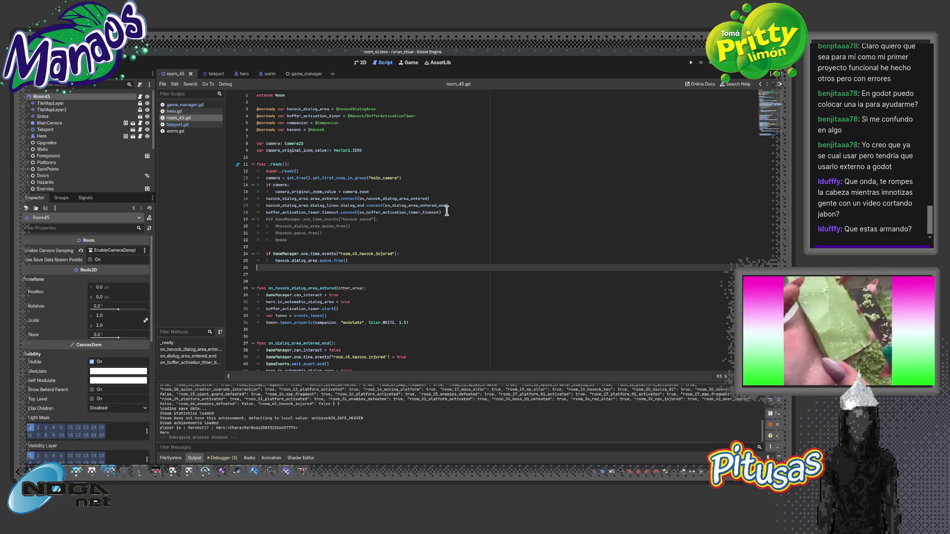
key("F5")
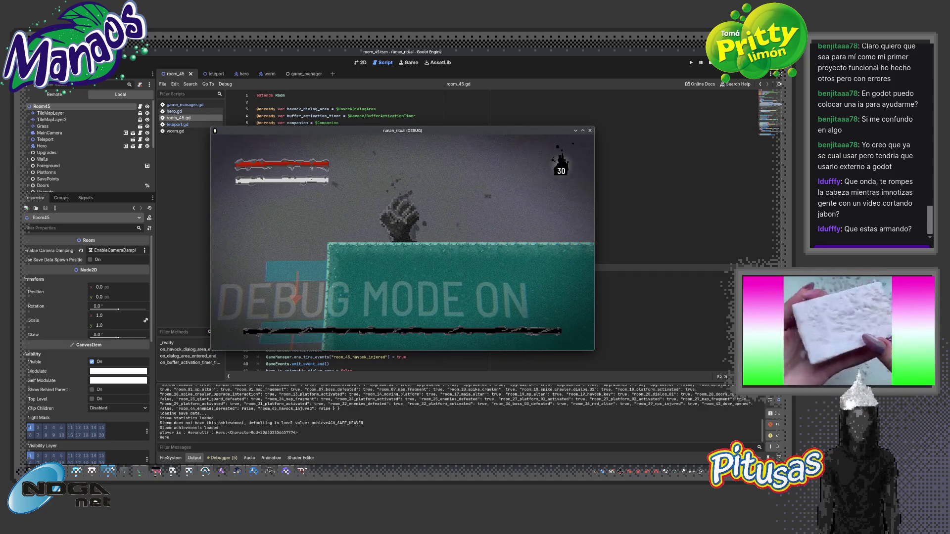
key("F8")
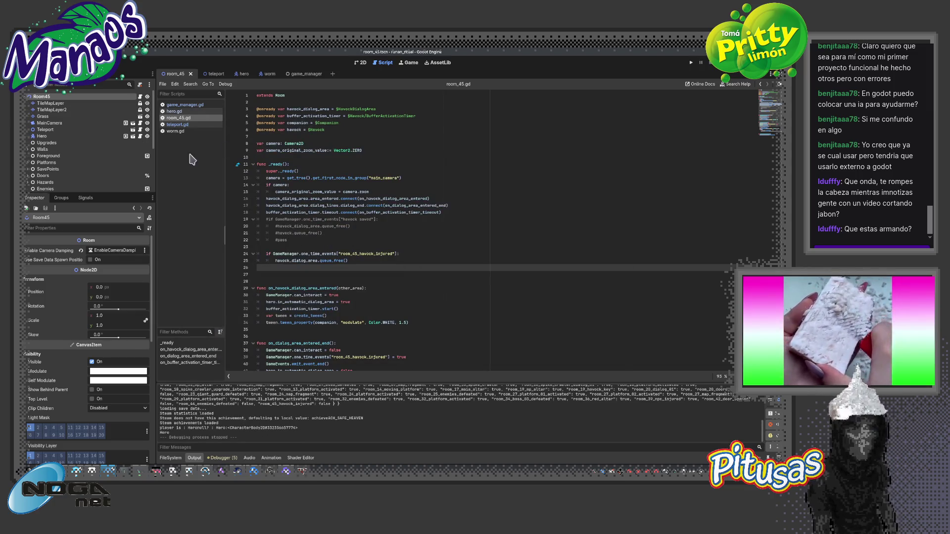
left_click(216, 74)
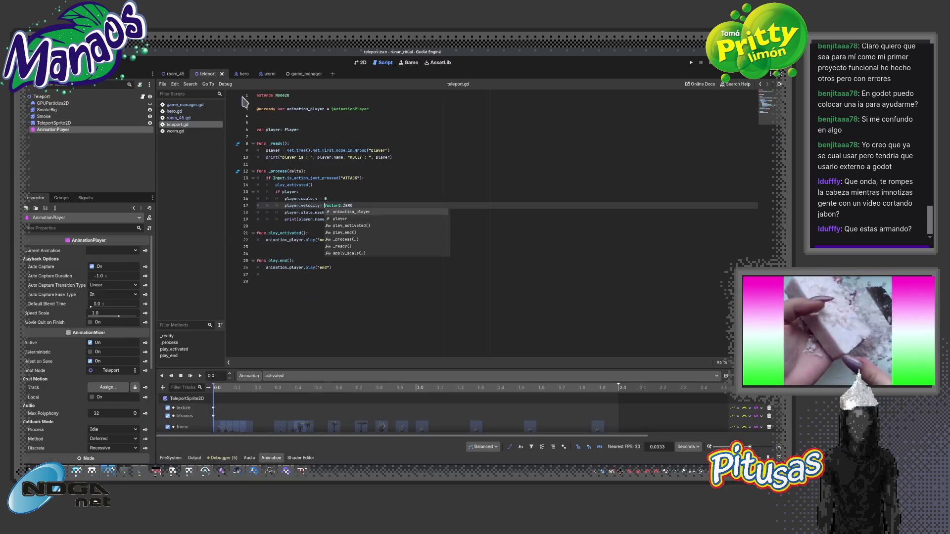
Change line 16 to player.scale.x = 0 and save teleport.gd
left_click(339, 199)
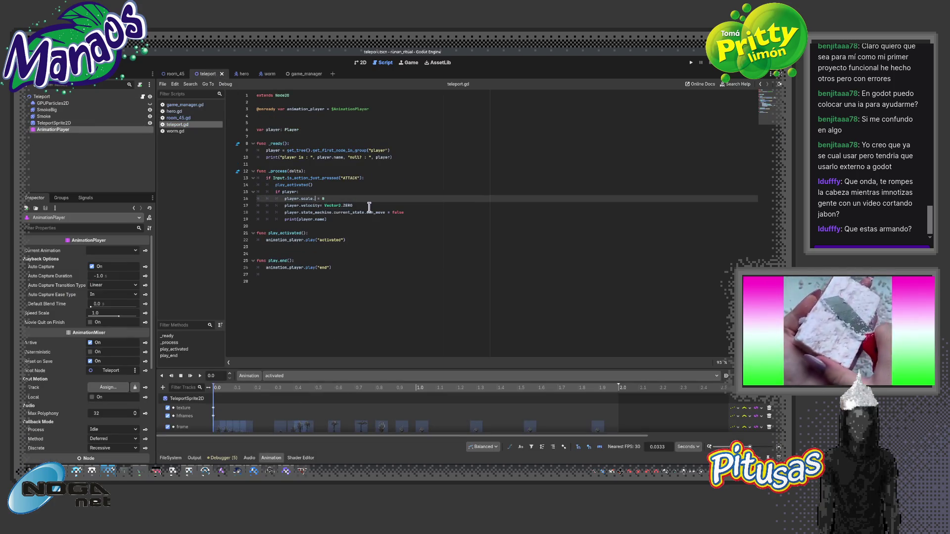
type("x")
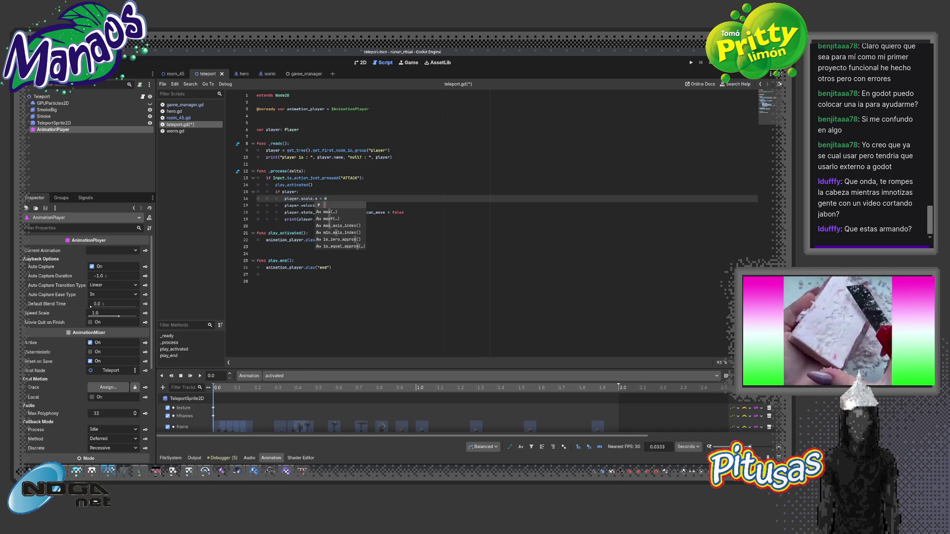
key("ctrl+s")
Switch to room_45 and run and stop the game three times
key("ctrl+Tab")
key("ctrl+Tab")
key("ctrl+Tab")
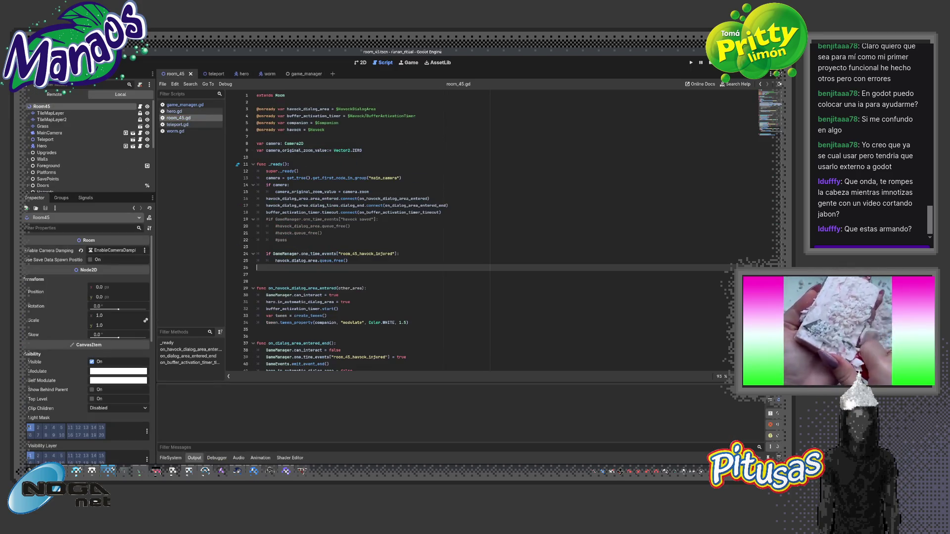
key("F6")
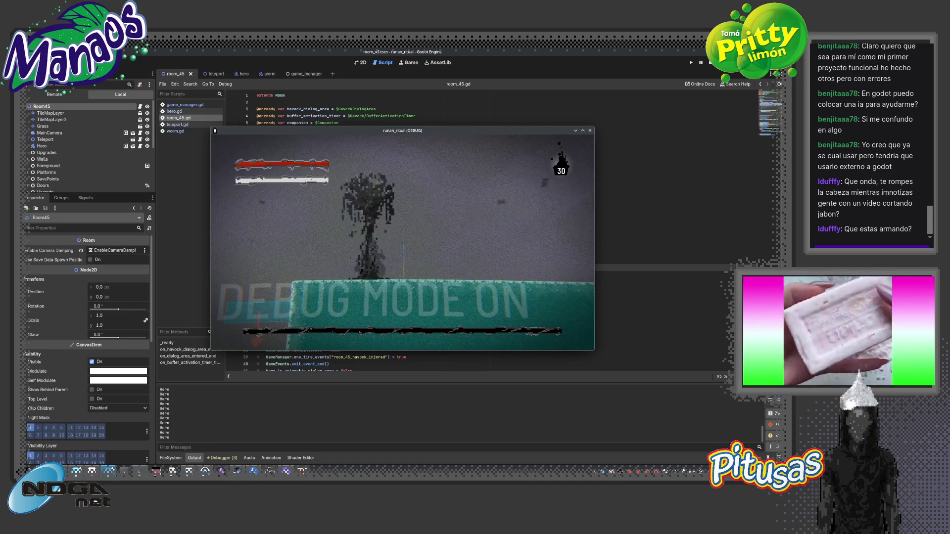
key("F8")
key("F5")
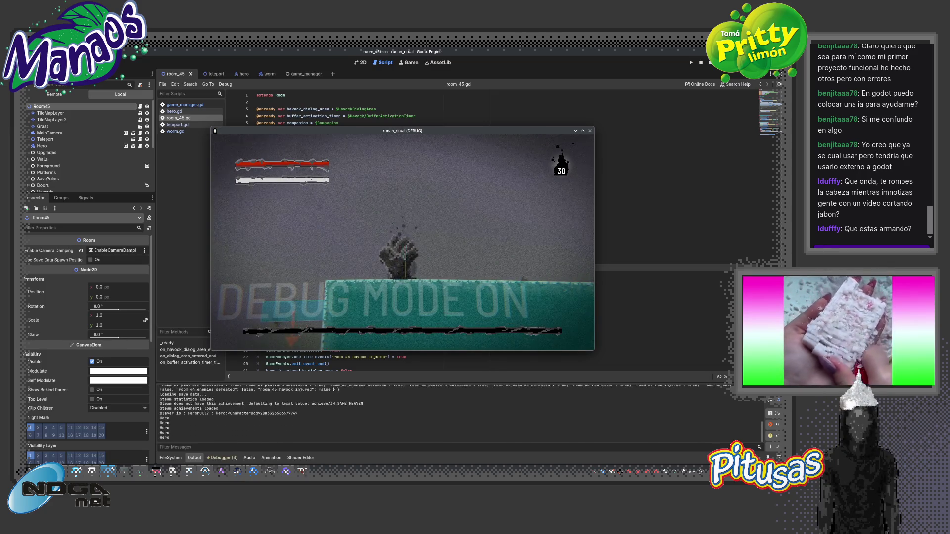
key("F8")
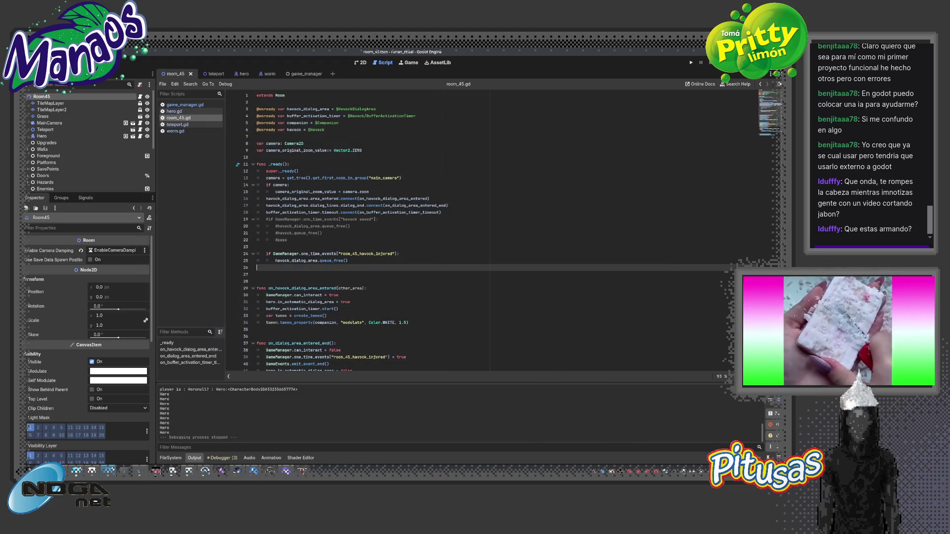
key("F5")
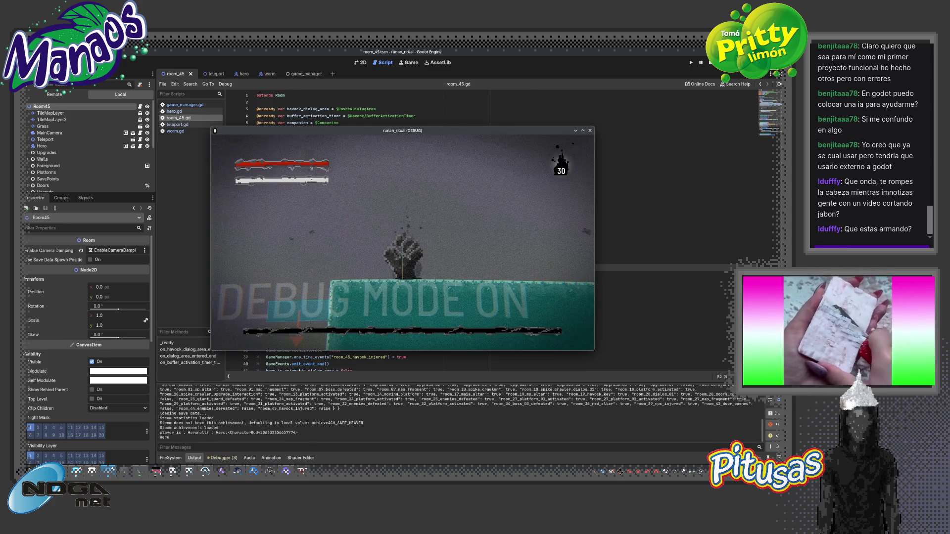
key("F8")
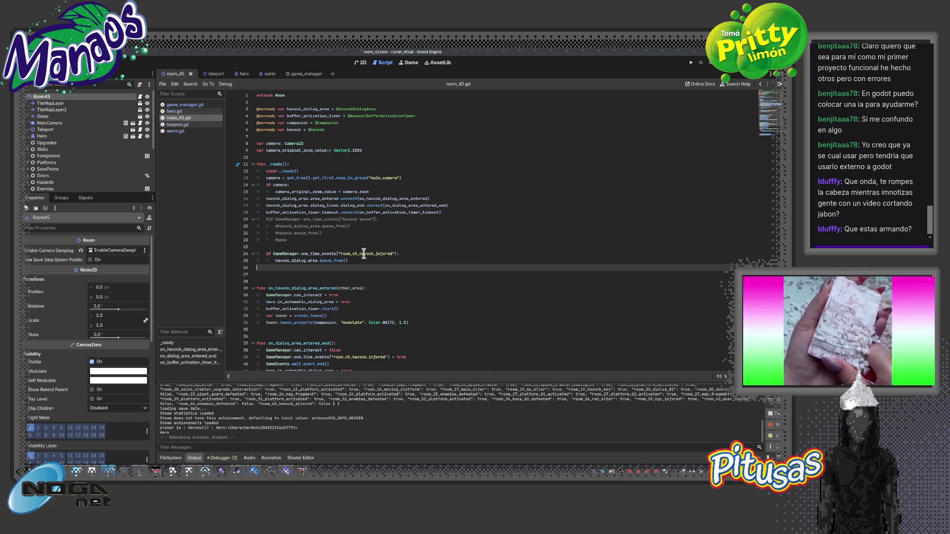
Append 'and teleport_activated' to the ATTACK condition on line 13
left_click(179, 124)
left_click(299, 163)
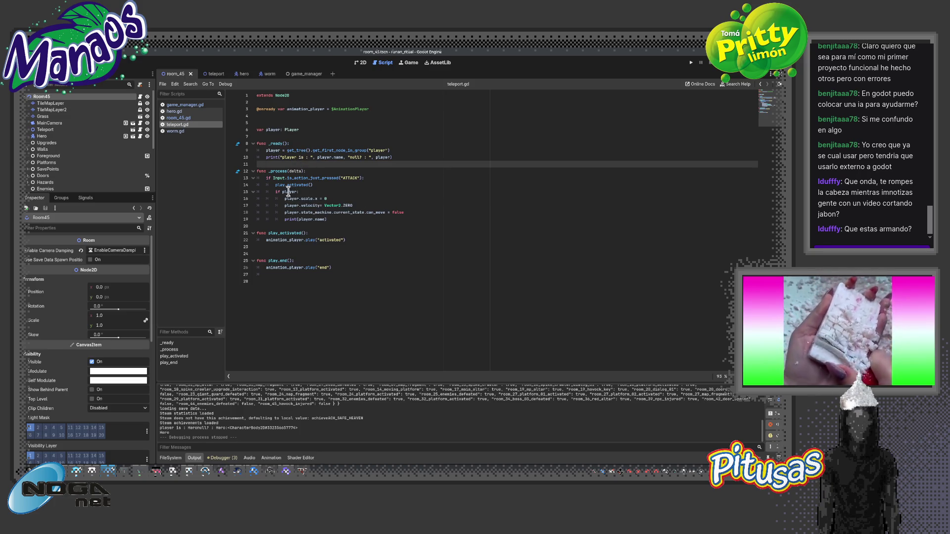
left_click(362, 178)
type("nd")
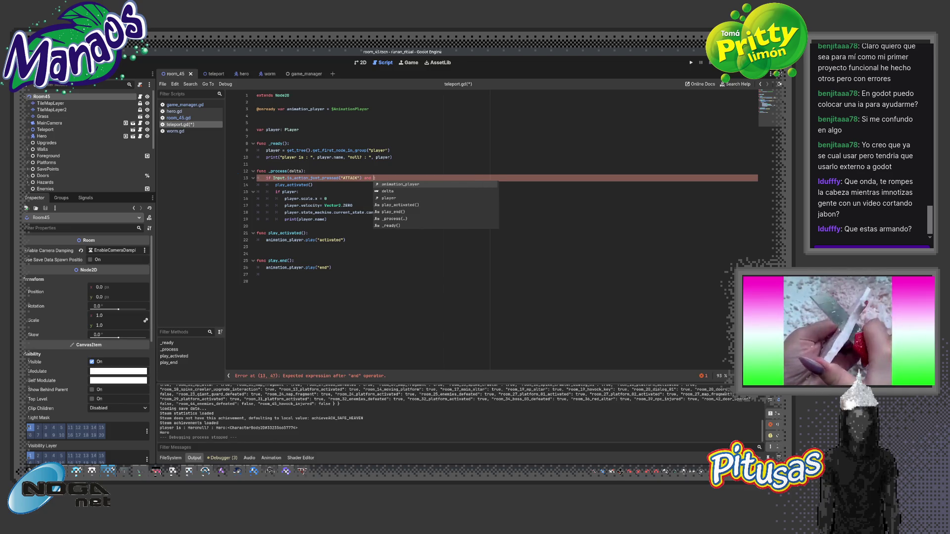
type(" teleport_act")
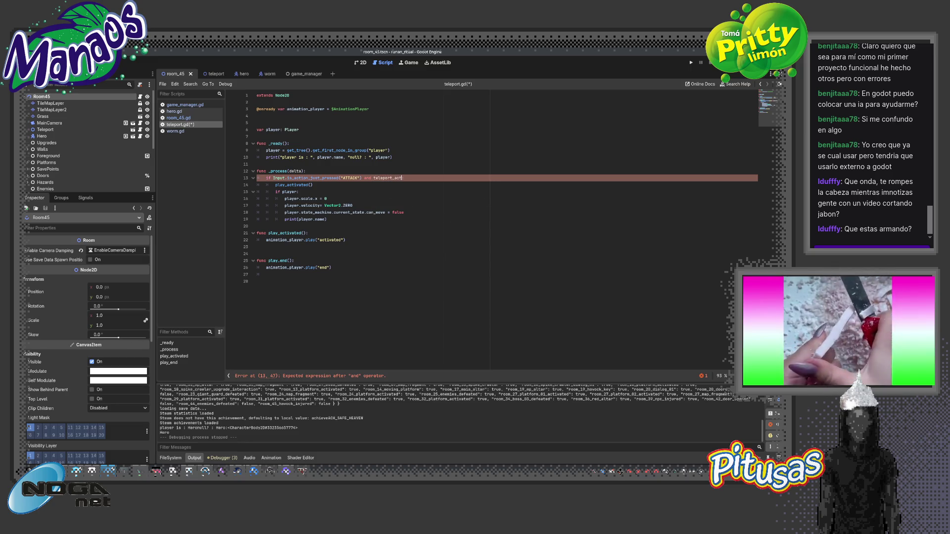
type("ivated")
key("Up")
key("Up")
key("Up")
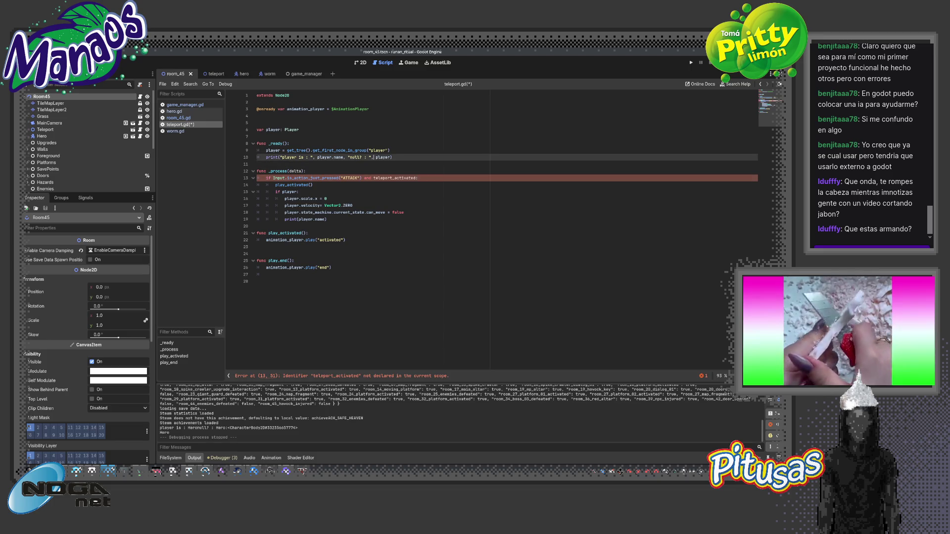
Declare teleport_activated := false at the top and set it true in the attack block
key("Up")
type("teleport_activated")
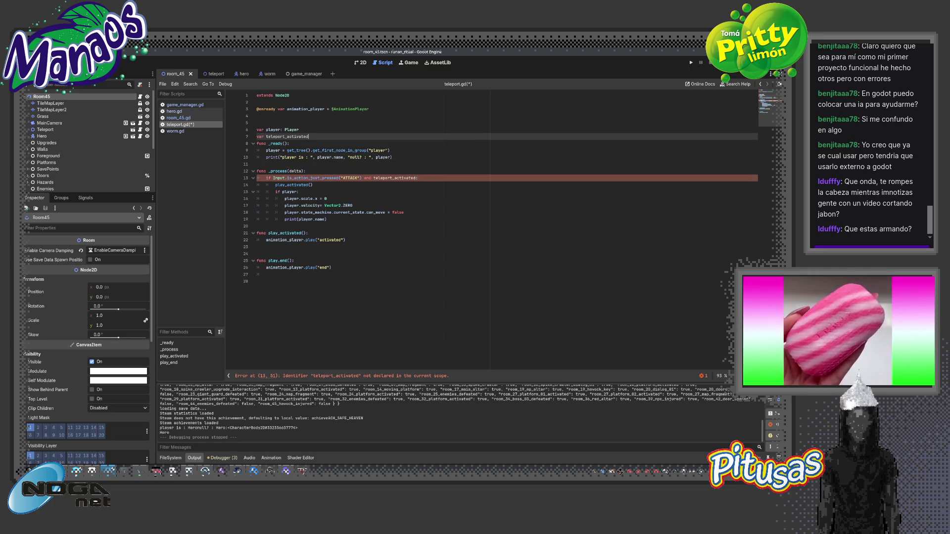
type(":= false")
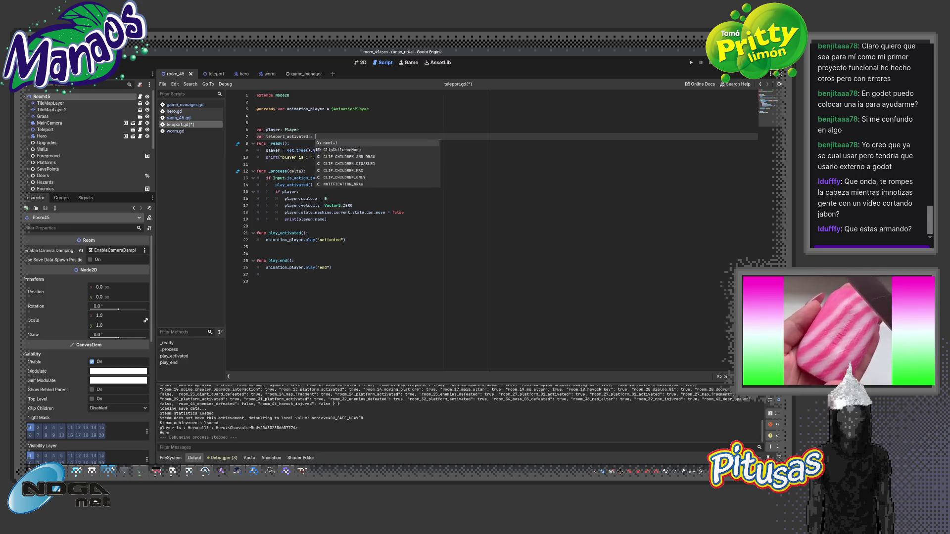
key("Return")
key("Down")
key("Down")
key("Down")
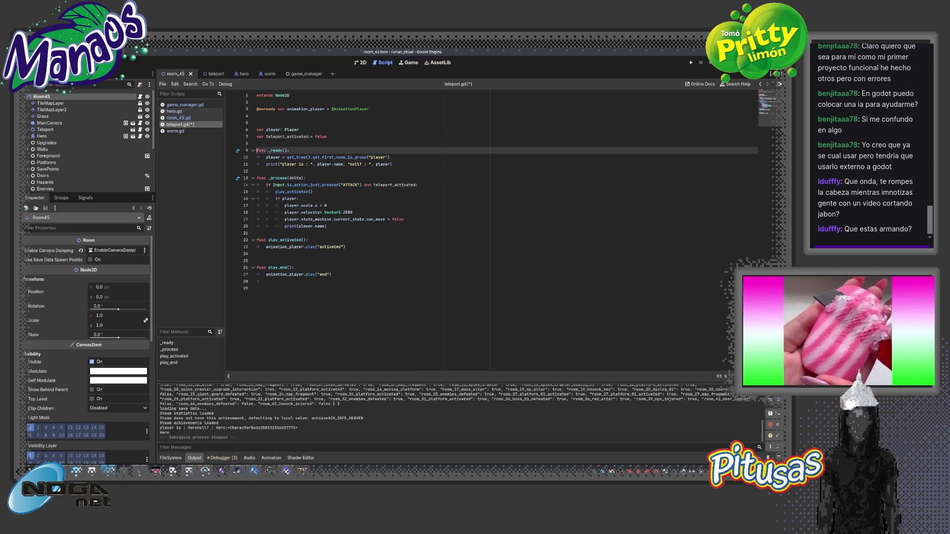
key("Return")
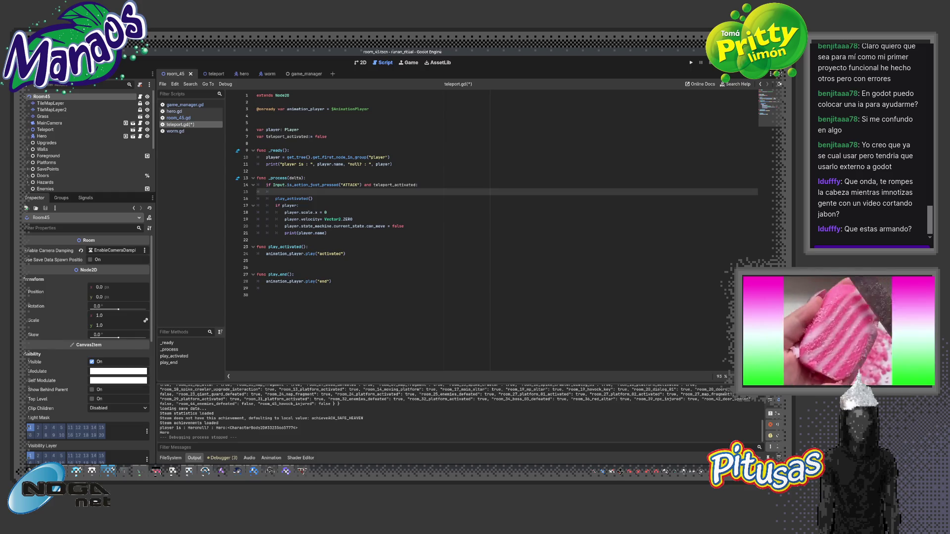
type("teleport_activated = true")
Begin a var line under if player:, erase it, and move to the player.scale.x line
key("Down")
key("Down")
key("Down")
key("Up")
key("Up")
key("Up")
key("Up")
key("Up")
key("Down")
key("Down")
key("Down")
key("Return")
type("va")
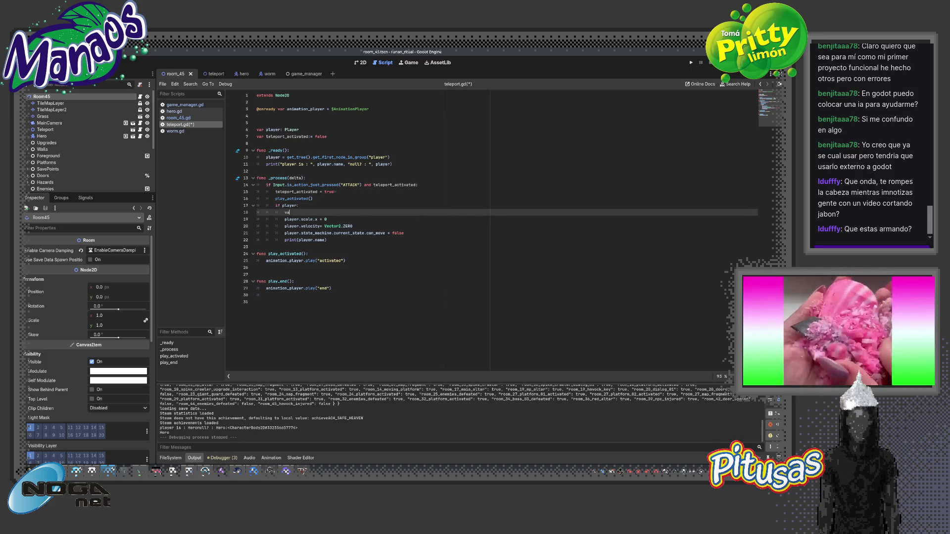
key("BackSpace")
key("BackSpace")
key("BackSpace")
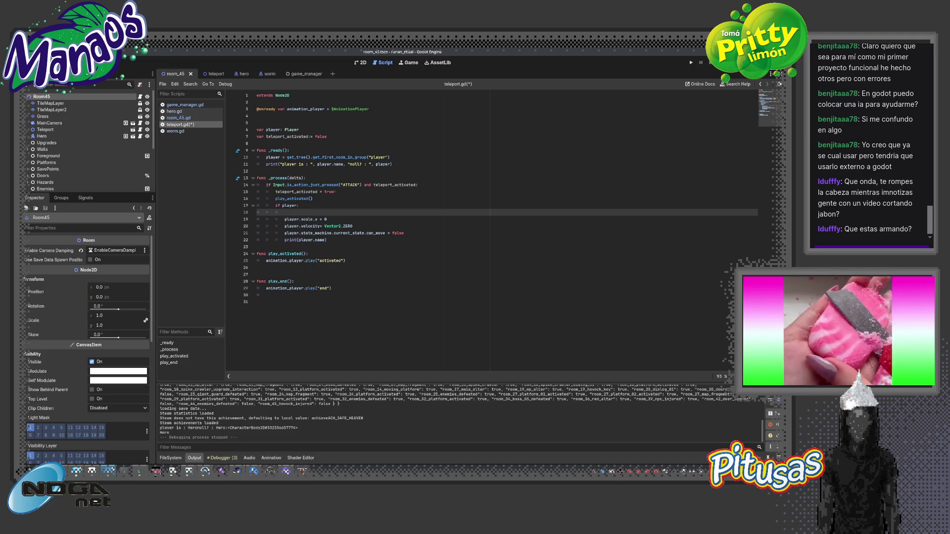
key("Up")
key("Up")
key("Down")
key("Down")
key("Down")
Declare var tween = create_tween() inside the player check
key("Up")
type("va")
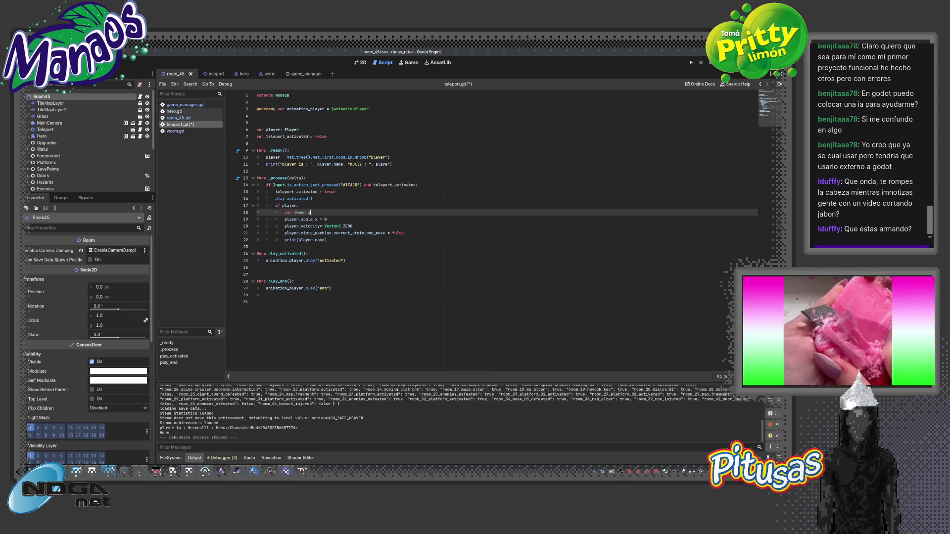
type("= vc")
key("BackSpace")
key("BackSpace")
type("create_tween()")
key("Return")
Tween the player's "scale:x" to 0 with set_ease(EASE_OUT) and set_trans(TRANS_ELASTIC)
type("twee")
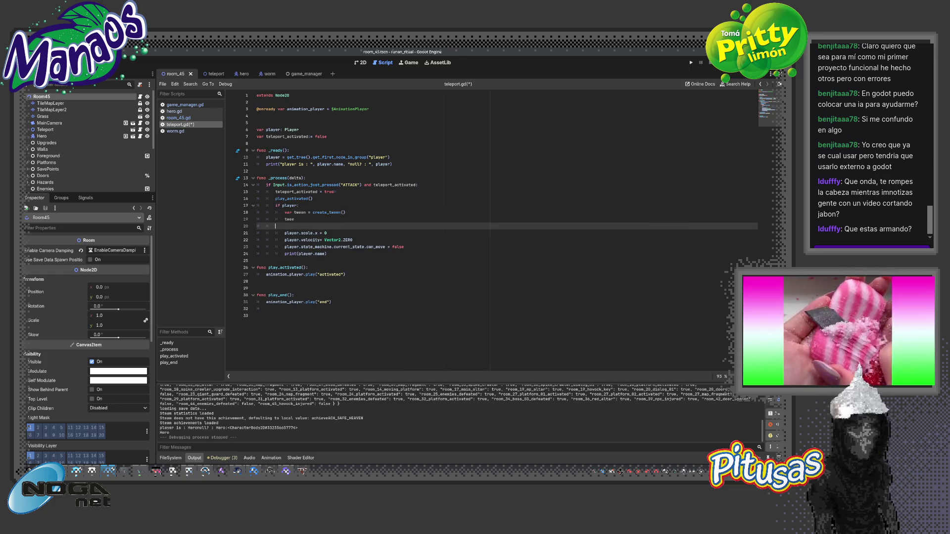
type("n.t")
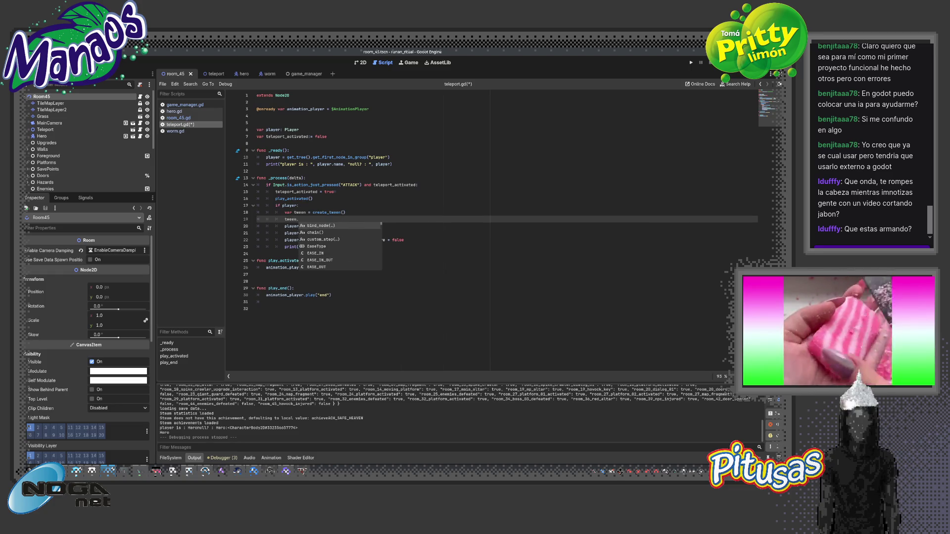
key("Down")
key("Down")
key("Down")
key("Return")
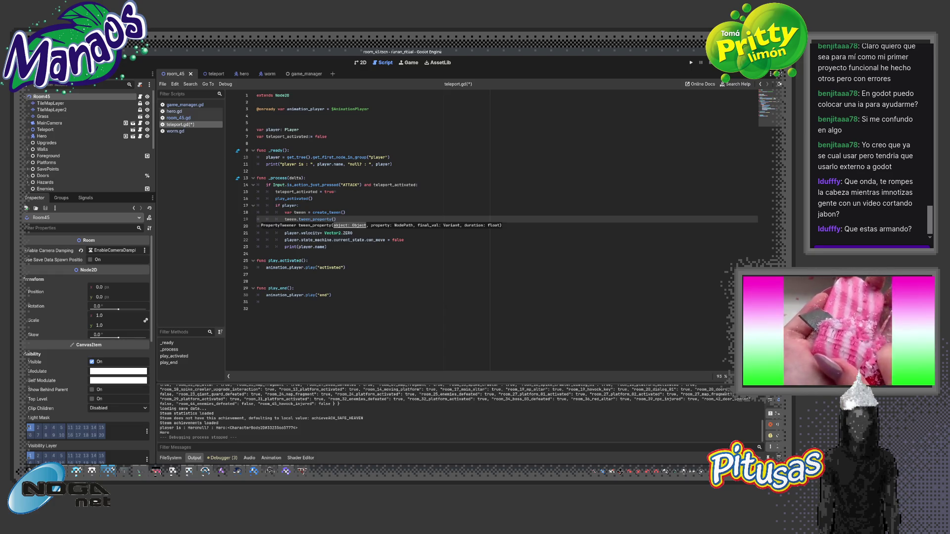
type("player")
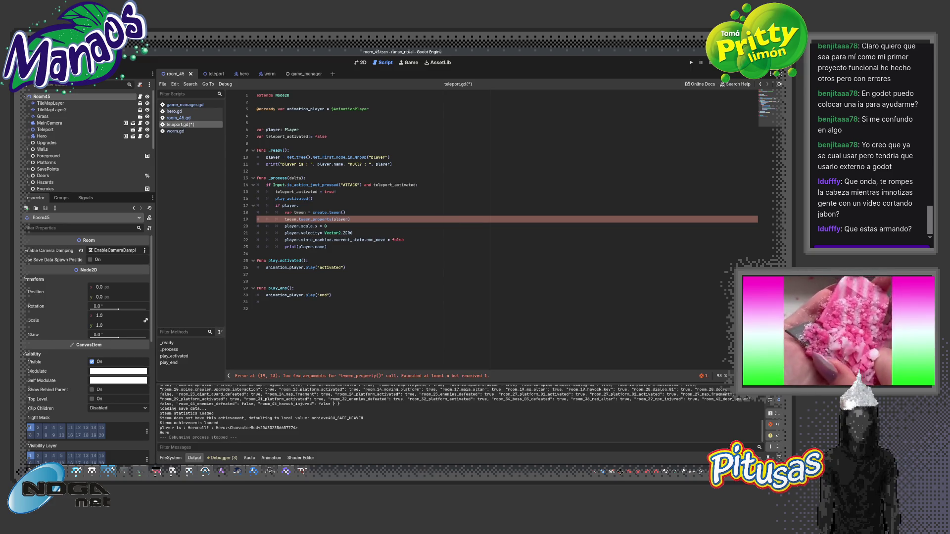
type(", \"")
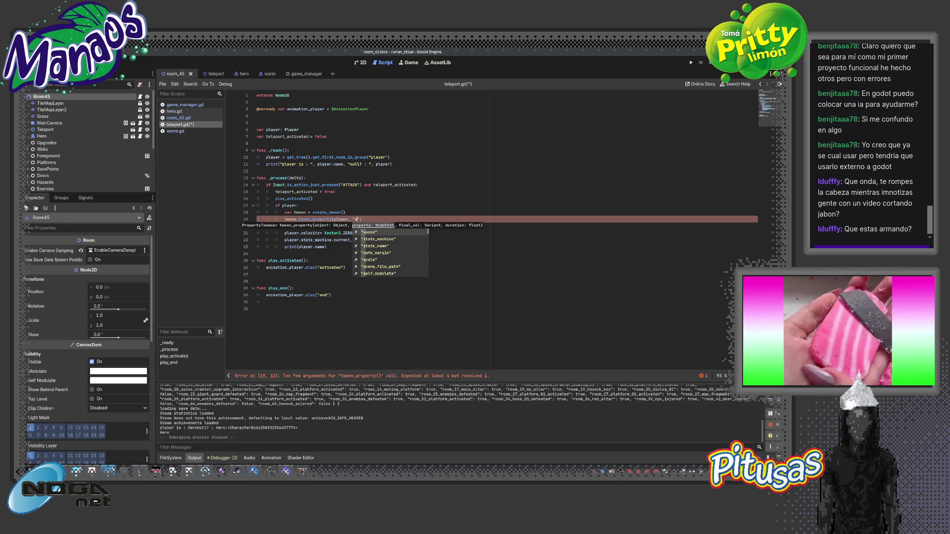
type("scal")
type(":x")
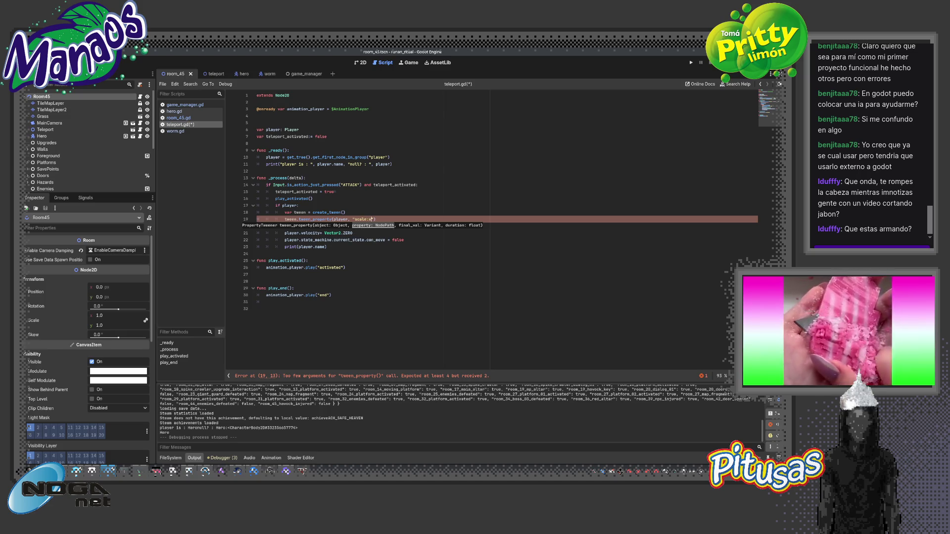
type("\",0")
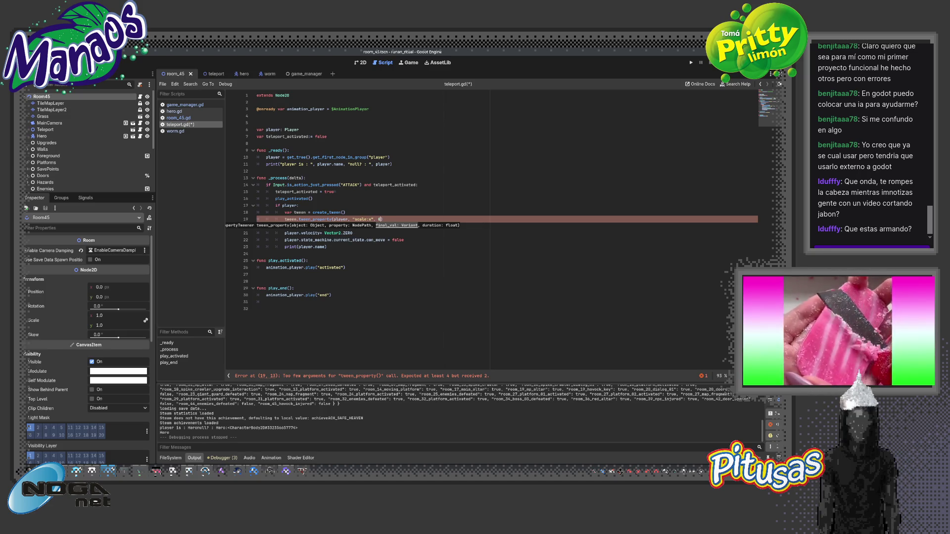
type("1,")
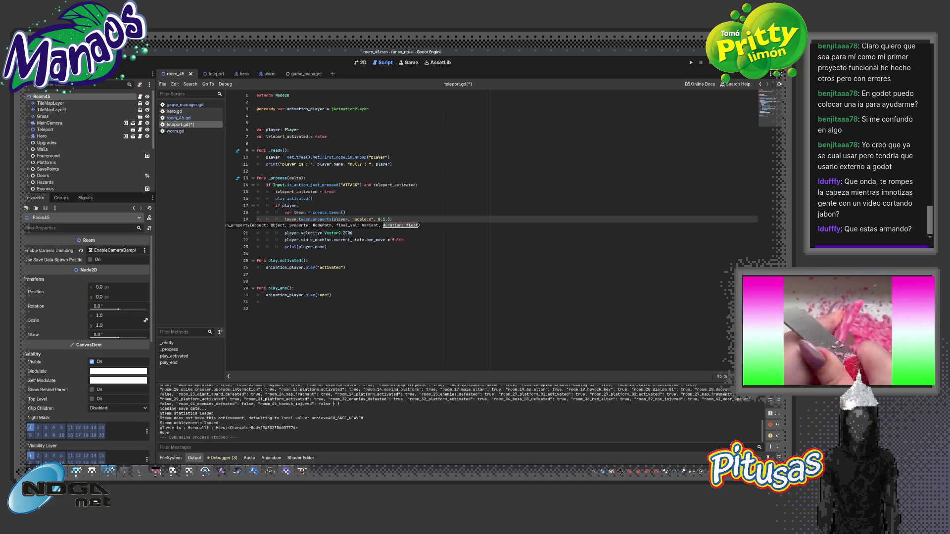
type("et")
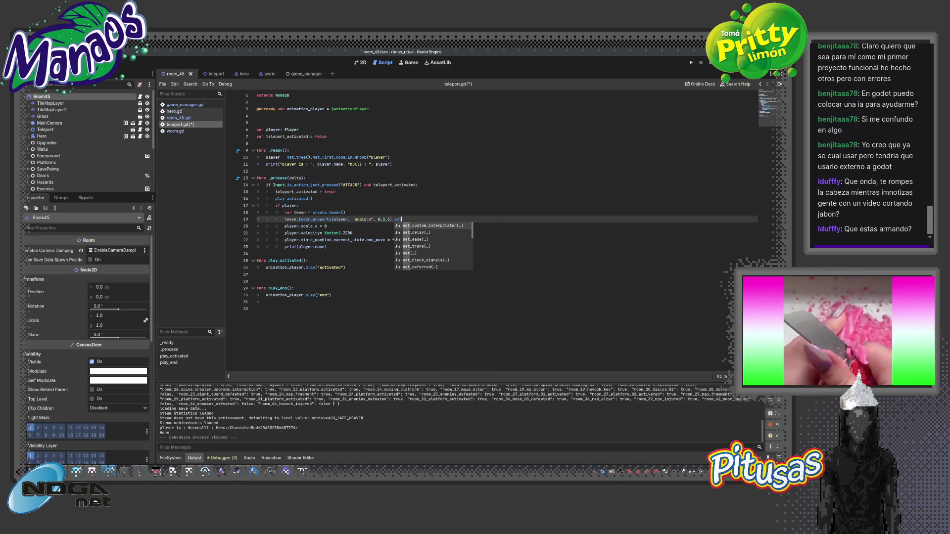
type("_e")
key("Return")
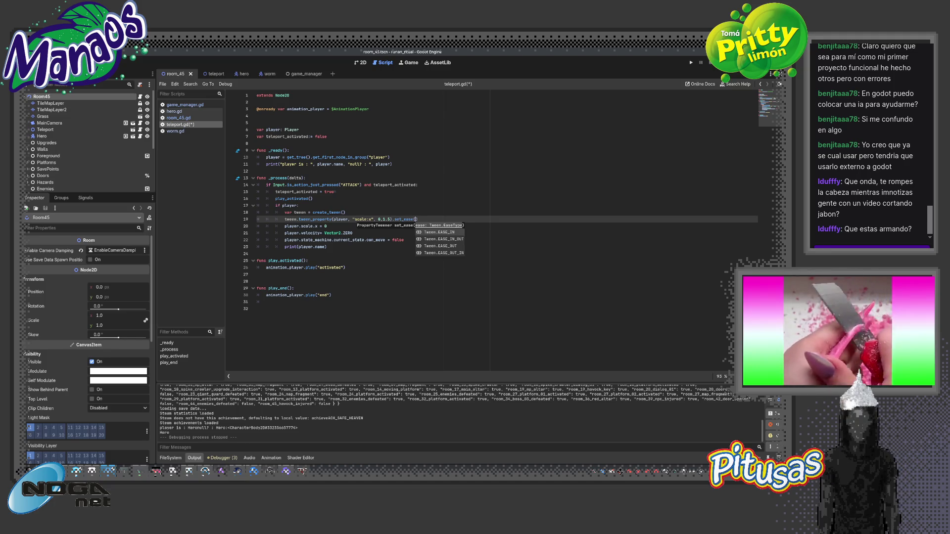
type("out")
key("Return")
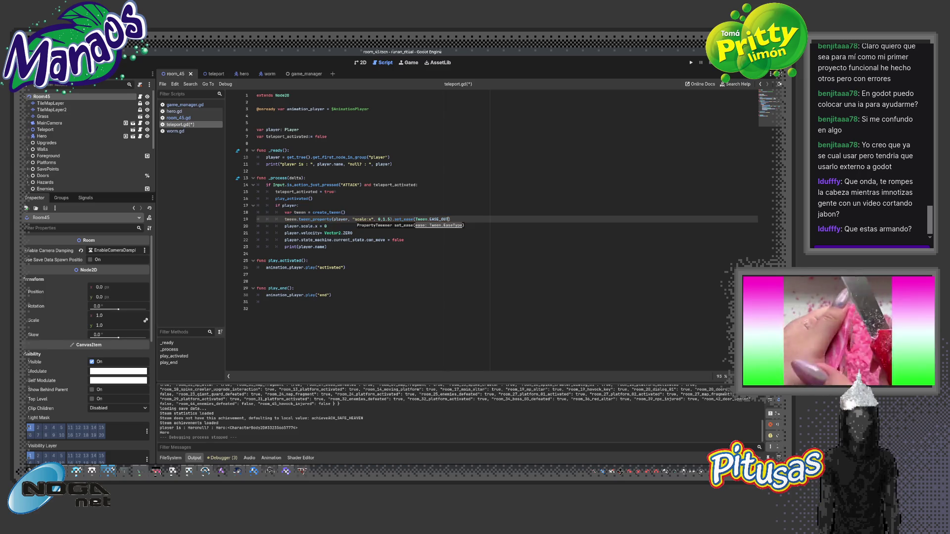
type("set_tr")
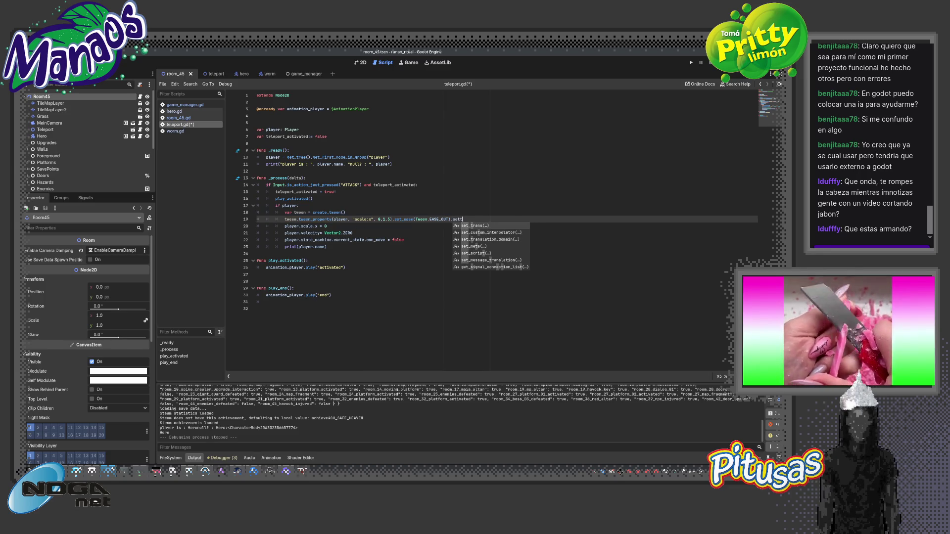
key("Return")
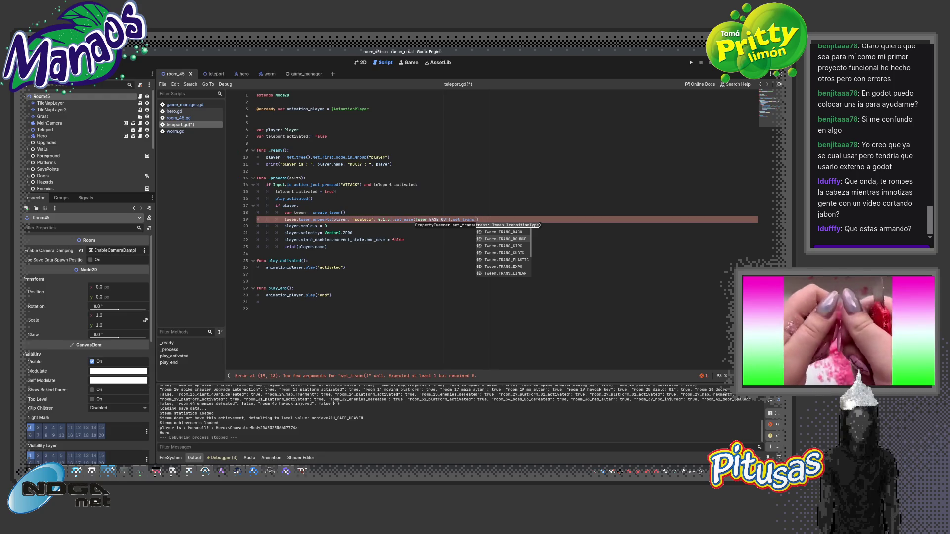
key("Down")
key("Down")
key("Down")
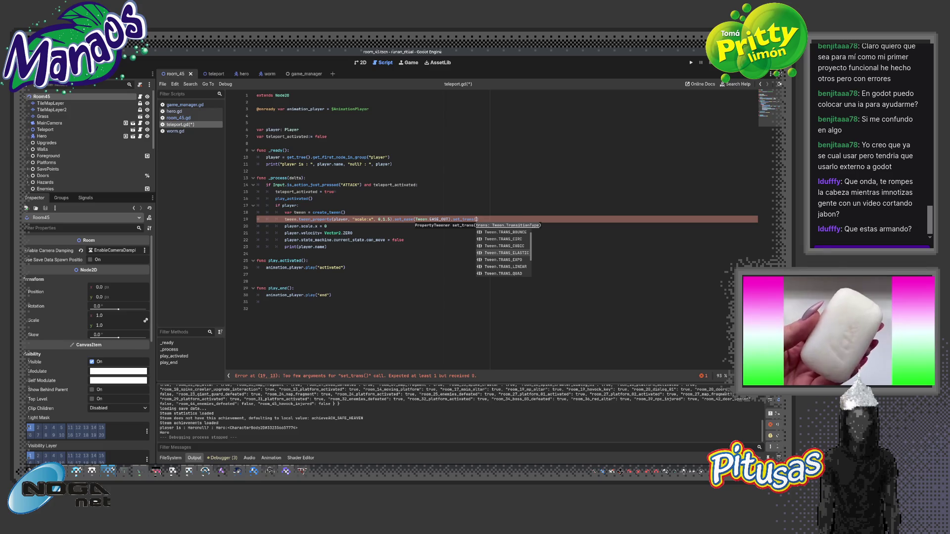
key("Return")
Test-run the game, then make the ATTACK check require !teleport_activated
key("F5")
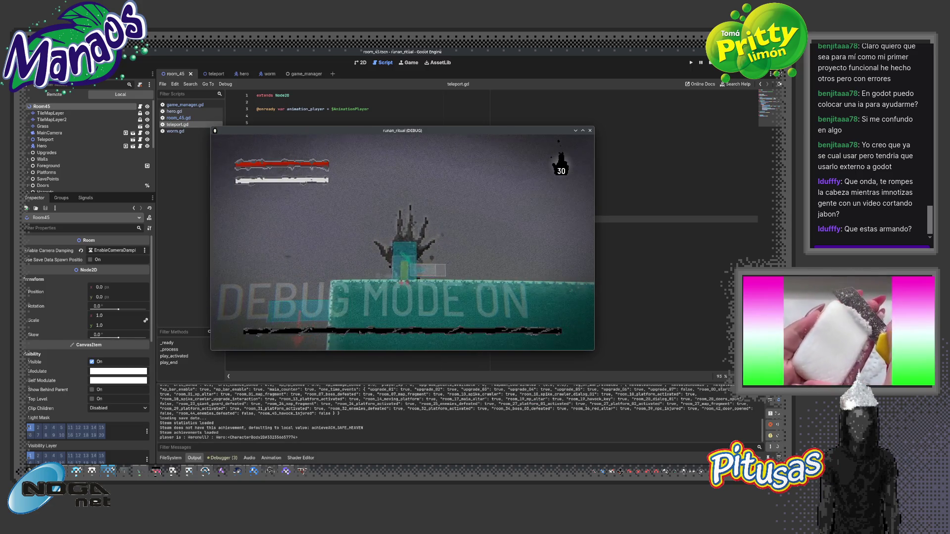
key("F8")
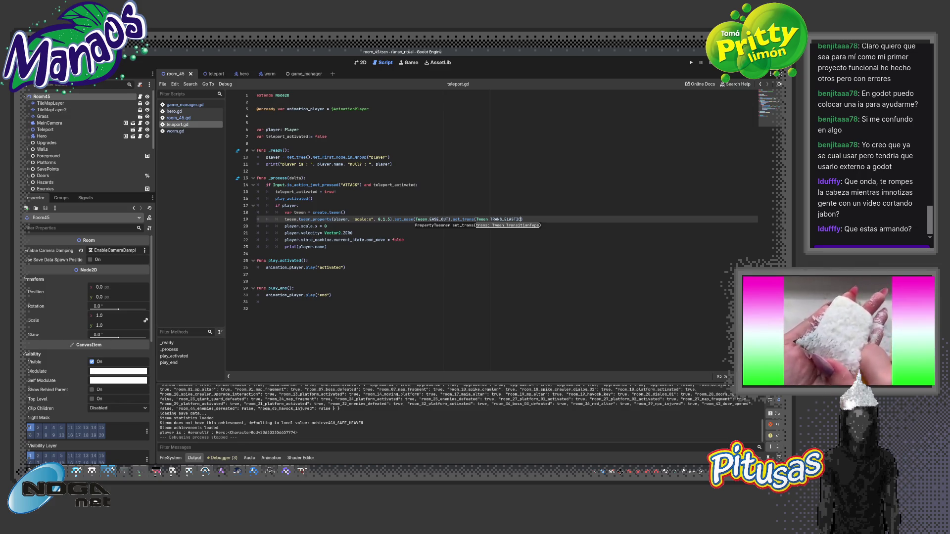
key("Up")
key("Up")
key("Up")
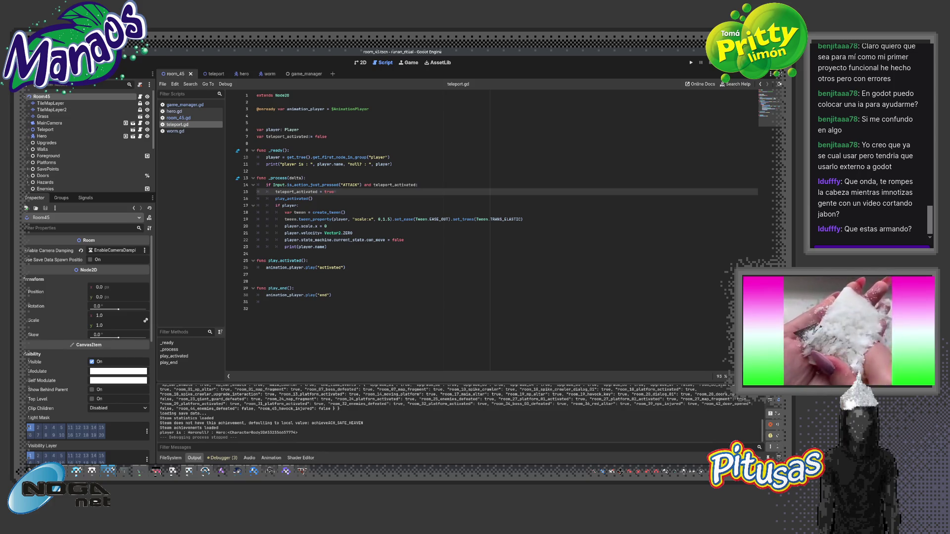
left_click(374, 182)
type("!")
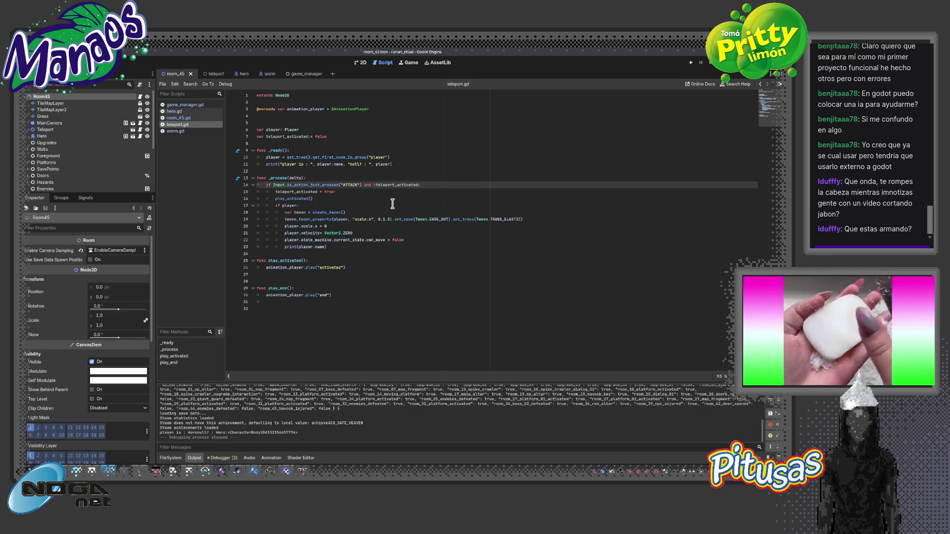
left_click(118, 72)
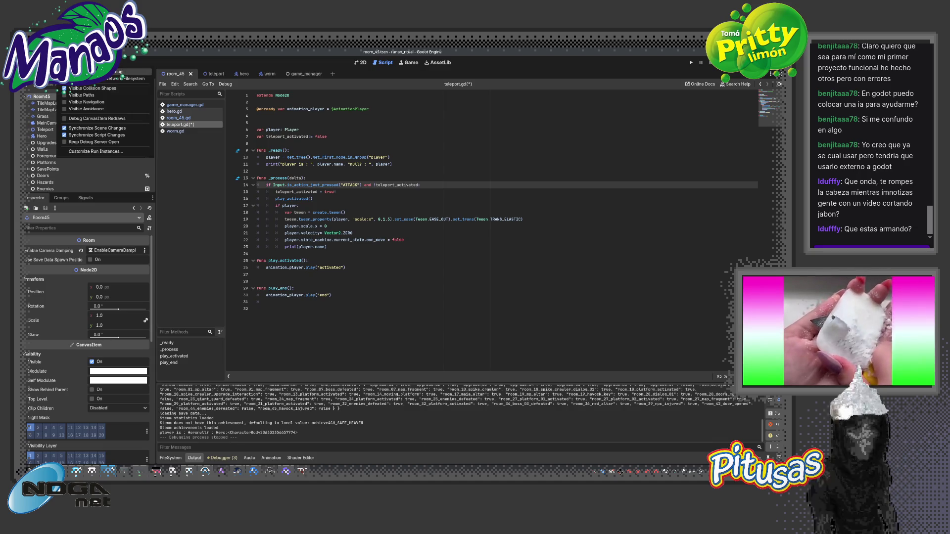
Close the debugging options and test-run the game twice
left_click(437, 217)
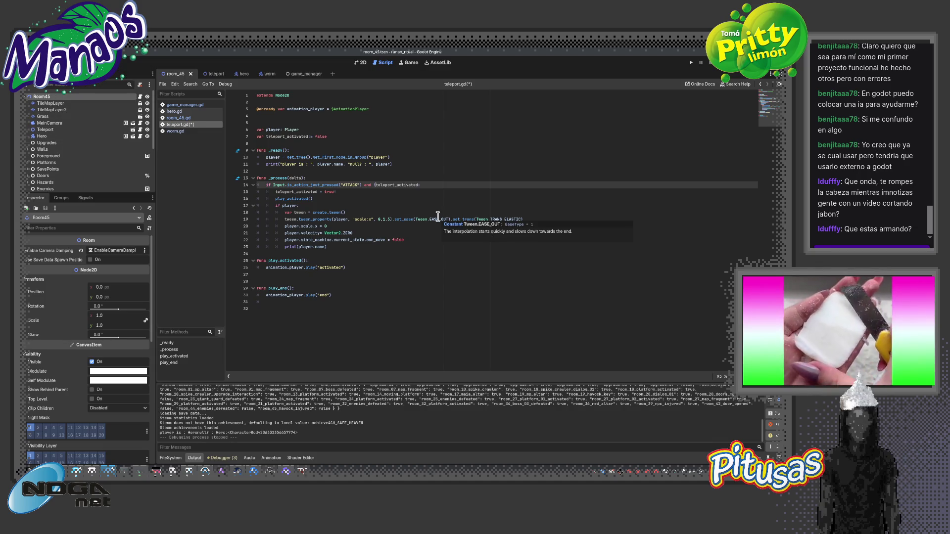
key("F5")
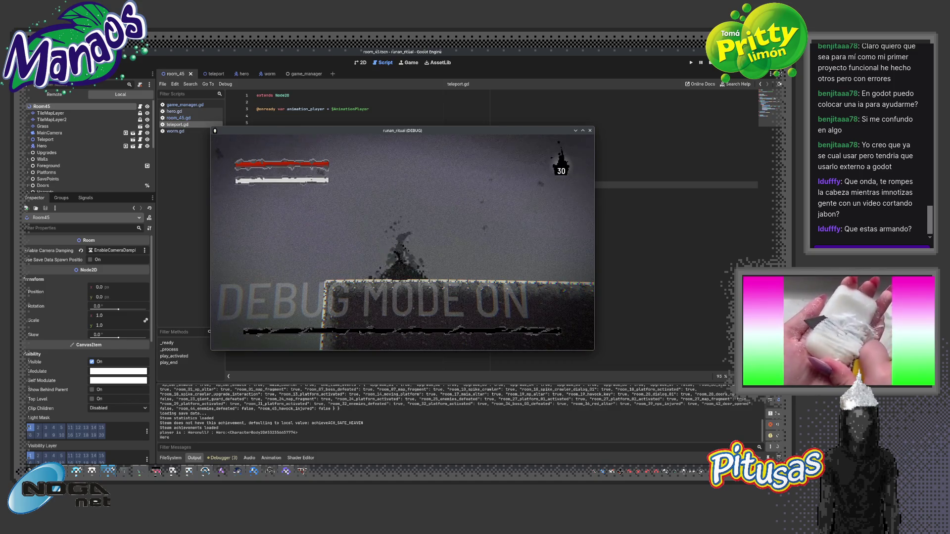
key("F8")
key("F5")
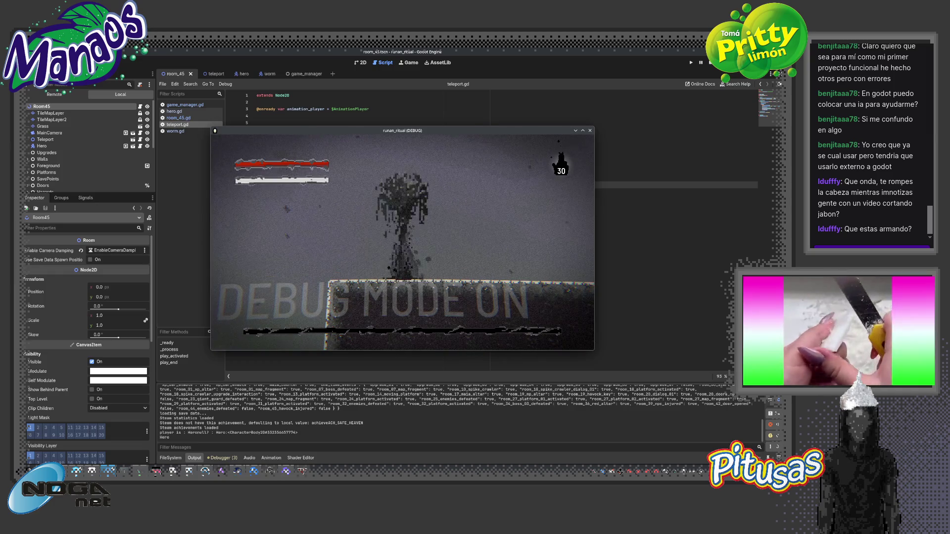
key("F8")
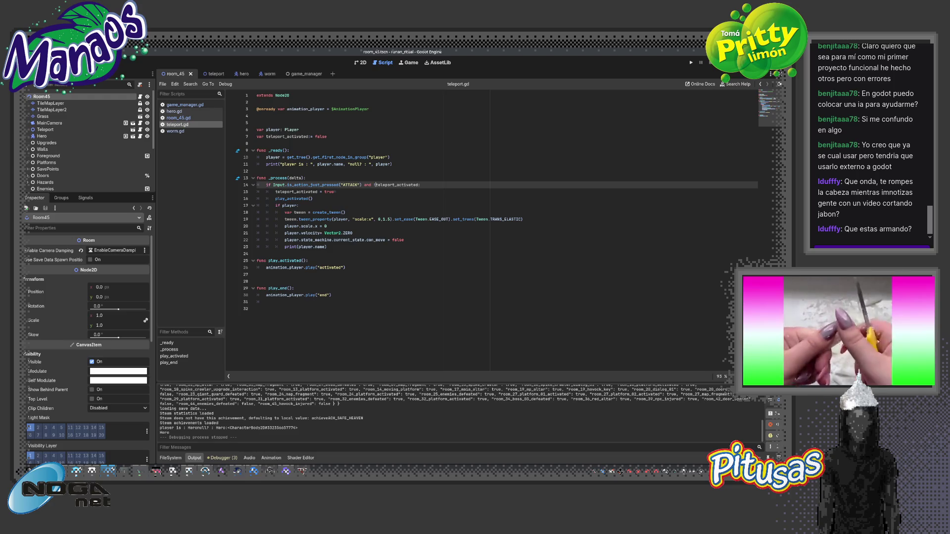
Change the tween duration on line 19 to 3 and test it in the game
left_click(385, 221)
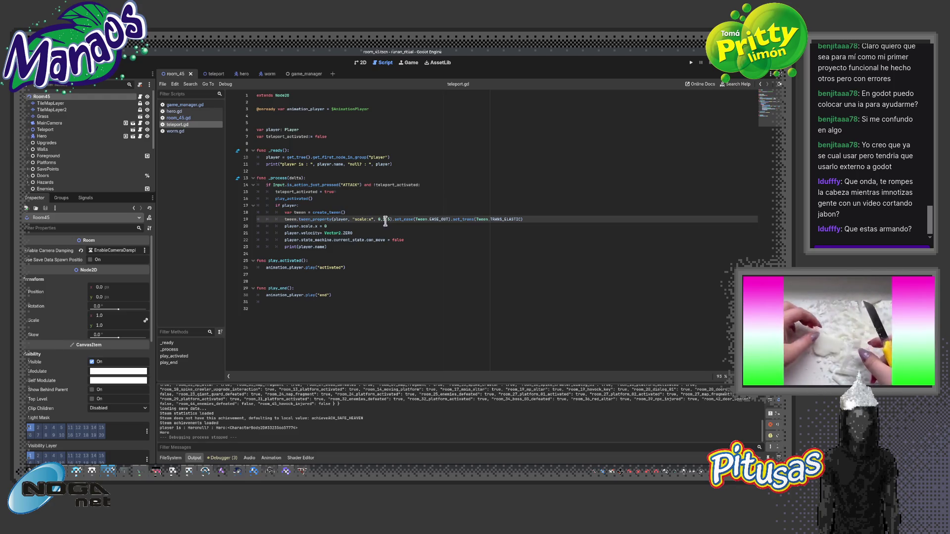
key("BackSpace")
type("3")
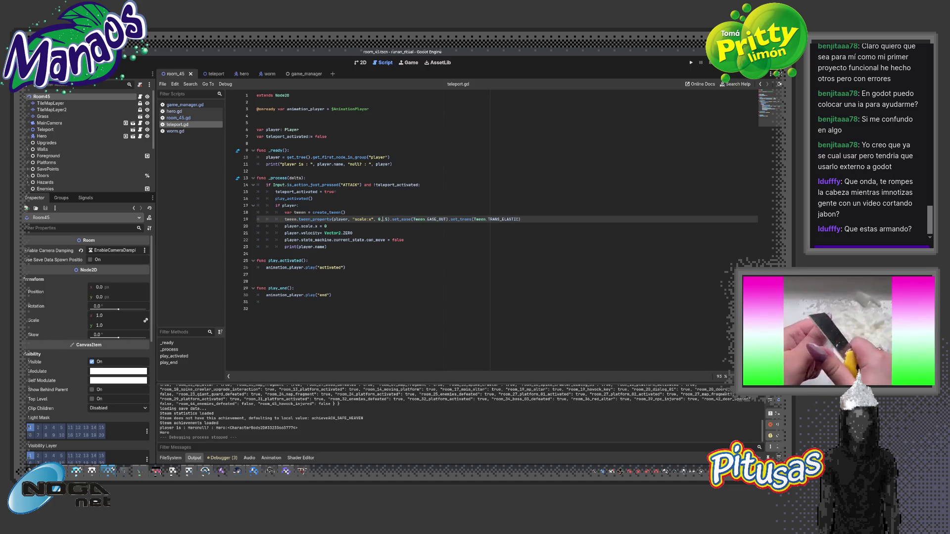
key("F5")
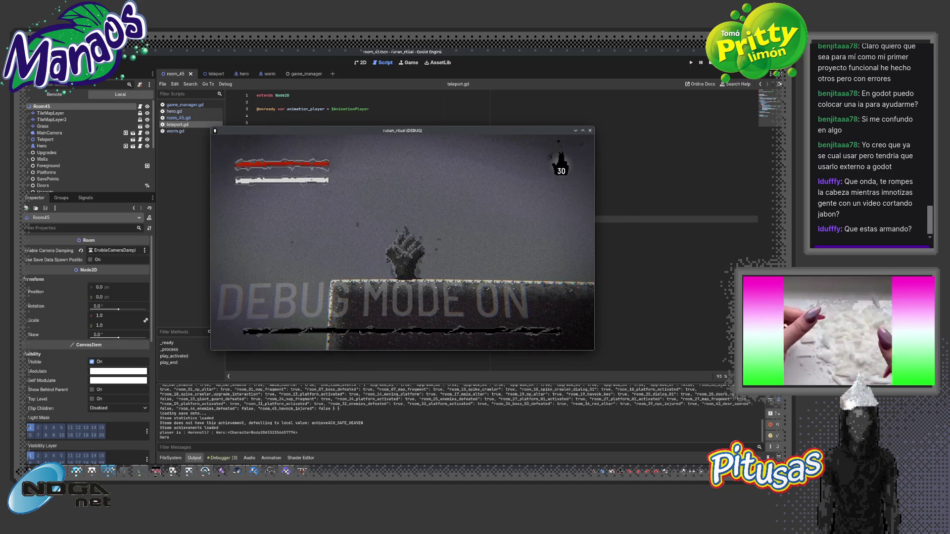
key("F8")
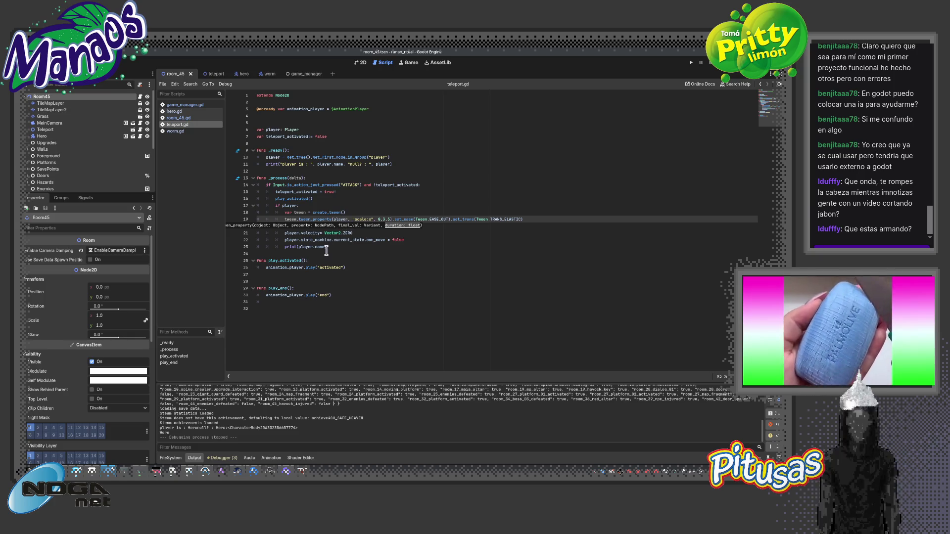
Comment out the player.scale.x = 0 line with Ctrl+K and test the game again
double_click(339, 220)
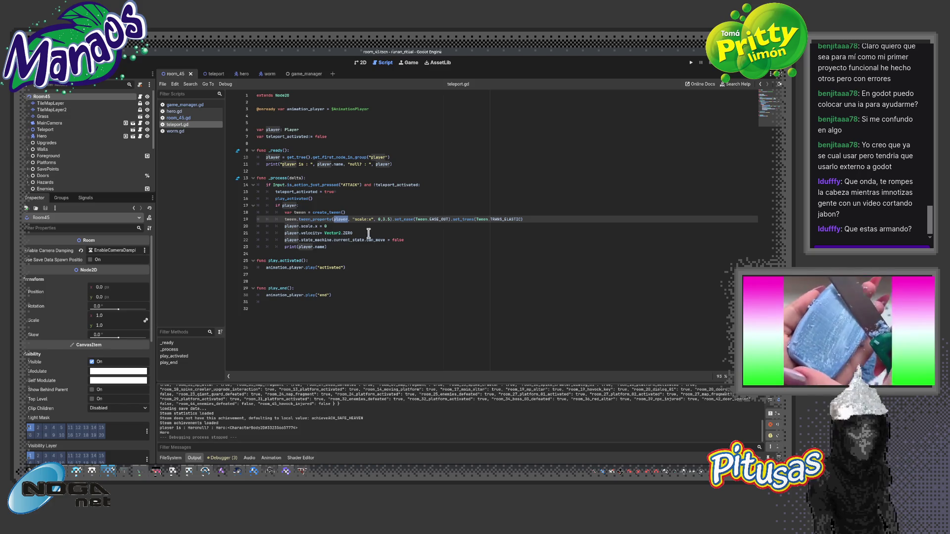
left_click(346, 226)
key("ctrl+k")
key("F5")
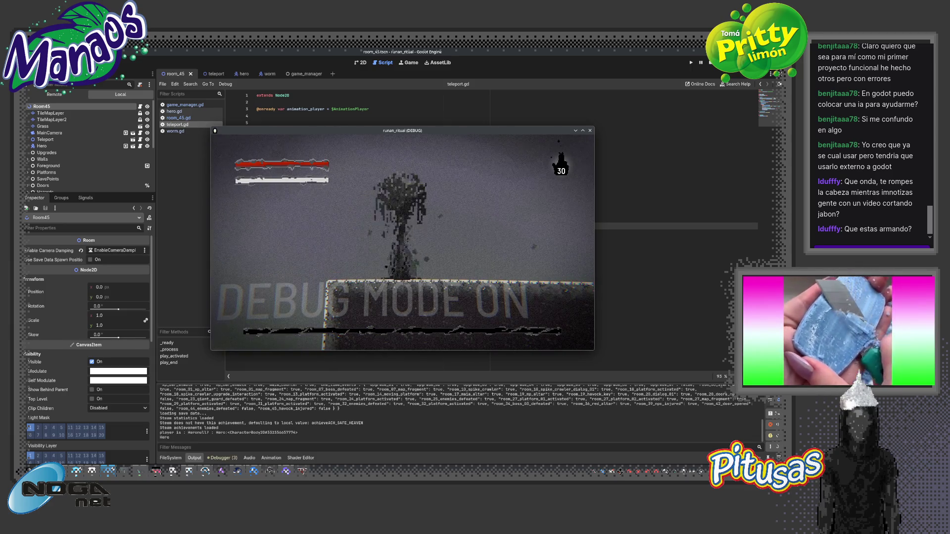
key("F8")
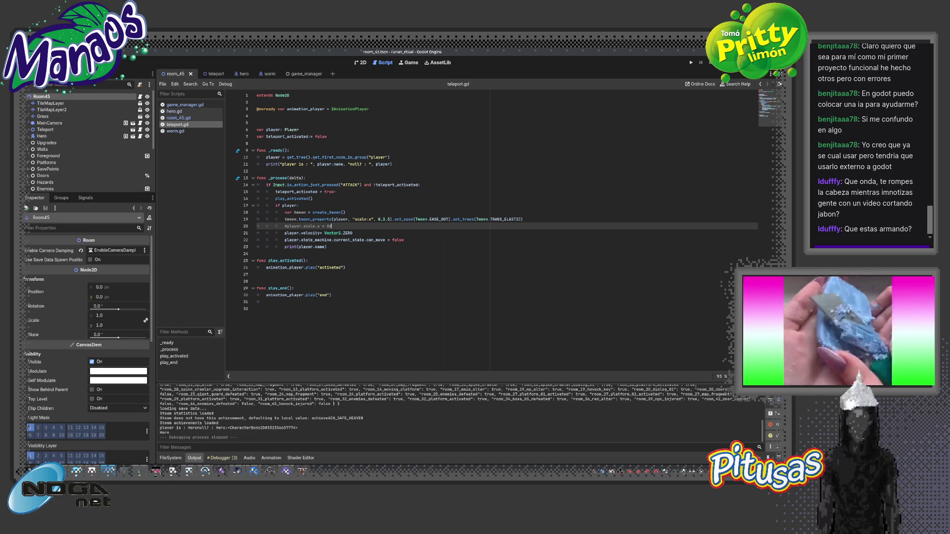
Replace the tween duration on line 19 with 1 and test the game
key("Up")
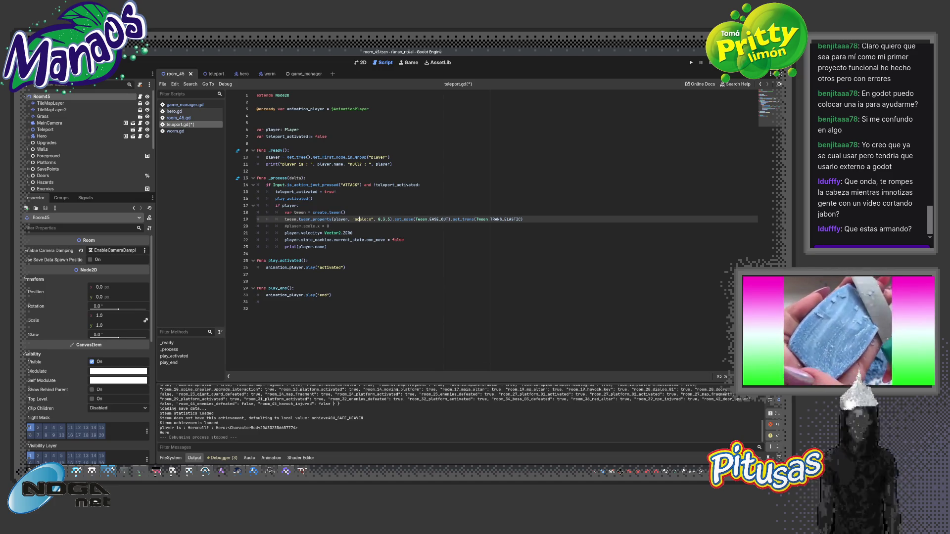
double_click(382, 219)
type("1")
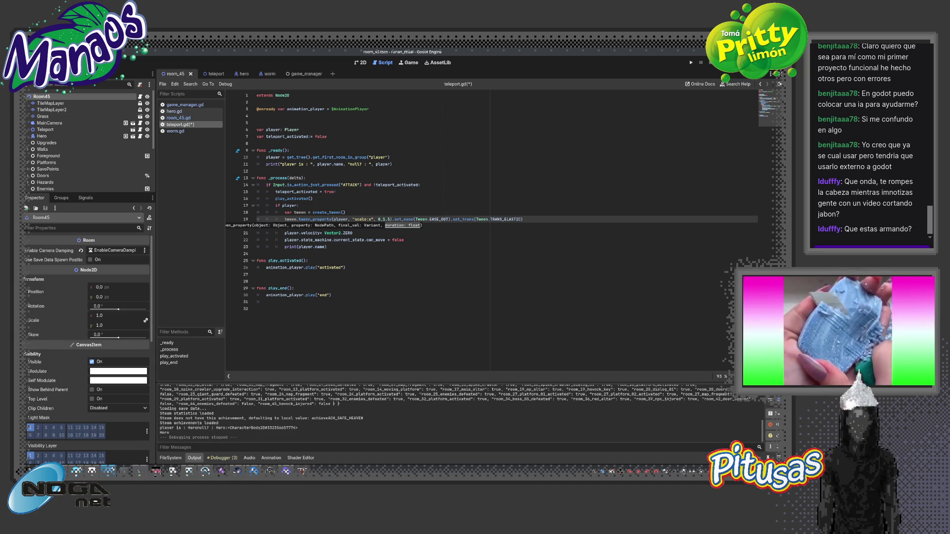
key("F5")
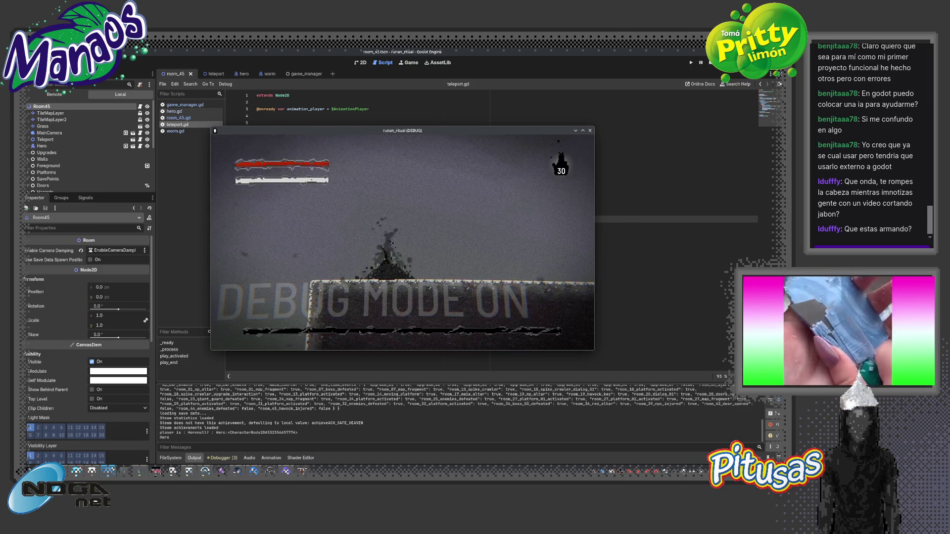
key("F8")
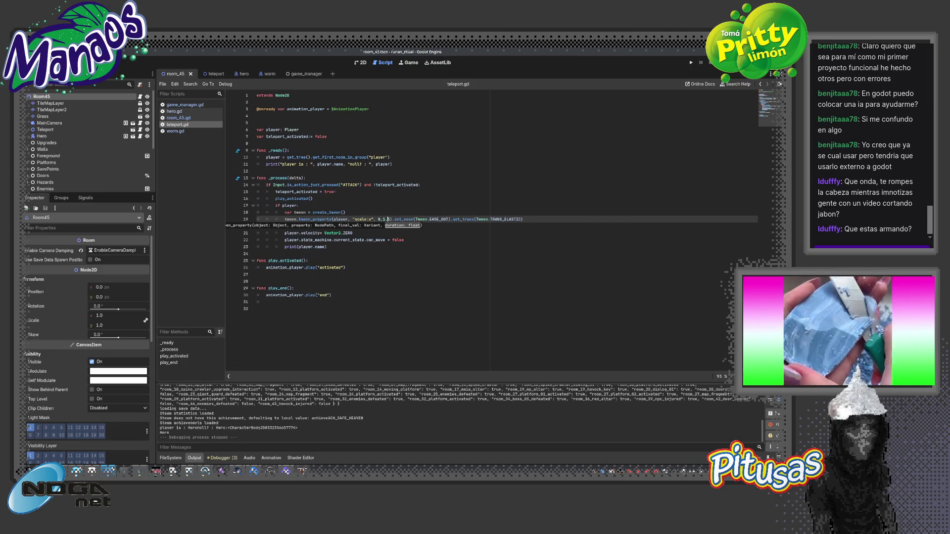
Swap the TRANS_ELASTIC transition for TRANS_EXPO and test the game
left_click(178, 117)
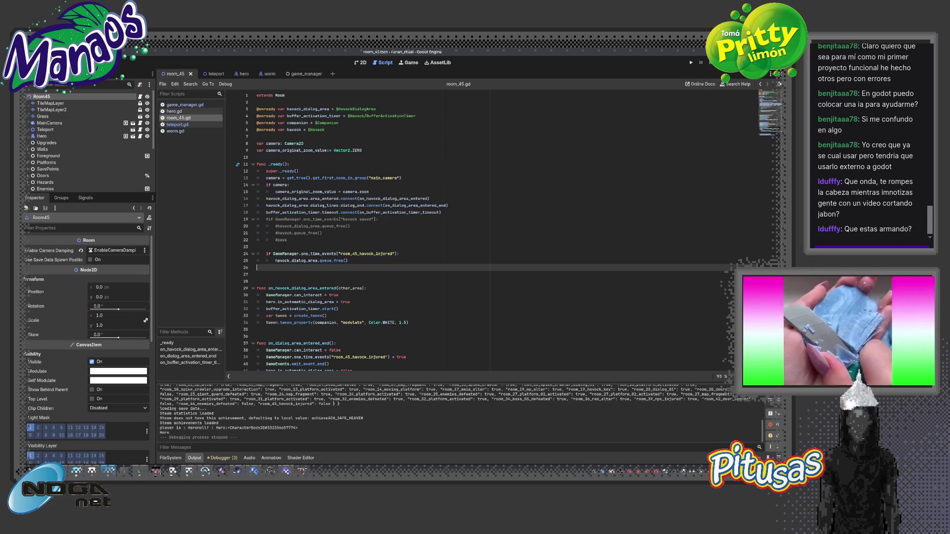
left_click(177, 124)
key("ctrl+BackSpace")
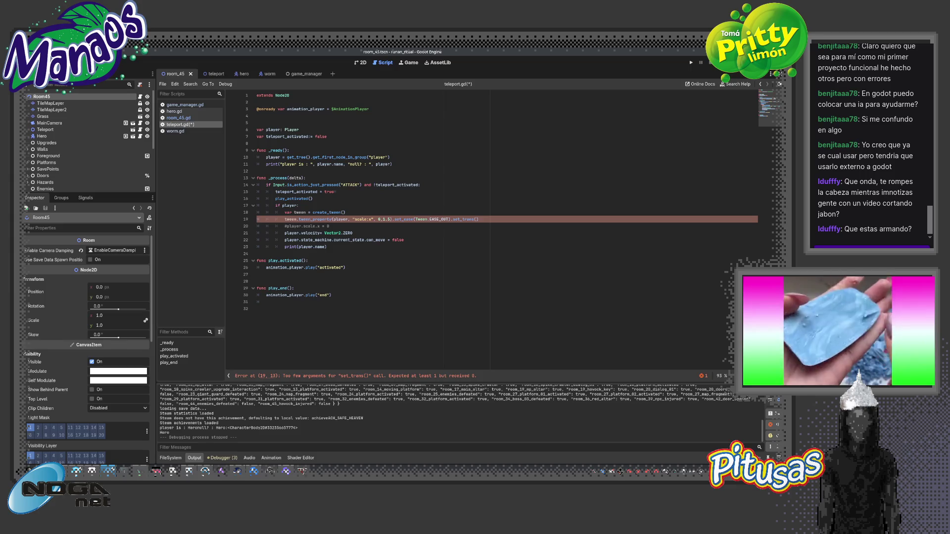
key("BackSpace")
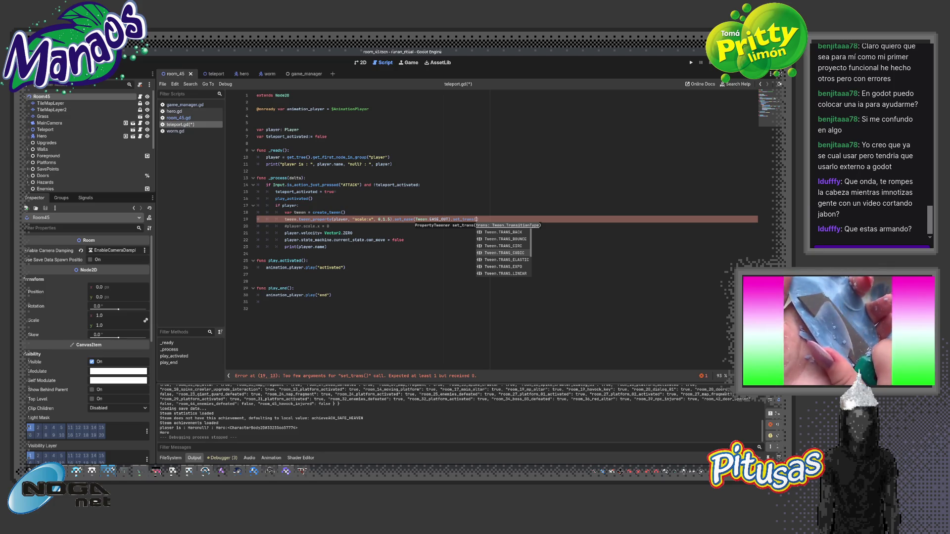
type("Tween.TRANS_EXPO")
key("Return")
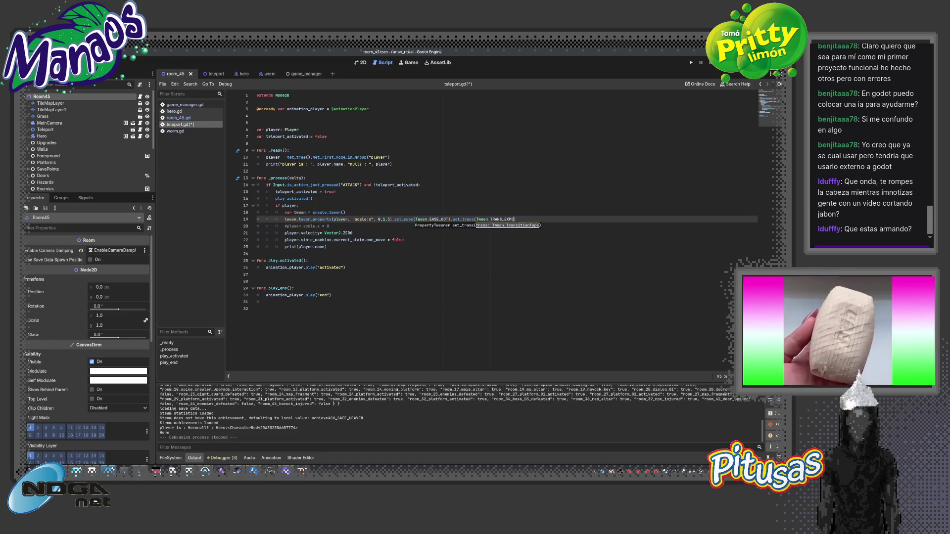
key("F5")
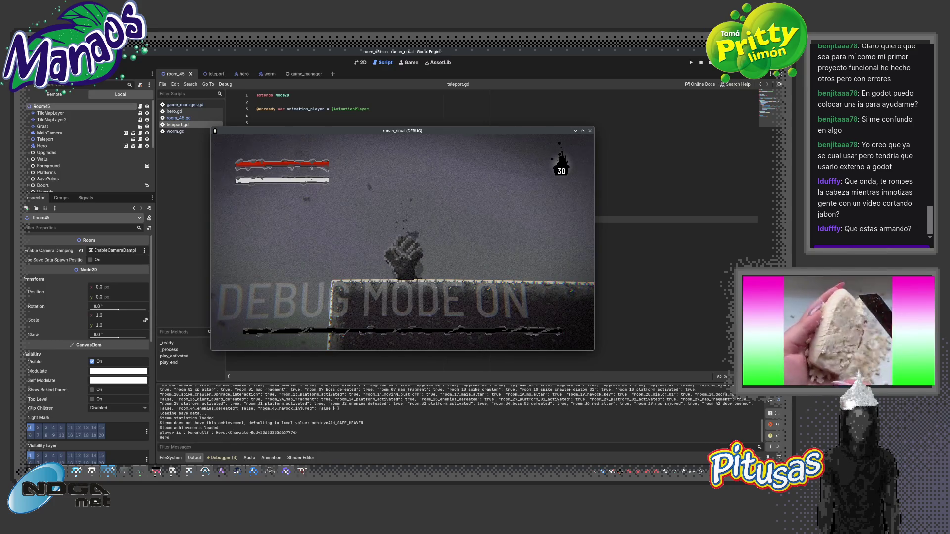
key("F8")
Switch the ease type to EASE_IN, change the duration digit to 3, and test
left_click(437, 219)
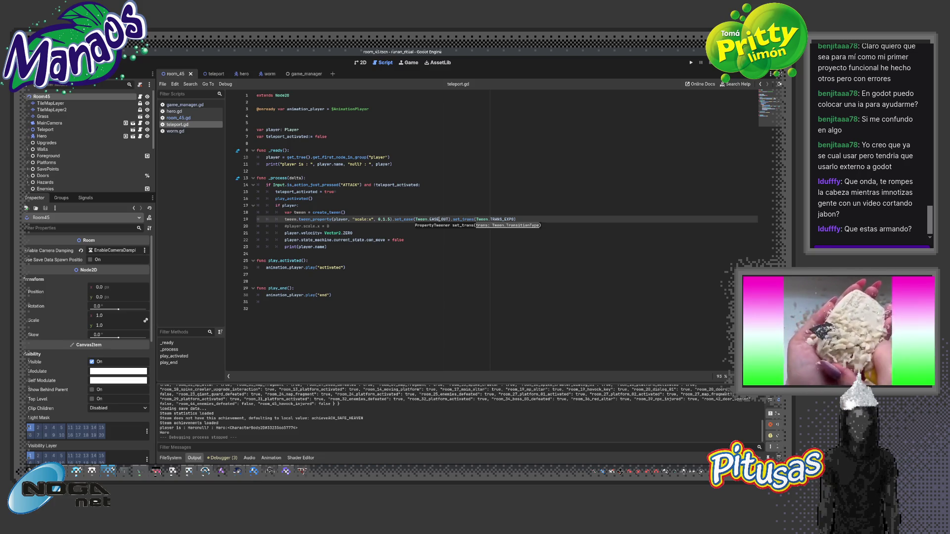
key("BackSpace")
key("BackSpace")
type("N")
left_click(415, 219)
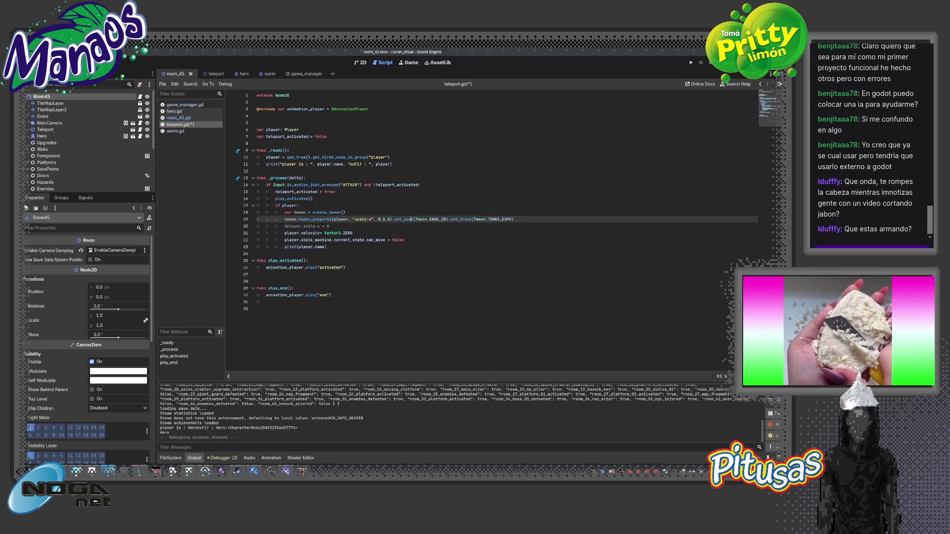
key("BackSpace")
type("3")
key("F5")
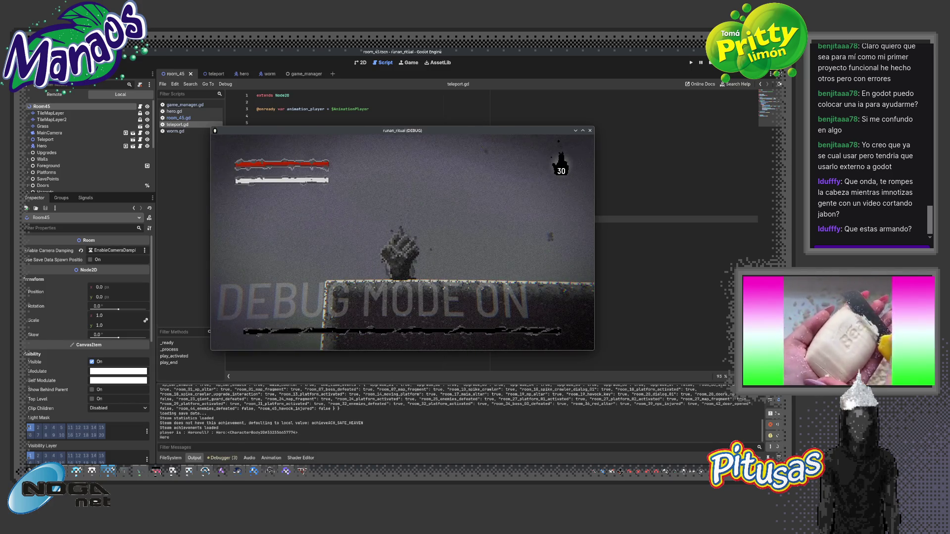
key("F8")
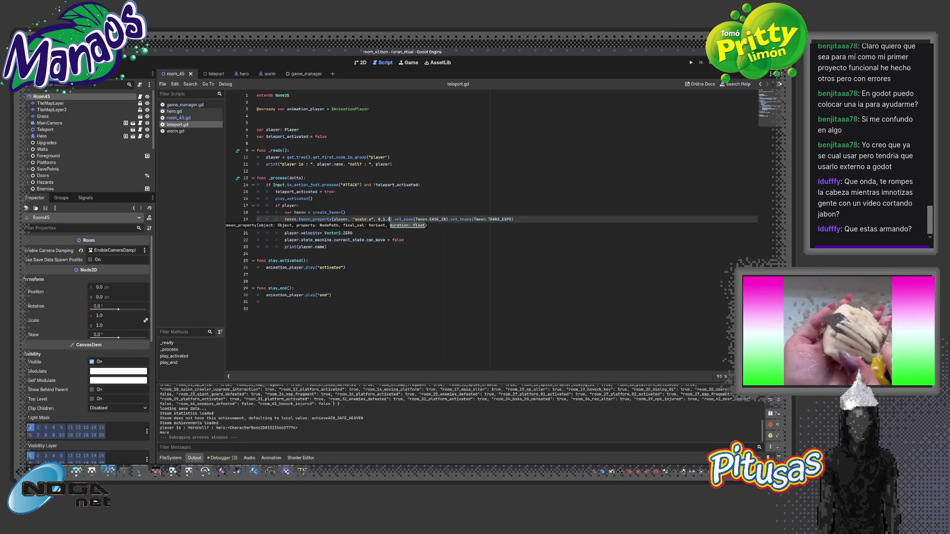
Restore EASE_OUT, change the duration's last digit to 4, and test the game
key("BackSpace")
key("BackSpace")
type("OUT")
key("Delete")
type("4")
key("F5")
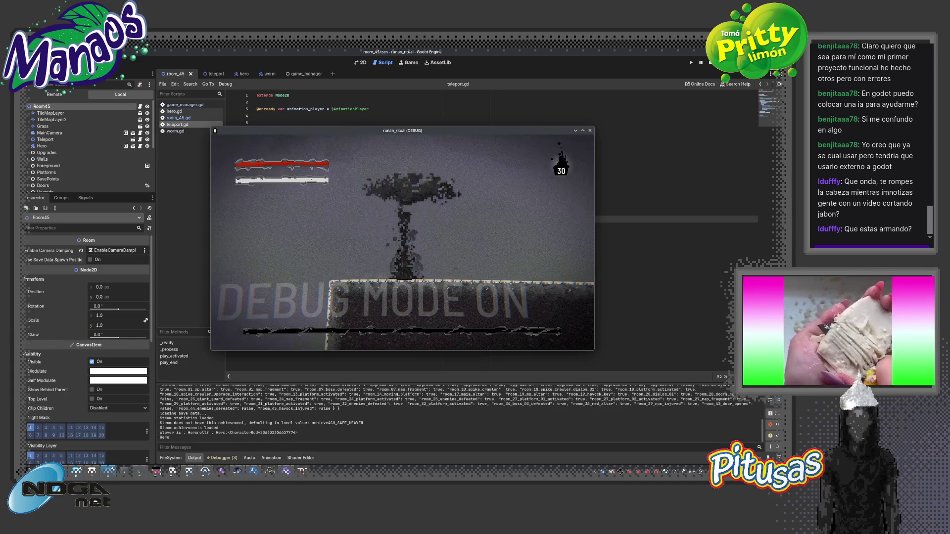
key("F8")
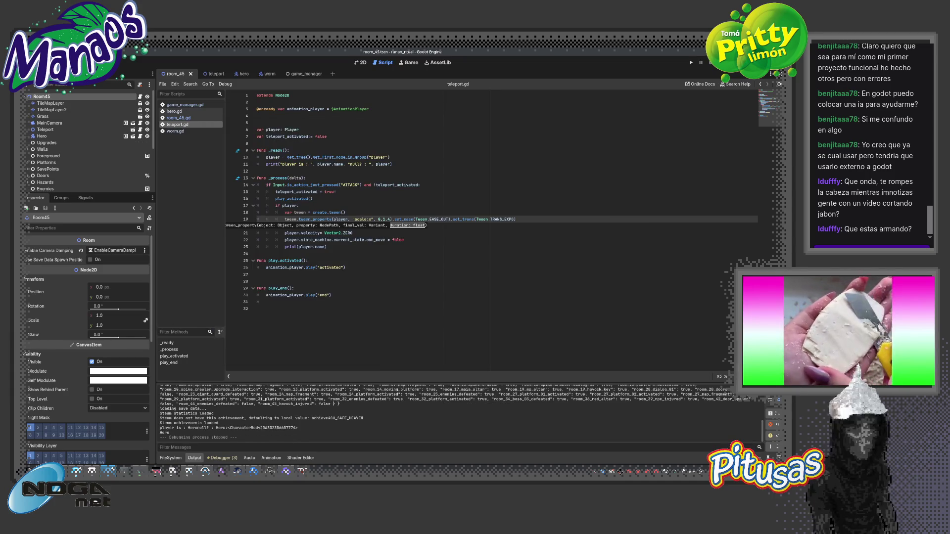
Chain set_delay(0.15) onto the line 19 scale tween and test-run the game twice
left_click(459, 219)
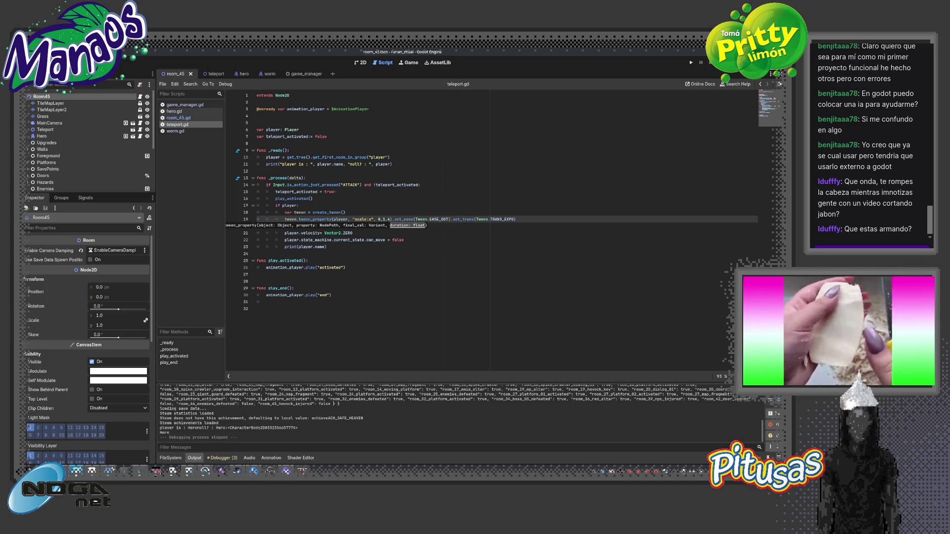
key("End")
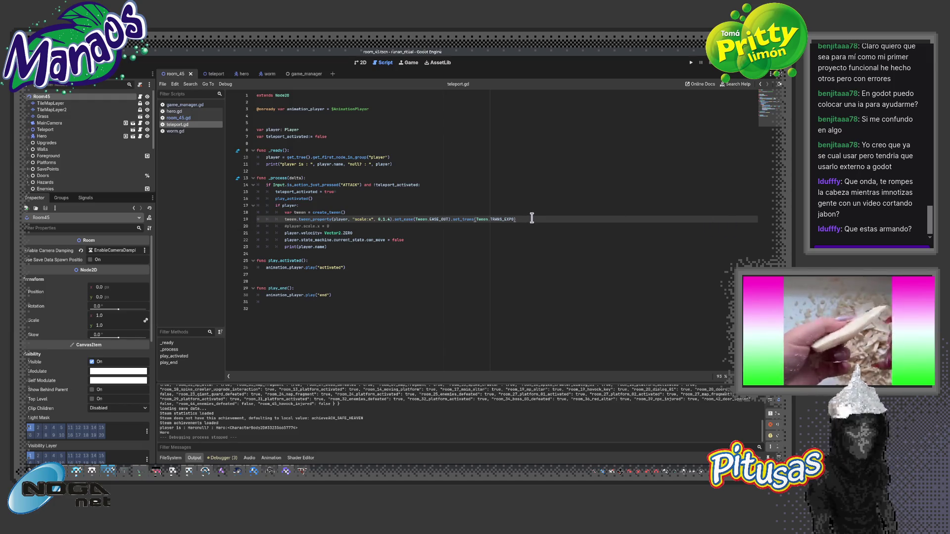
type("_d")
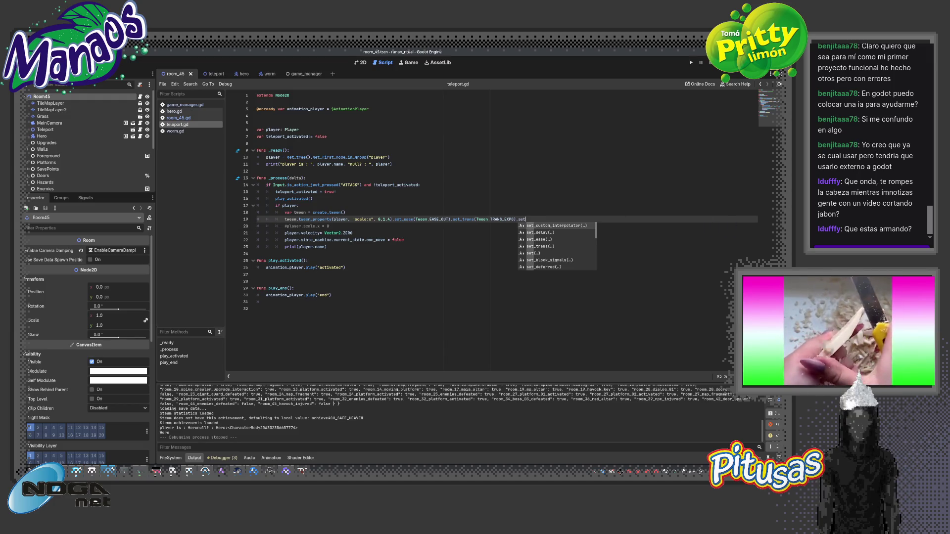
key("Return")
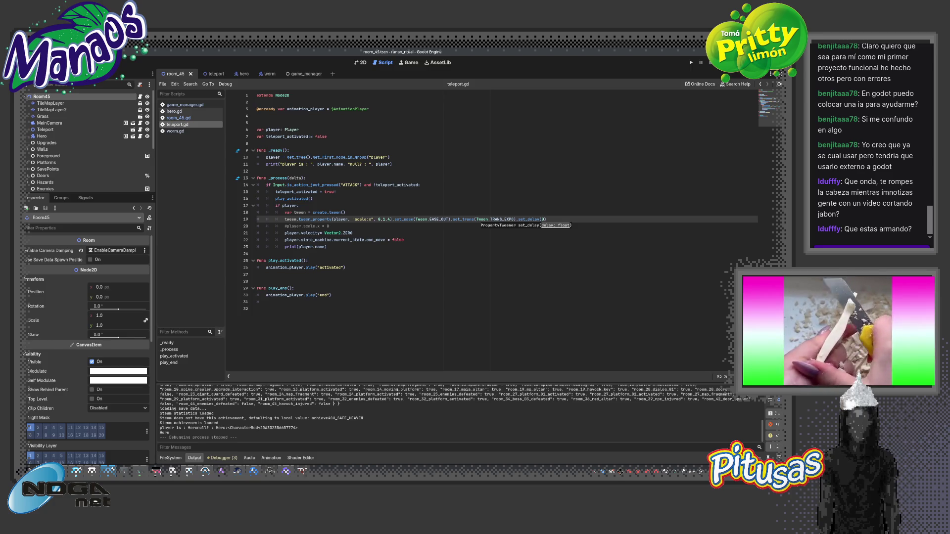
type(".15")
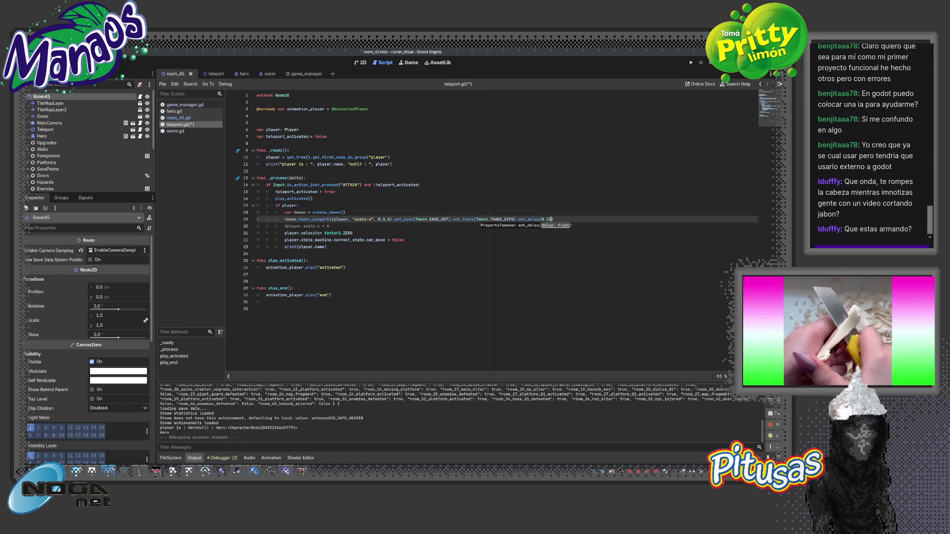
key("F5")
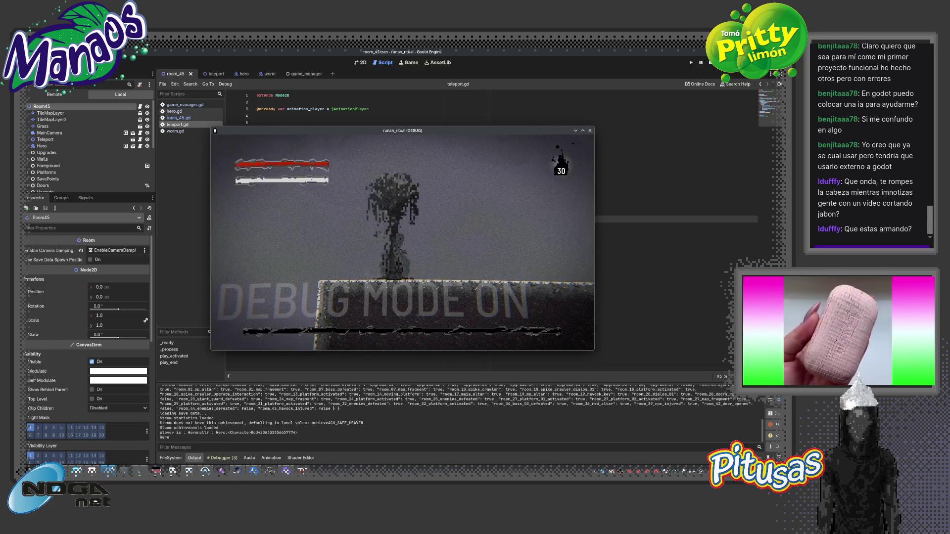
key("F5")
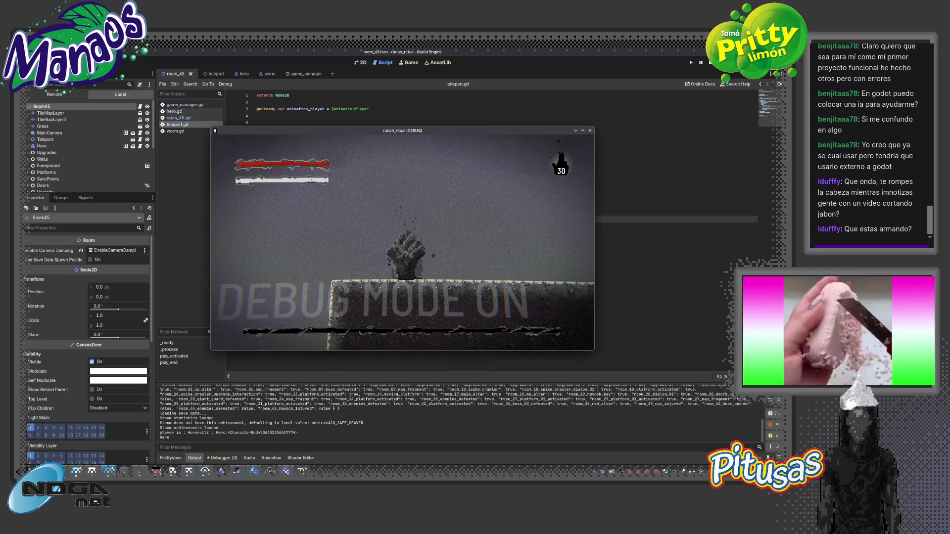
key("F8")
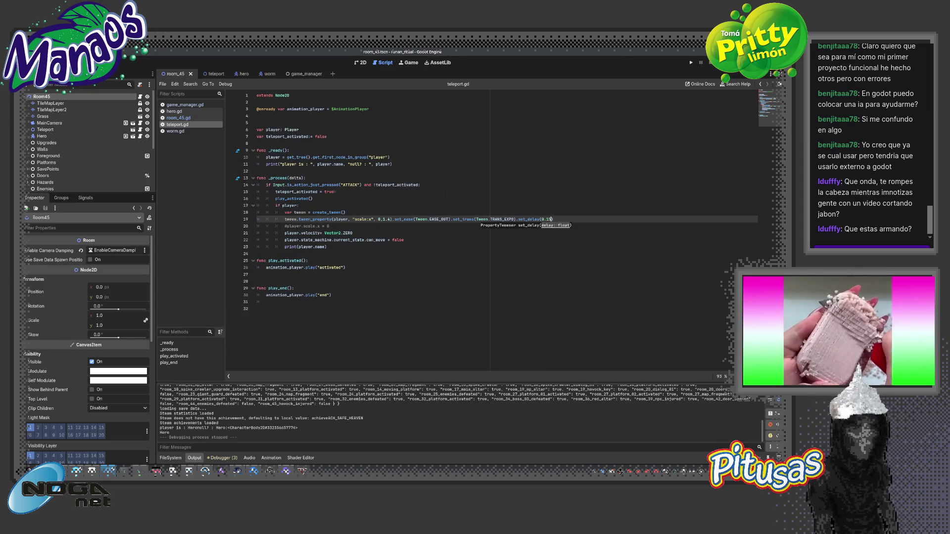